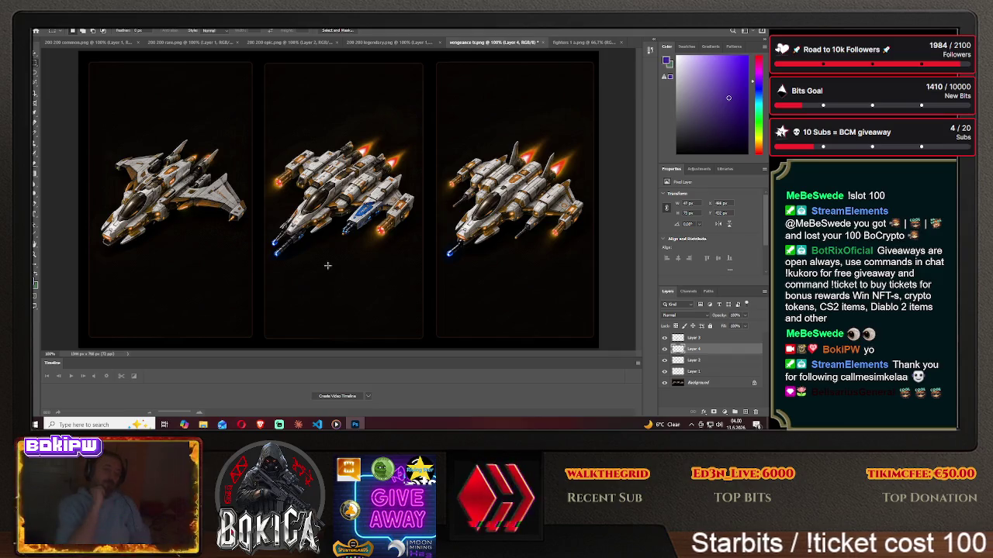
Zoom in and out on the orange three-ship image to inspect the ships.
key(ctrl+minus)
key(ctrl+minus)
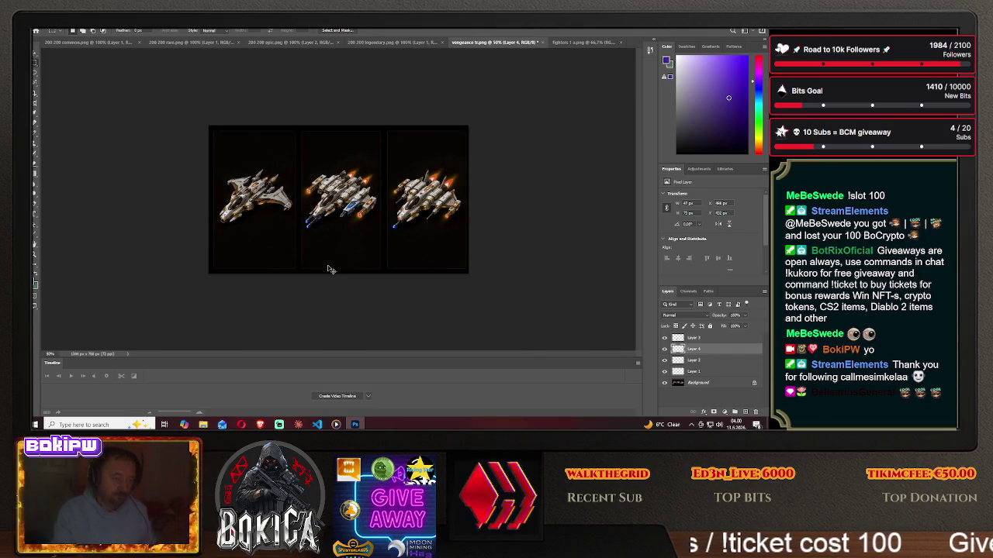
key(ctrl+minus)
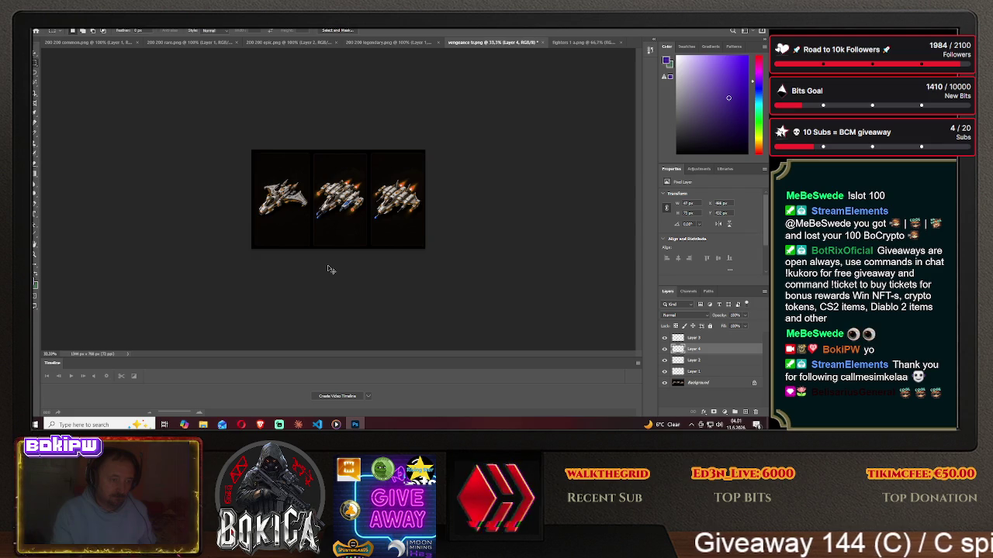
key(ctrl+plus)
key(ctrl+plus)
key(ctrl+plus)
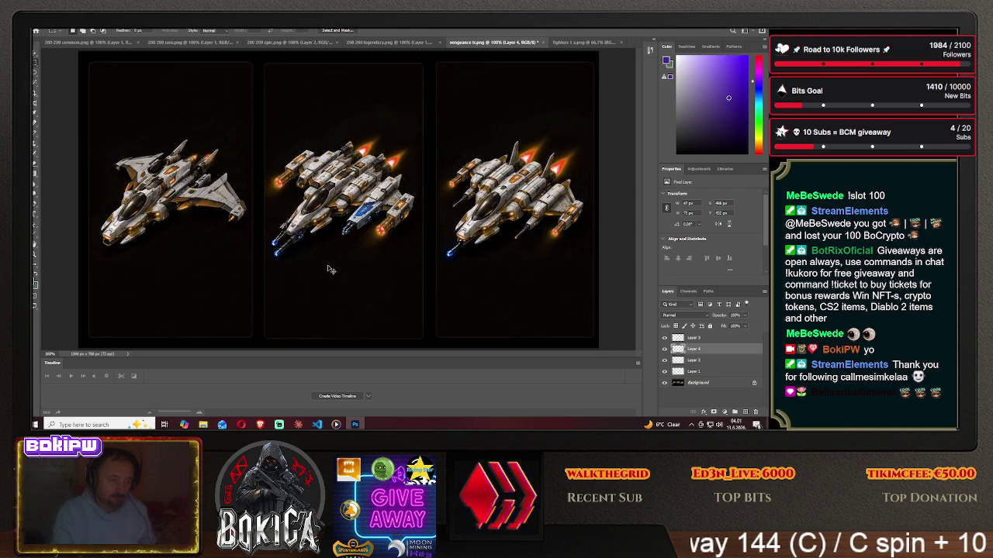
key(ctrl+minus)
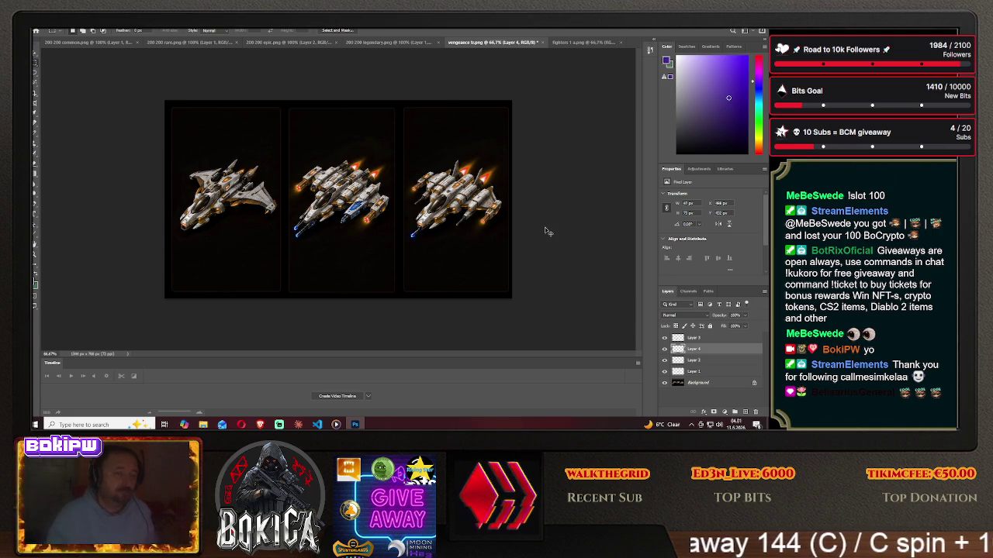
key(ctrl+plus)
key(ctrl+minus)
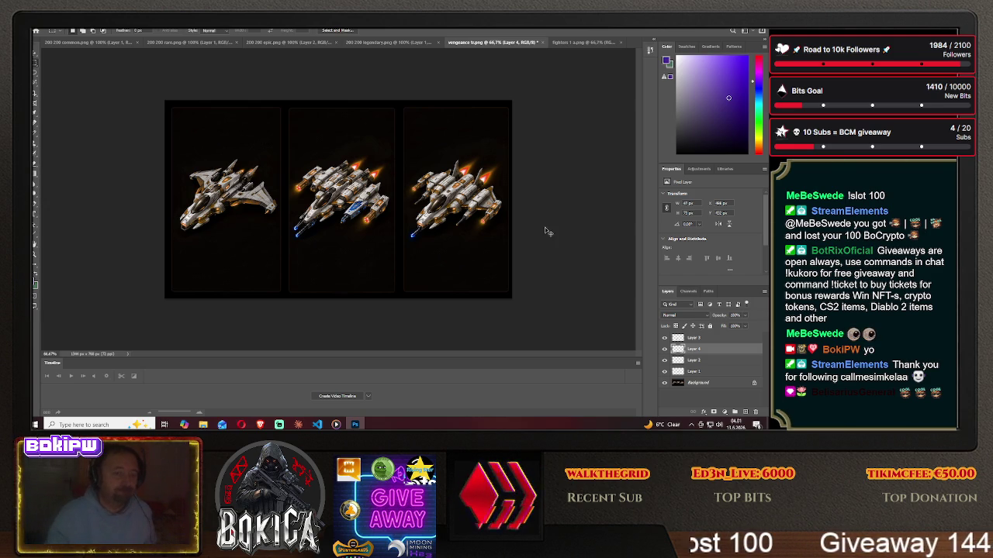
key(ctrl+plus)
key(ctrl+minus)
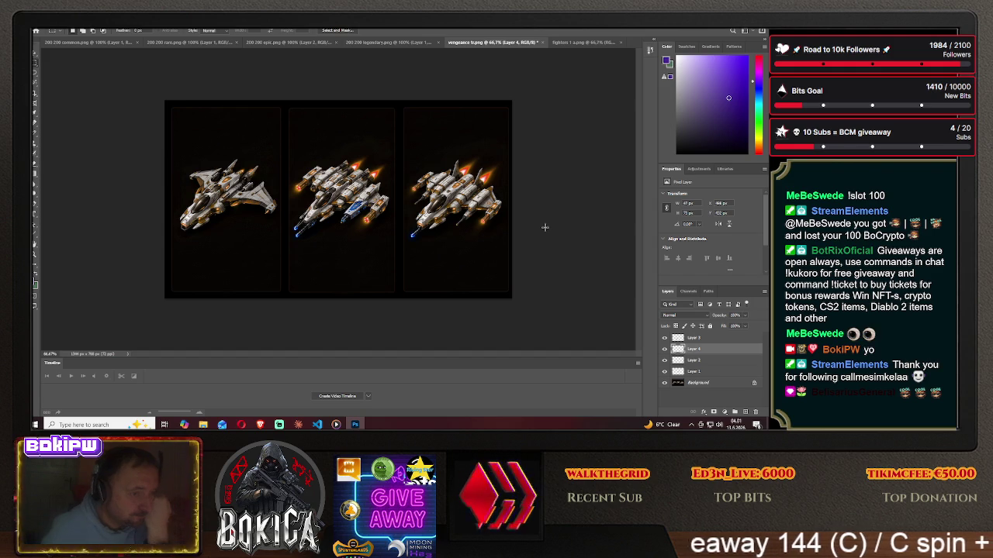
Compare the orange and blue fighters images, ending on the fighters image with the Lasso tool.
click(582, 42)
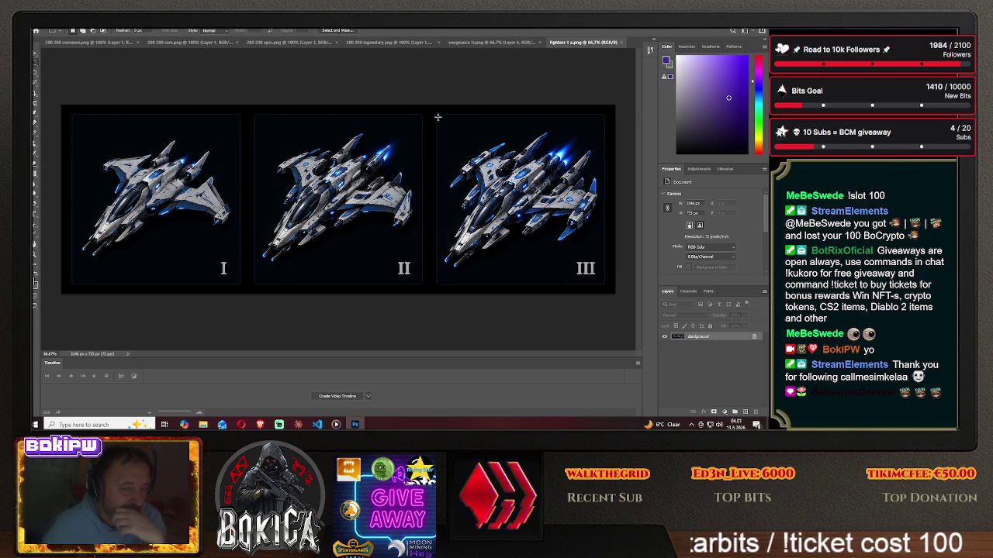
click(493, 44)
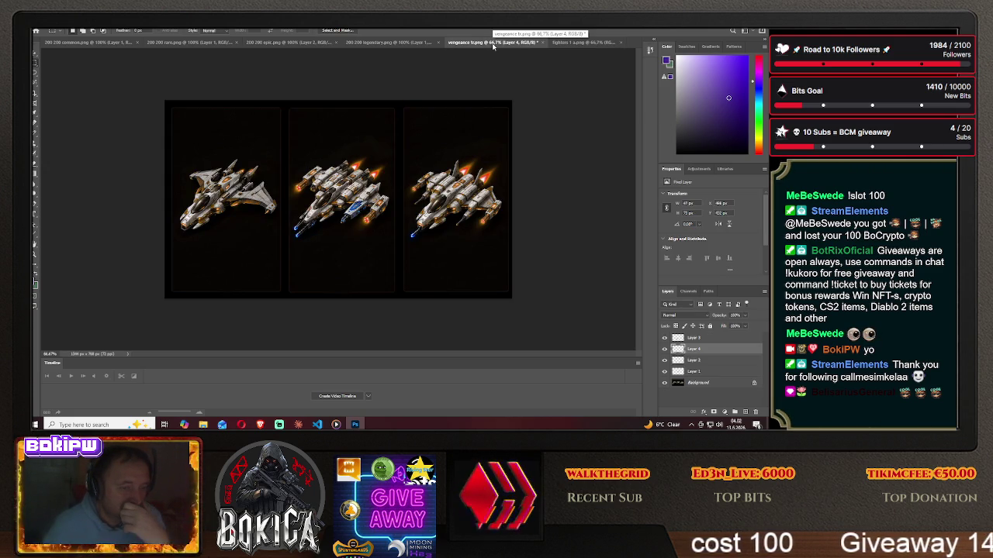
click(583, 43)
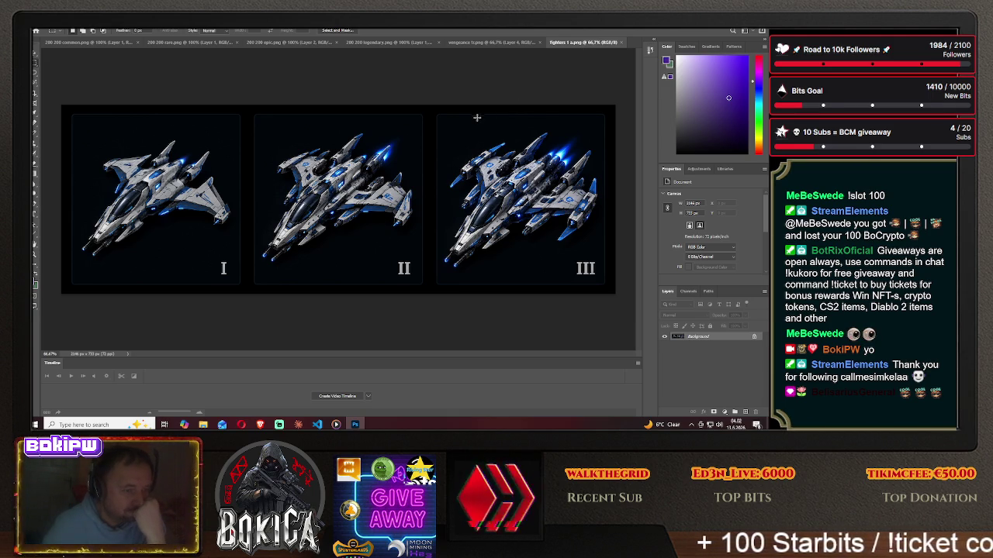
click(512, 43)
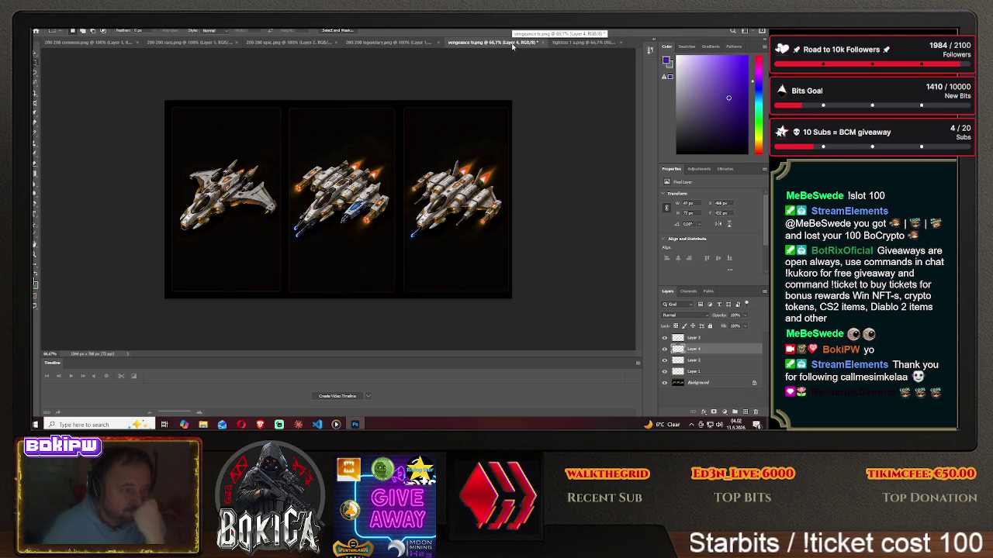
click(582, 42)
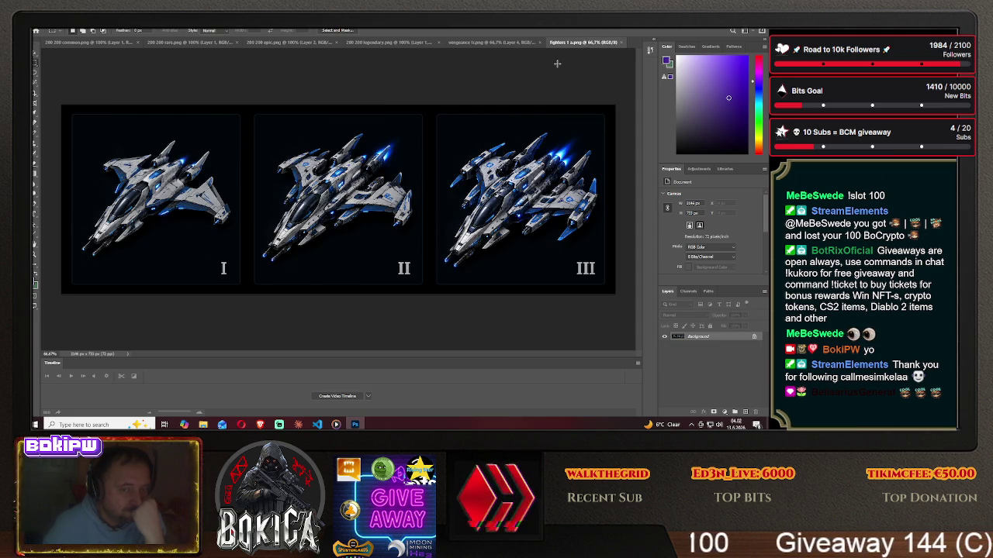
click(508, 43)
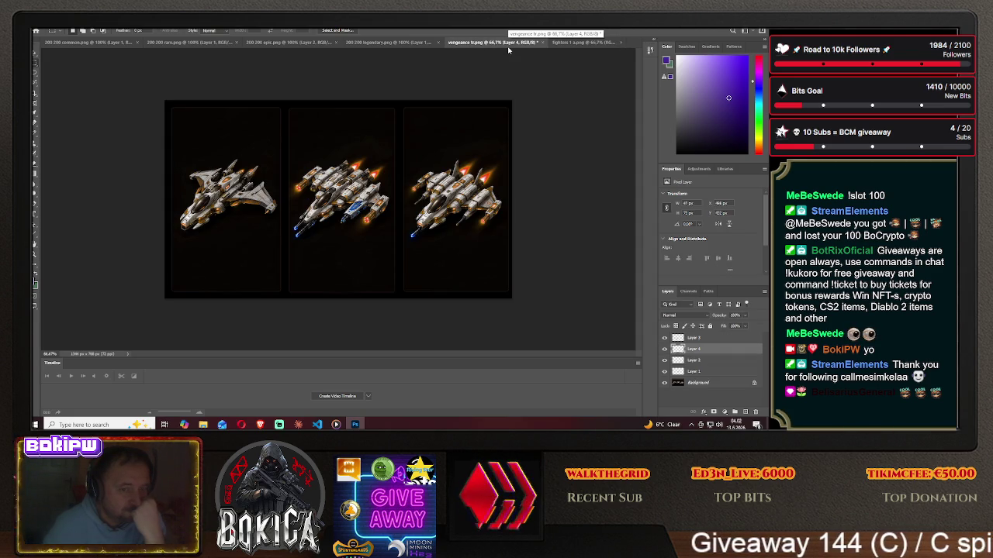
click(581, 43)
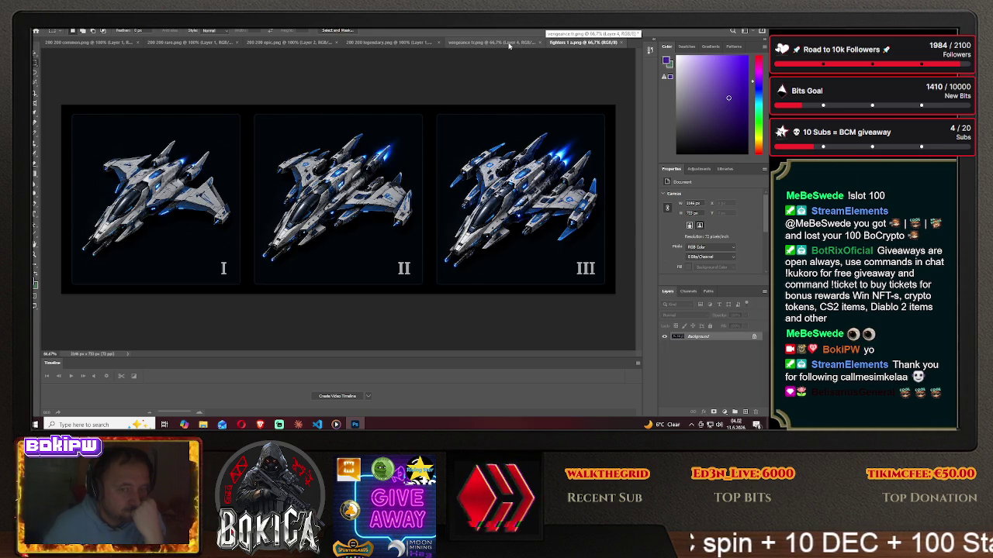
click(509, 43)
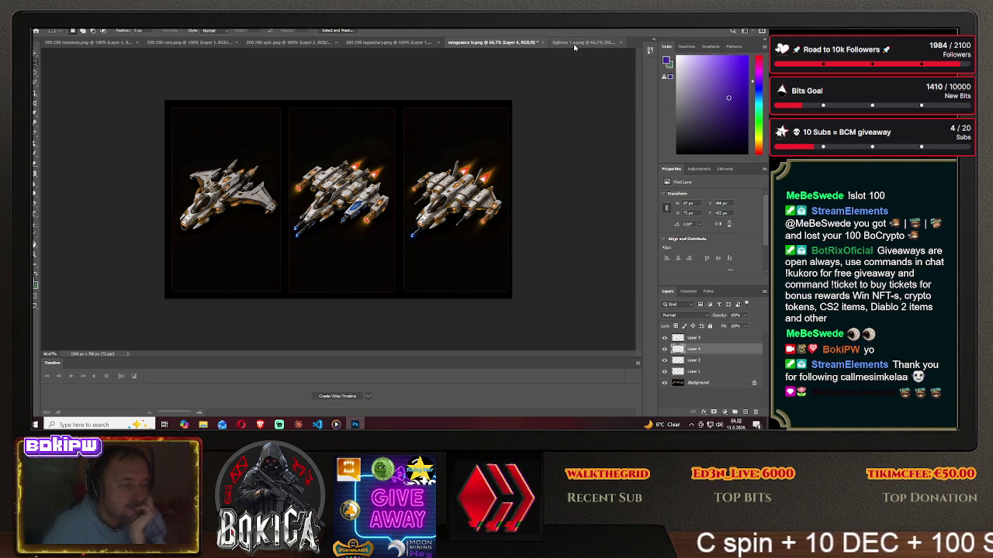
click(573, 43)
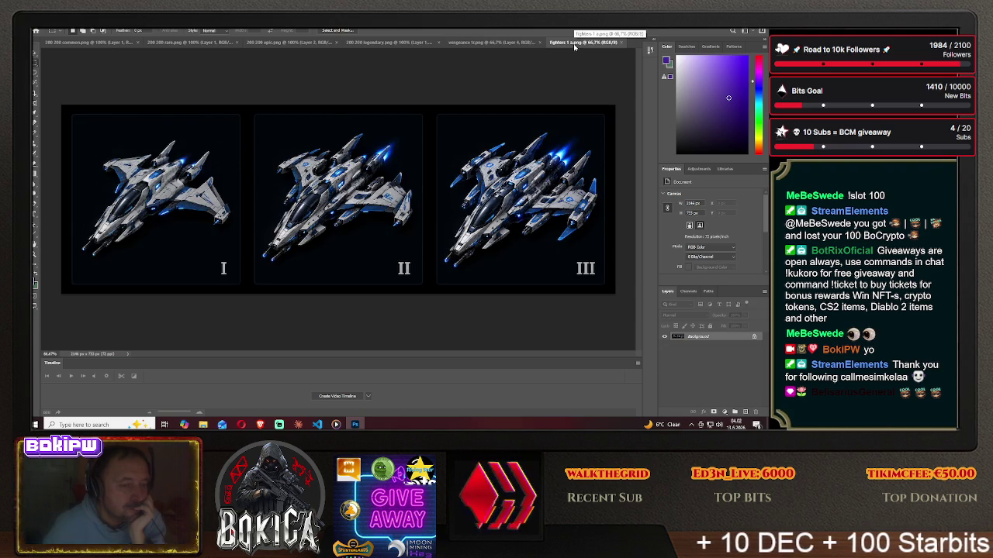
click(493, 44)
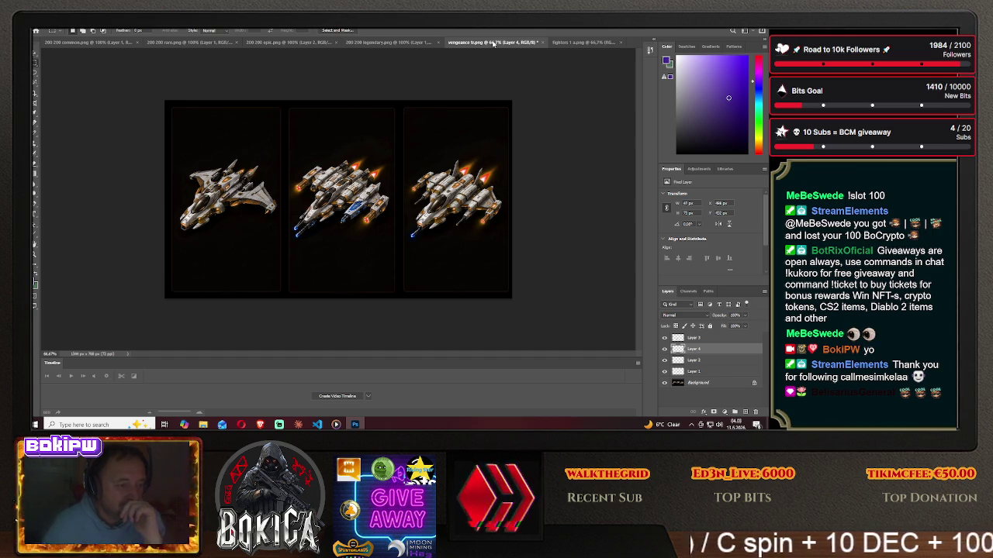
click(591, 43)
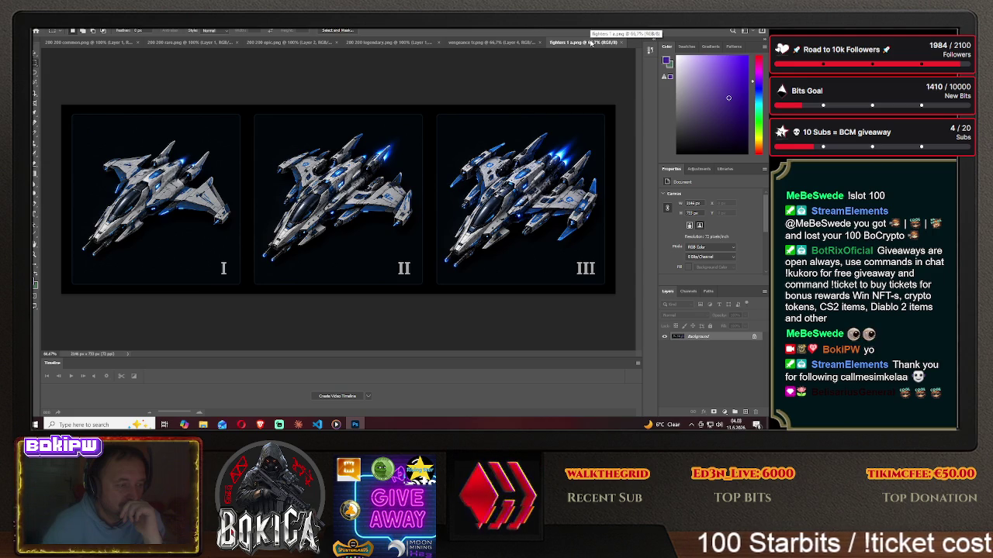
key(l)
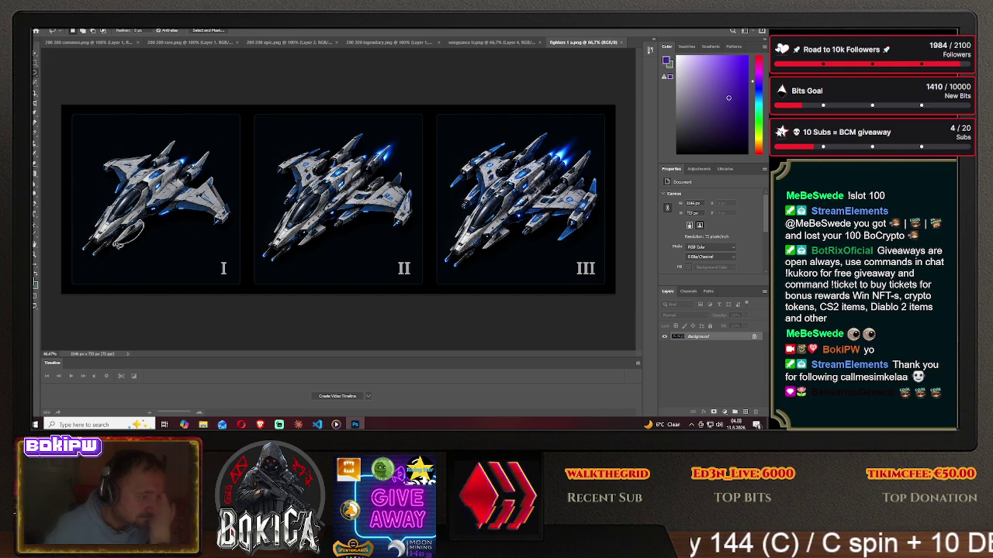
Drag two lassoed pieces of the first blue fighter into the orange three-ship image.
click(34, 55)
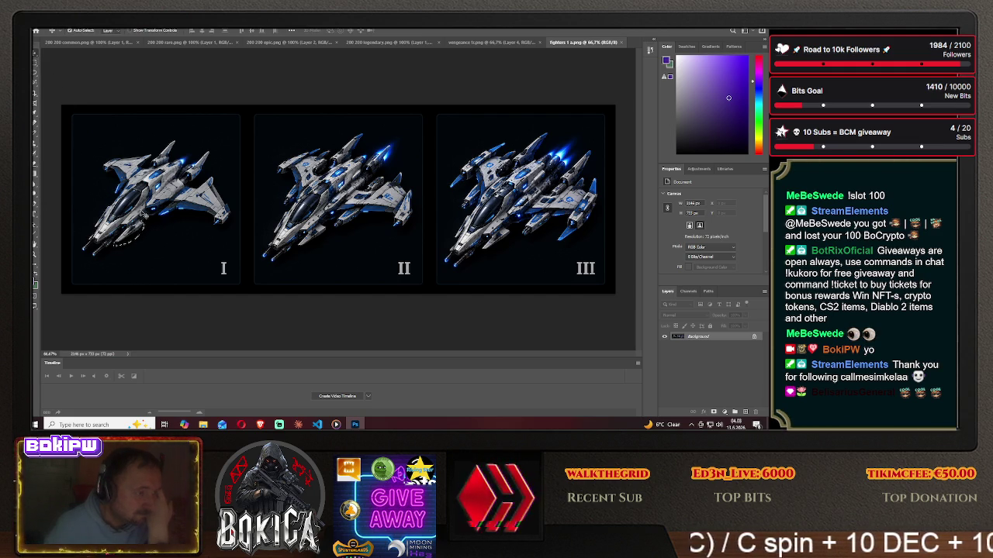
mouse_move(128, 236)
mouse_down()
mouse_move(478, 52)
mouse_move(231, 231)
mouse_move(207, 220)
mouse_up()
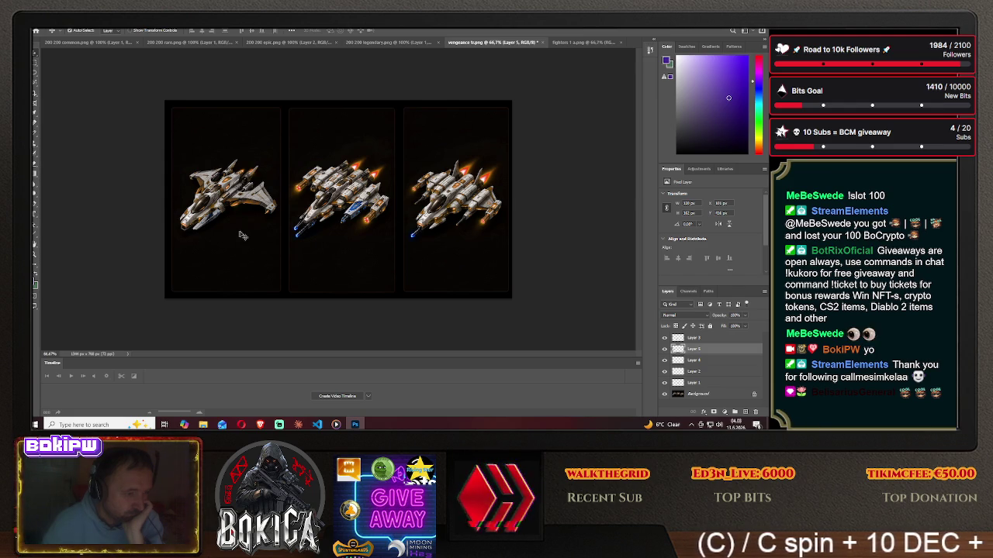
click(581, 43)
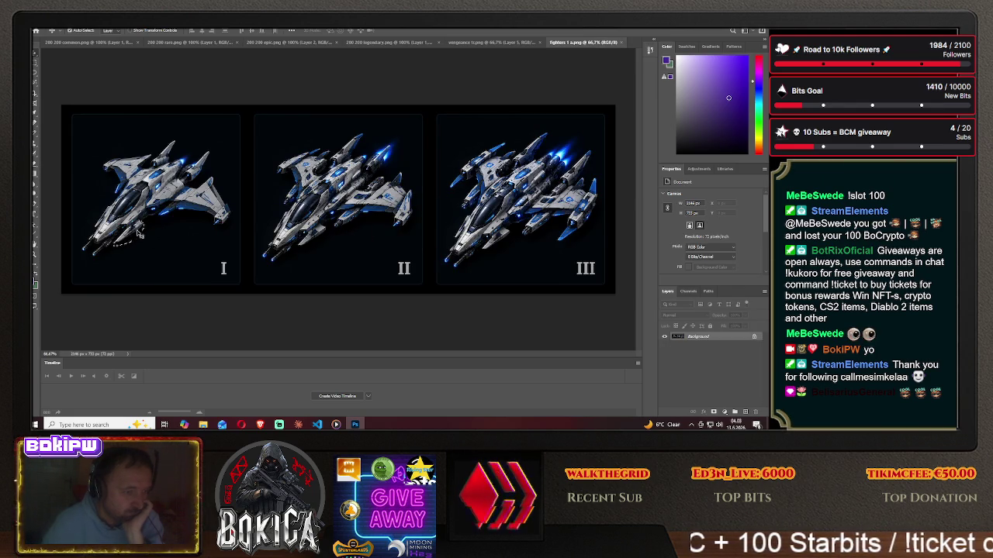
drag(136, 233, 142, 222)
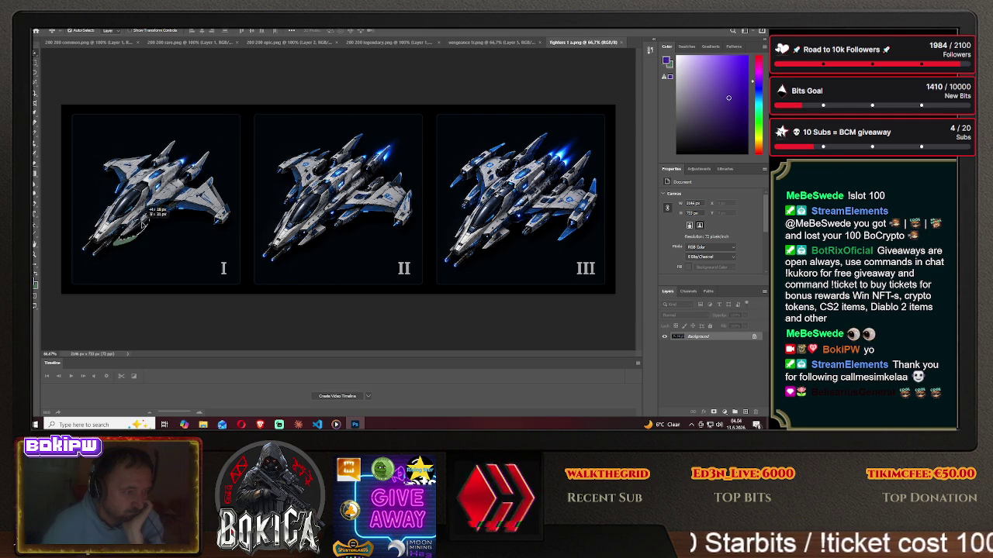
click(480, 44)
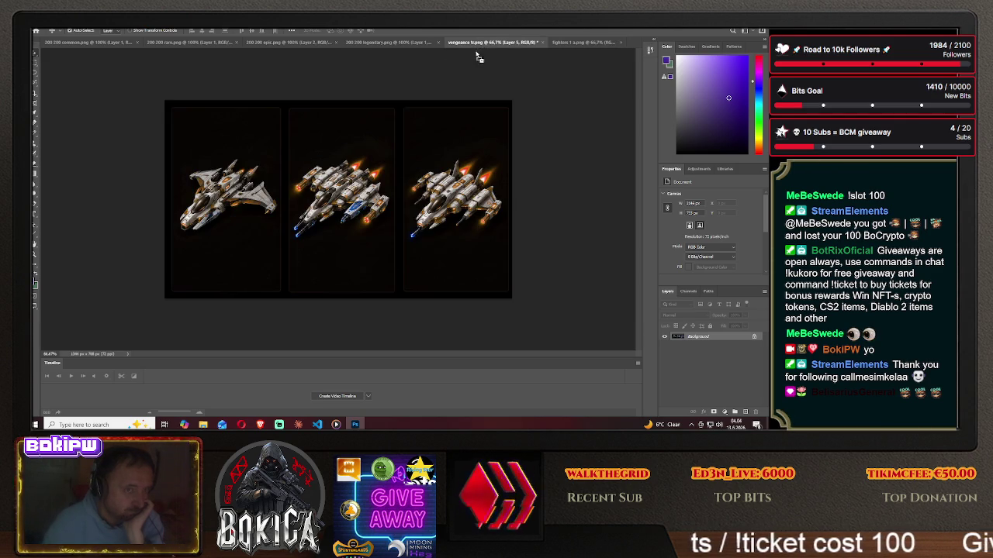
Position the pasted blue piece beneath the right orange ship.
drag(329, 231, 328, 226)
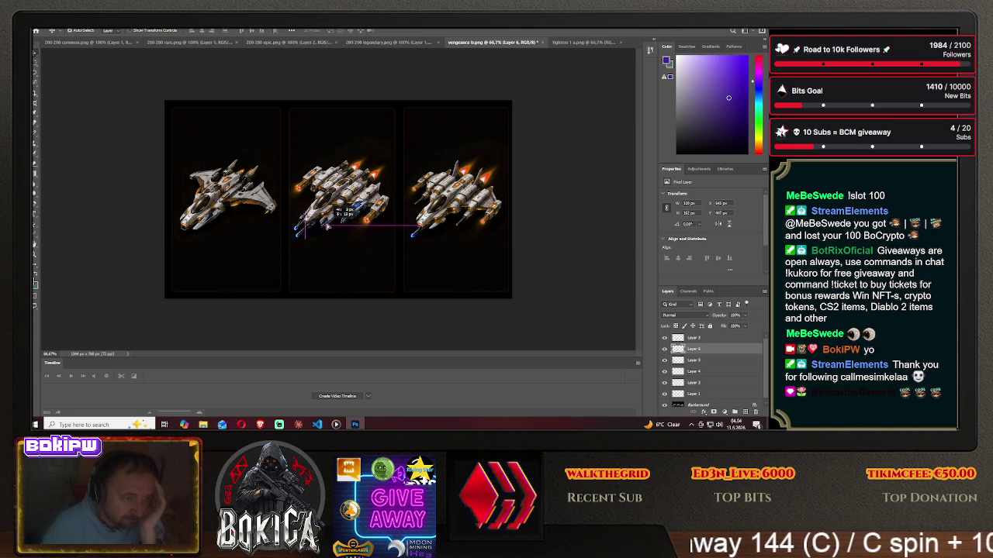
drag(327, 227, 442, 231)
drag(438, 228, 441, 227)
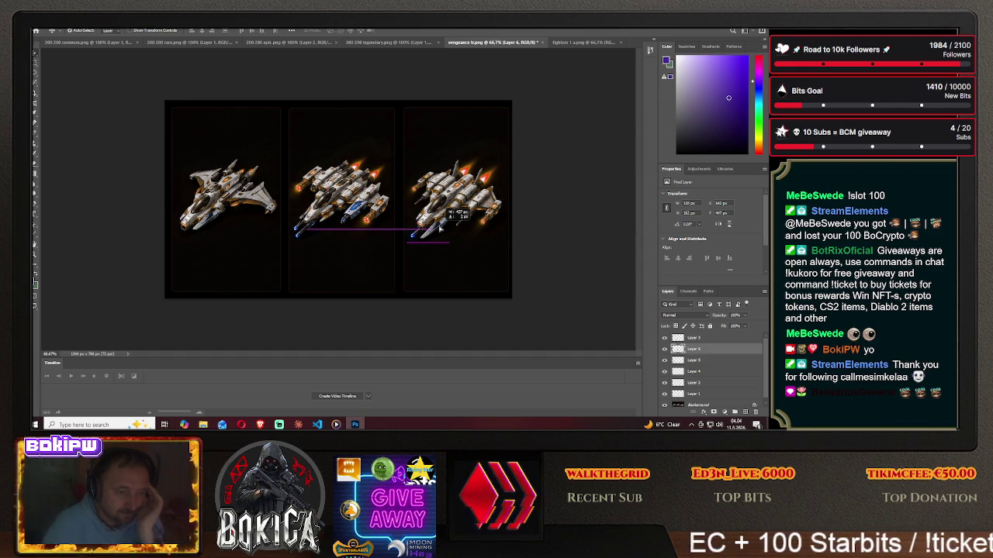
drag(439, 228, 440, 228)
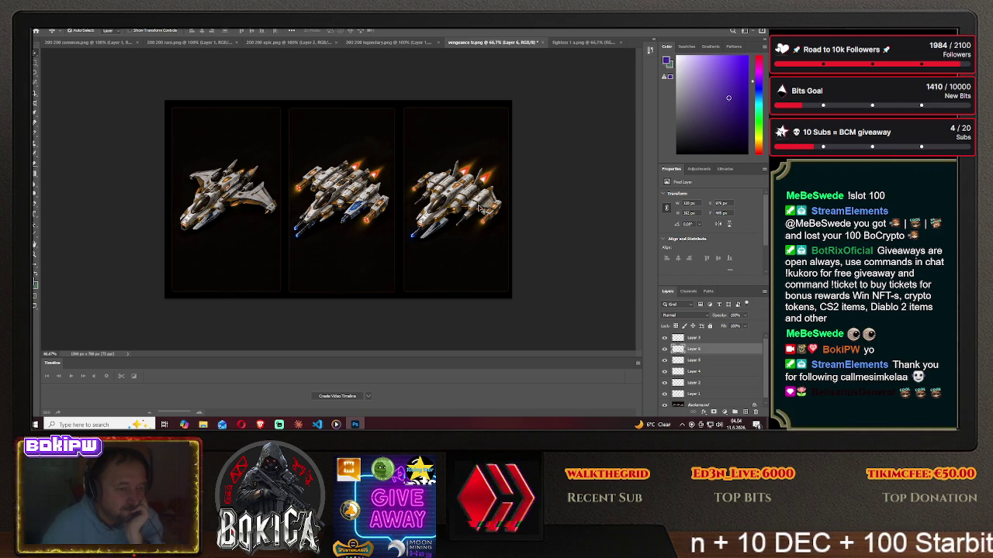
click(581, 42)
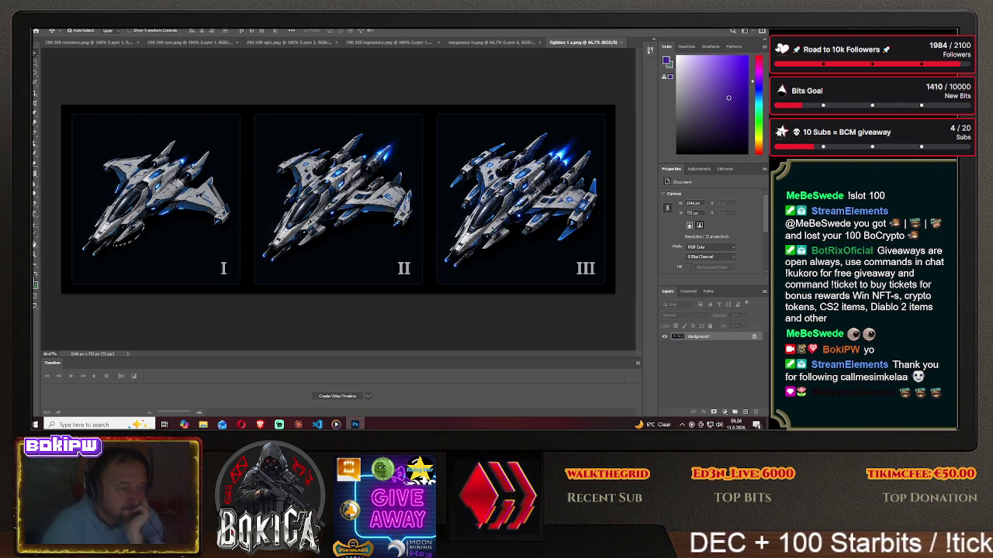
Align the pasted blue part layers onto the middle orange ship, switching layers as needed.
click(129, 232)
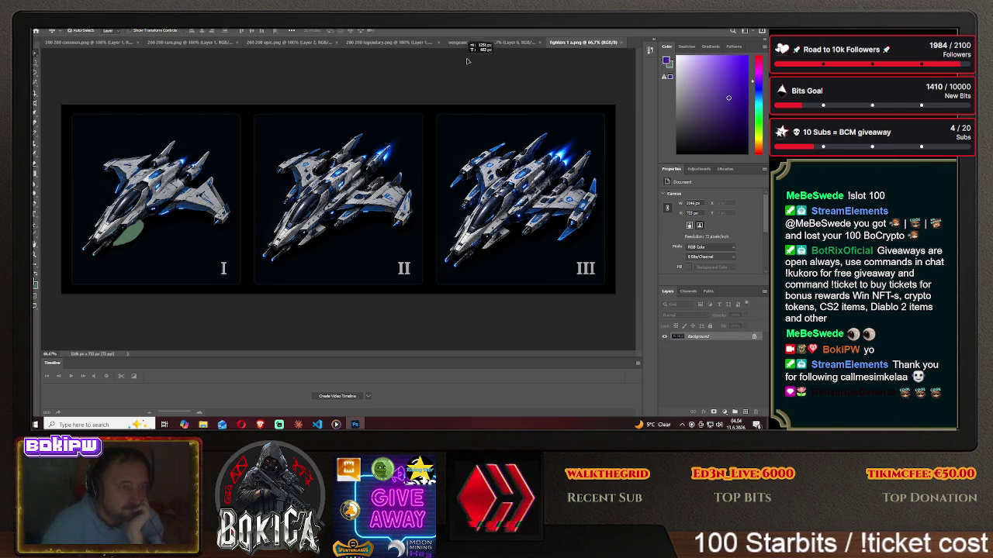
click(489, 44)
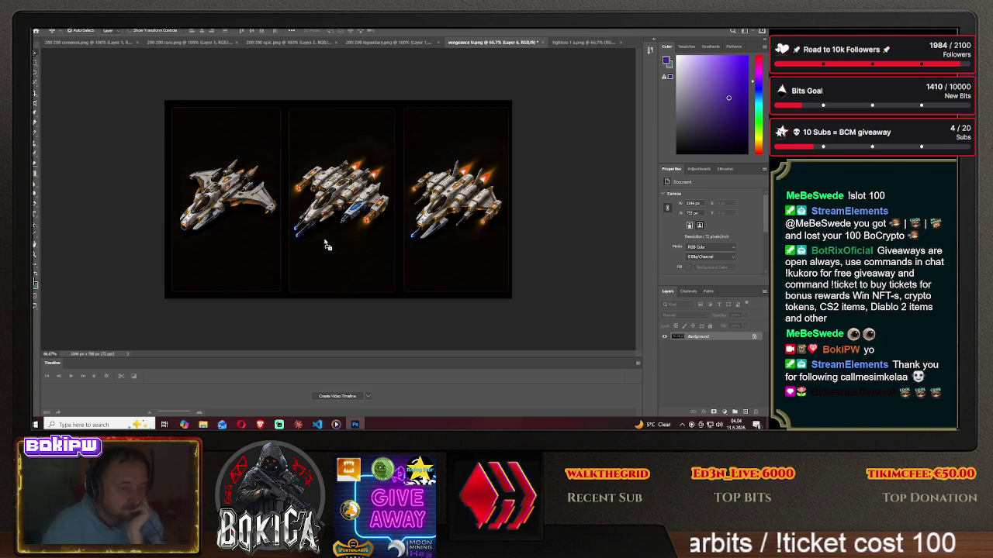
drag(327, 242, 328, 227)
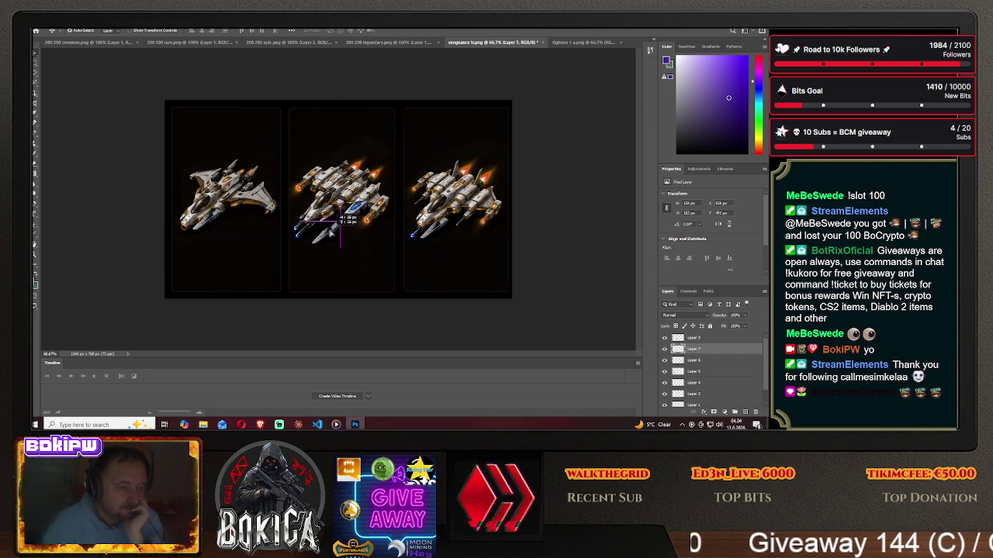
drag(328, 227, 330, 227)
click(707, 338)
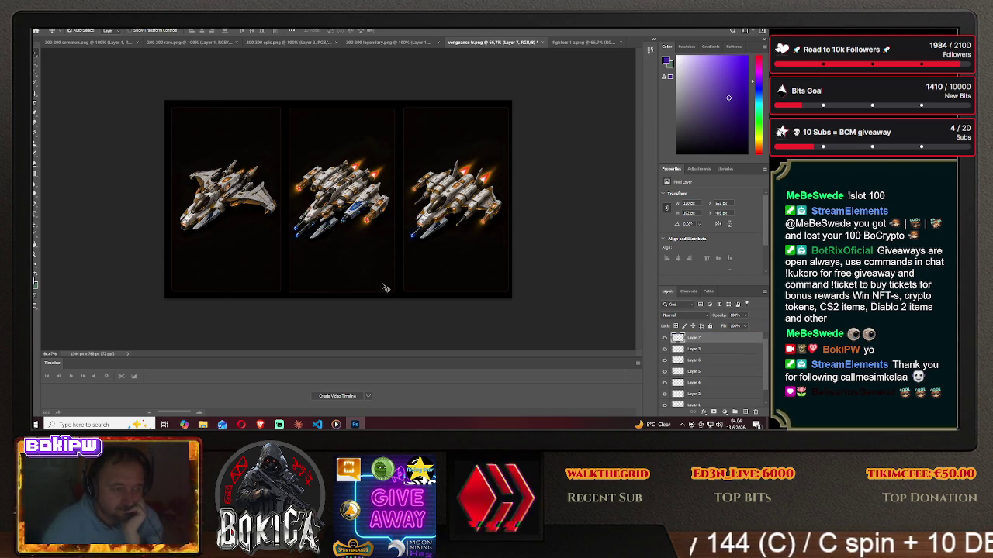
drag(331, 227, 330, 224)
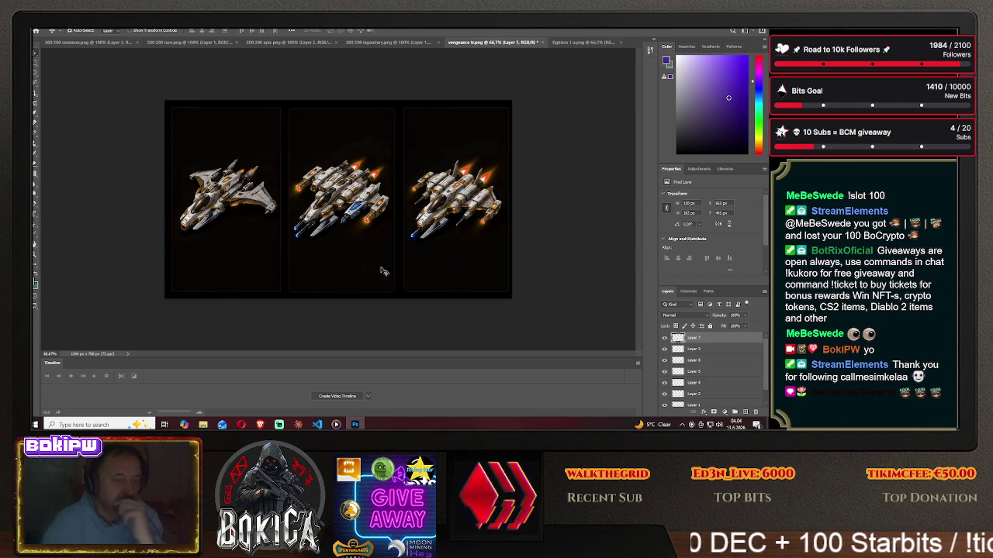
drag(349, 250, 354, 252)
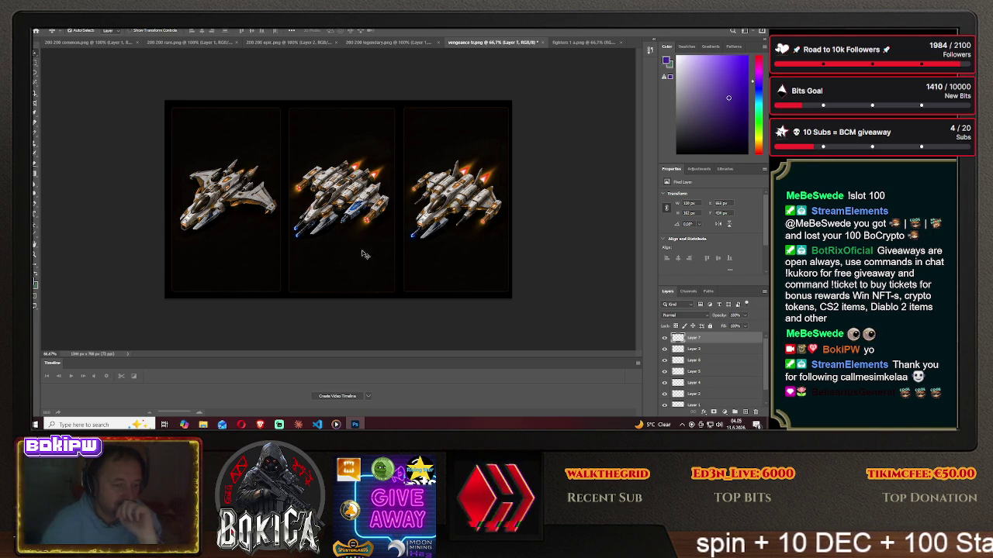
Compare the two sheets, ending on the blue fighters I, II, III with the Lasso tool.
click(582, 42)
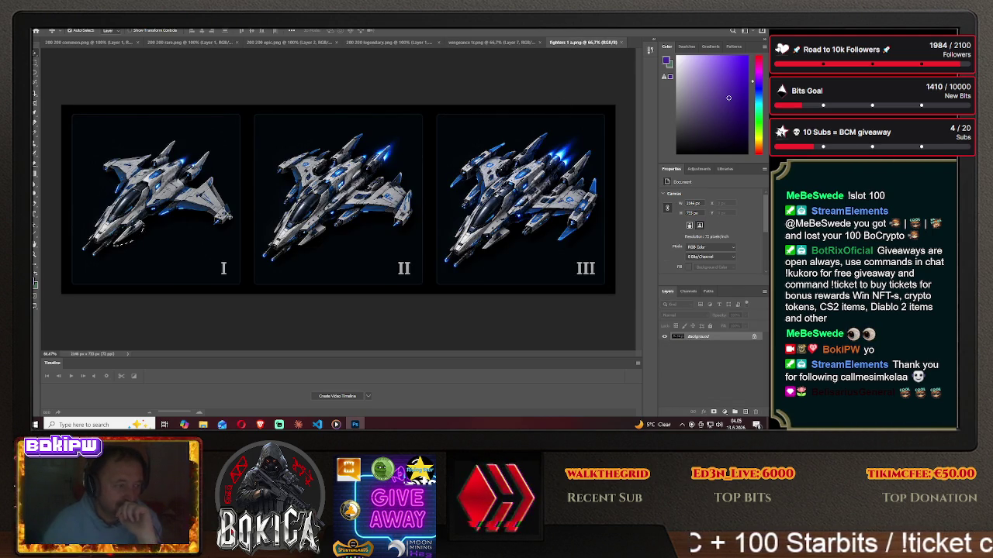
click(491, 42)
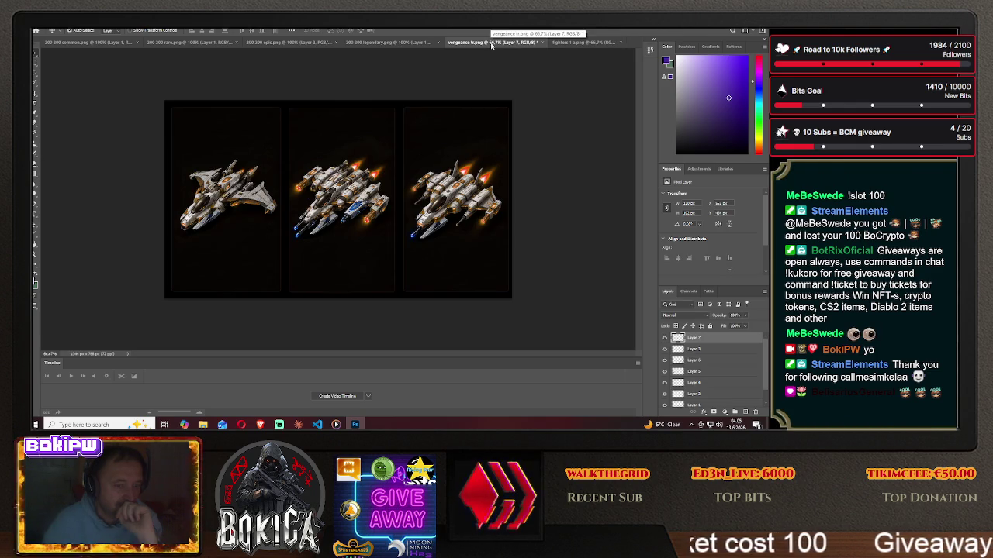
click(582, 42)
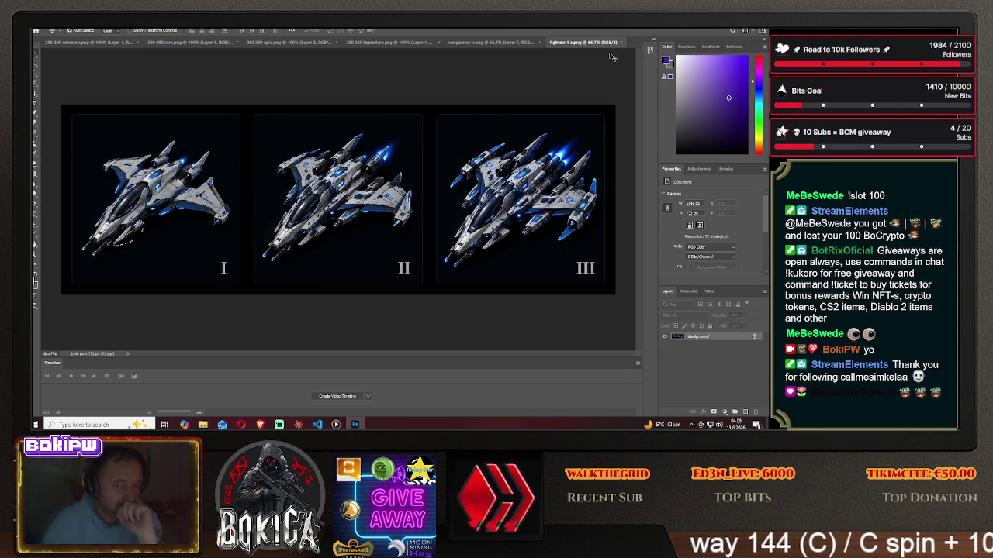
click(481, 42)
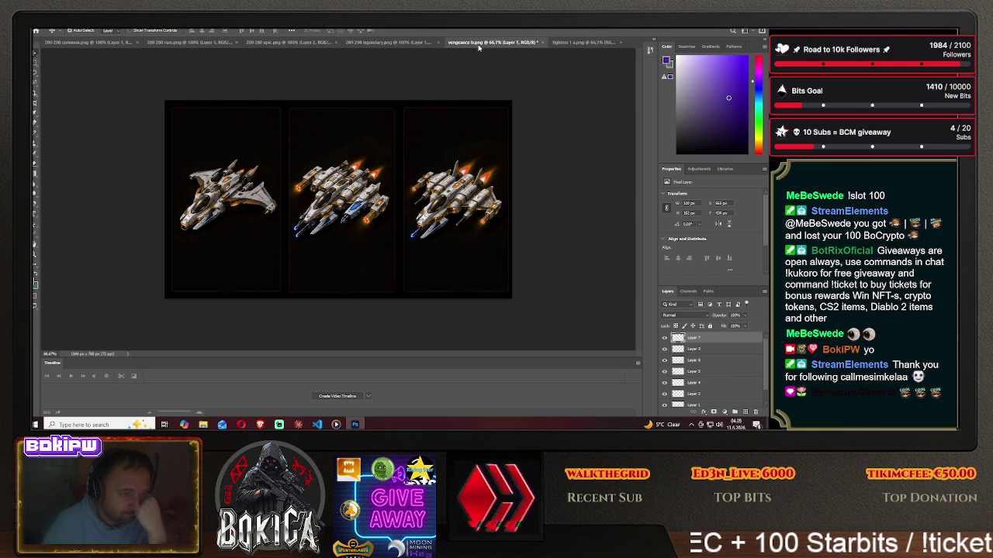
click(573, 42)
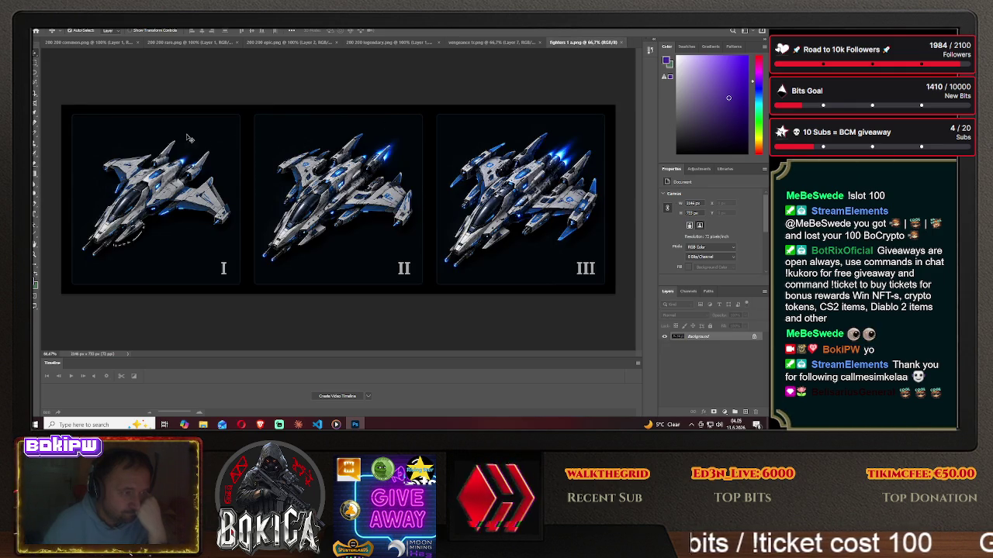
key(m)
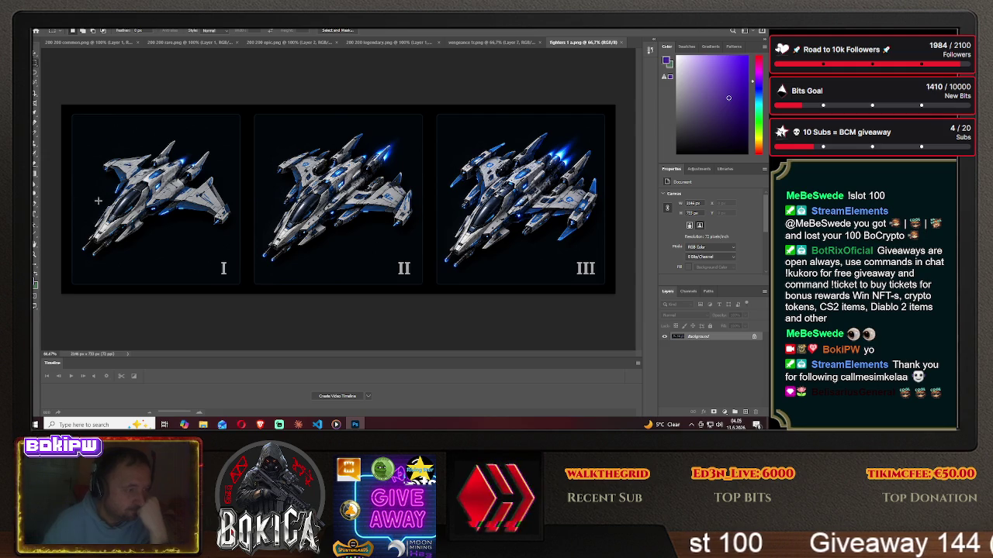
key(l)
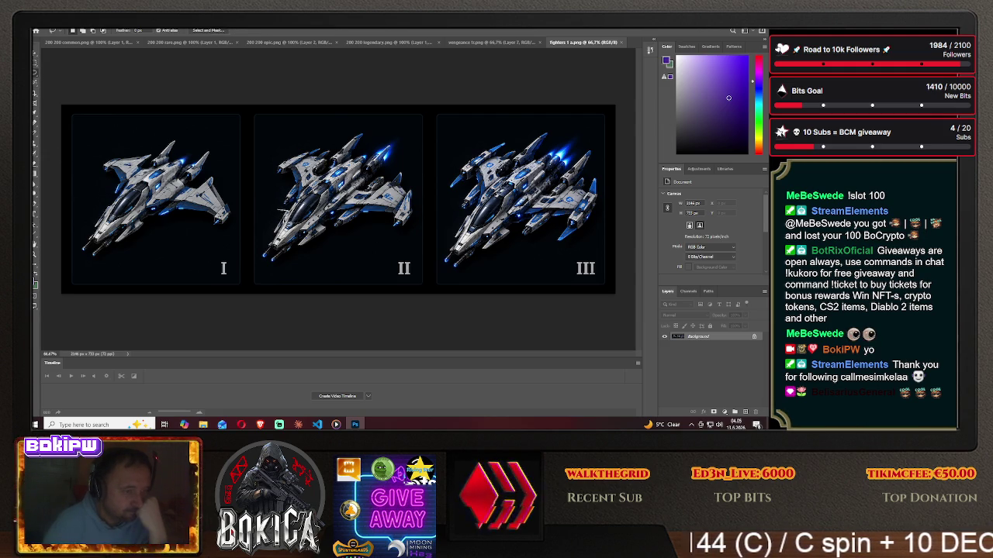
Lasso ship II's left side section and drag it into the orange sheet as a new layer.
drag(273, 238, 284, 211)
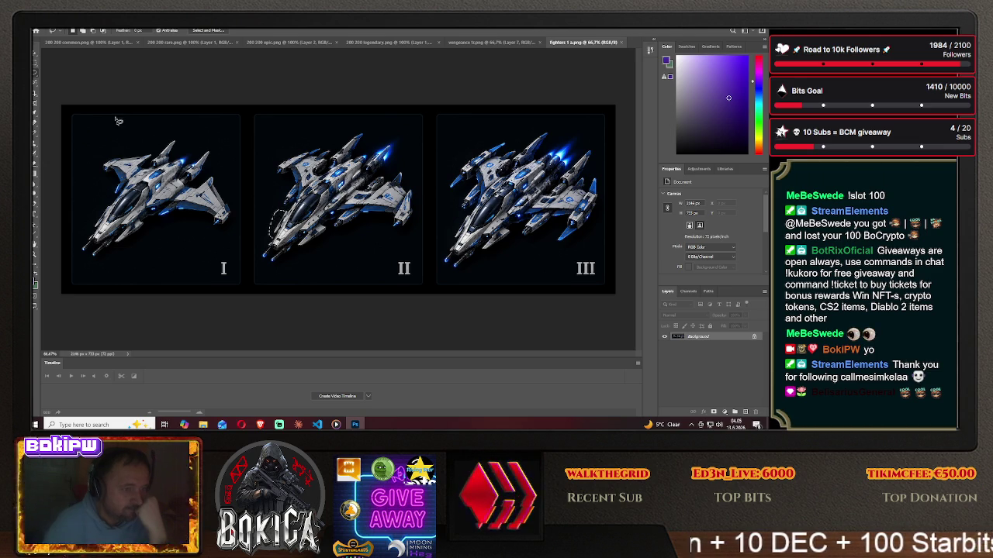
click(34, 57)
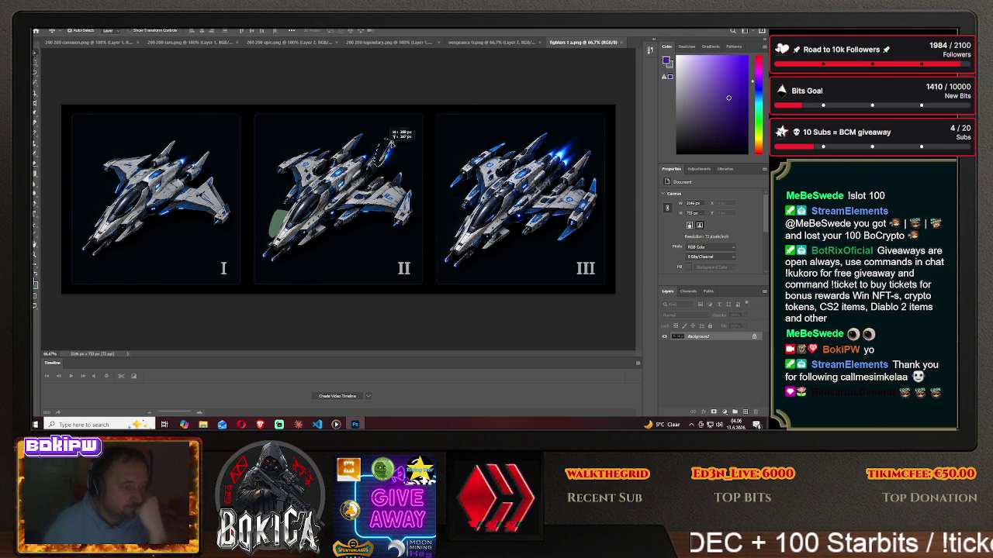
click(499, 44)
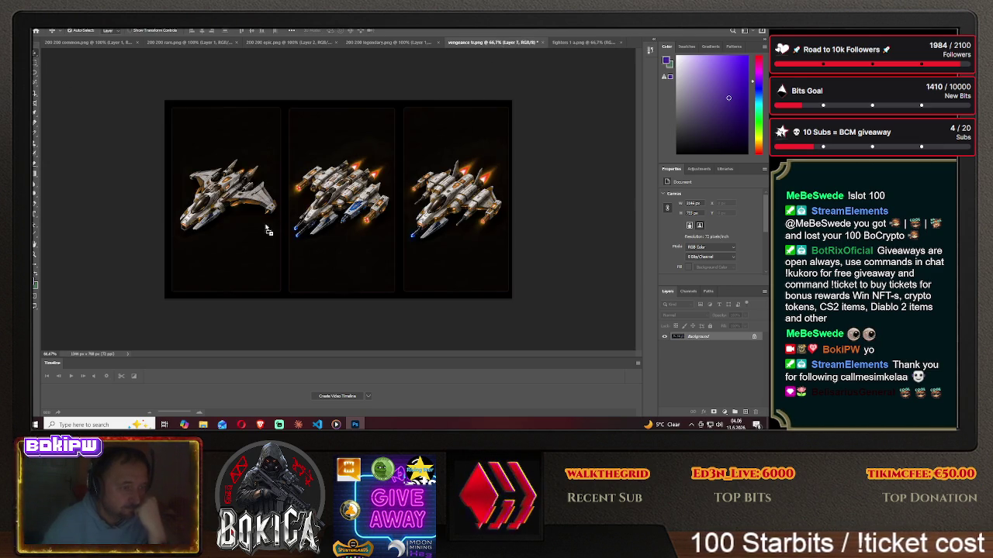
mouse_move(259, 235)
mouse_down()
mouse_move(186, 222)
mouse_move(196, 199)
mouse_move(188, 217)
mouse_up()
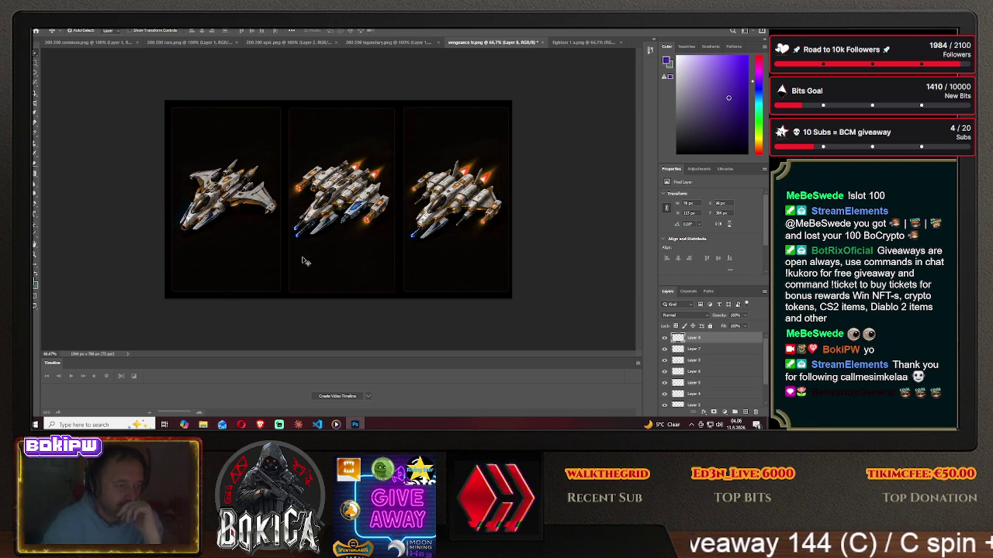
click(572, 43)
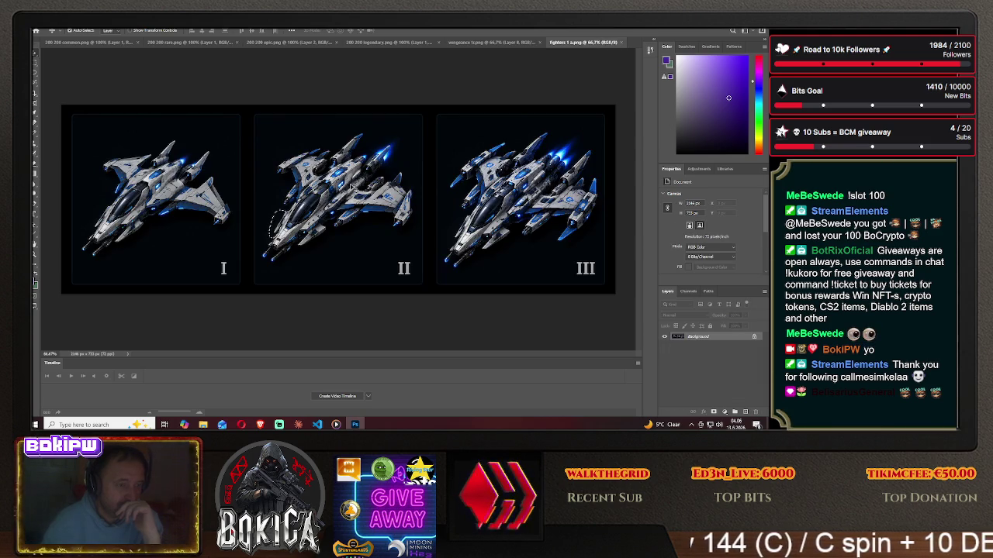
drag(273, 217, 482, 52)
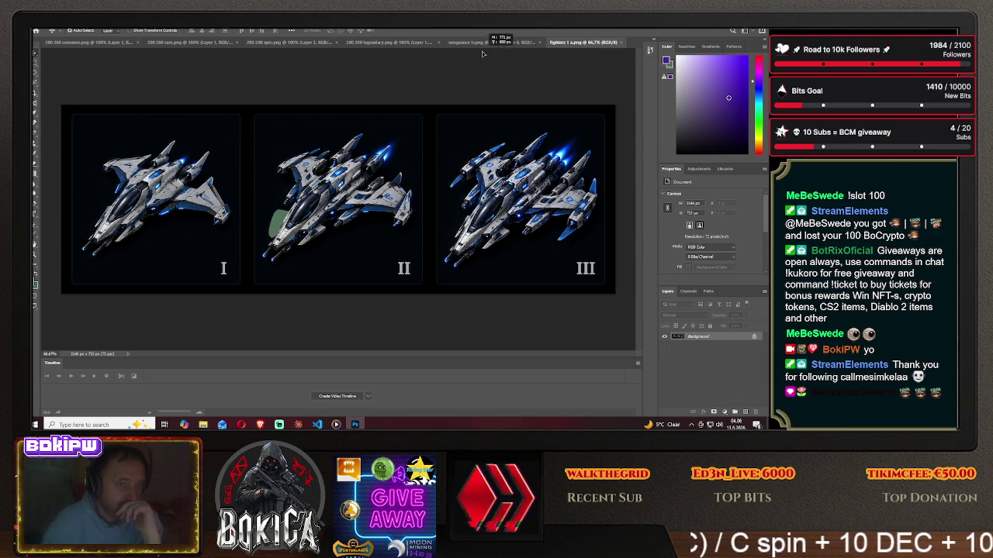
mouse_move(484, 47)
mouse_down()
mouse_move(301, 217)
mouse_move(307, 225)
mouse_move(314, 203)
mouse_move(301, 215)
mouse_up()
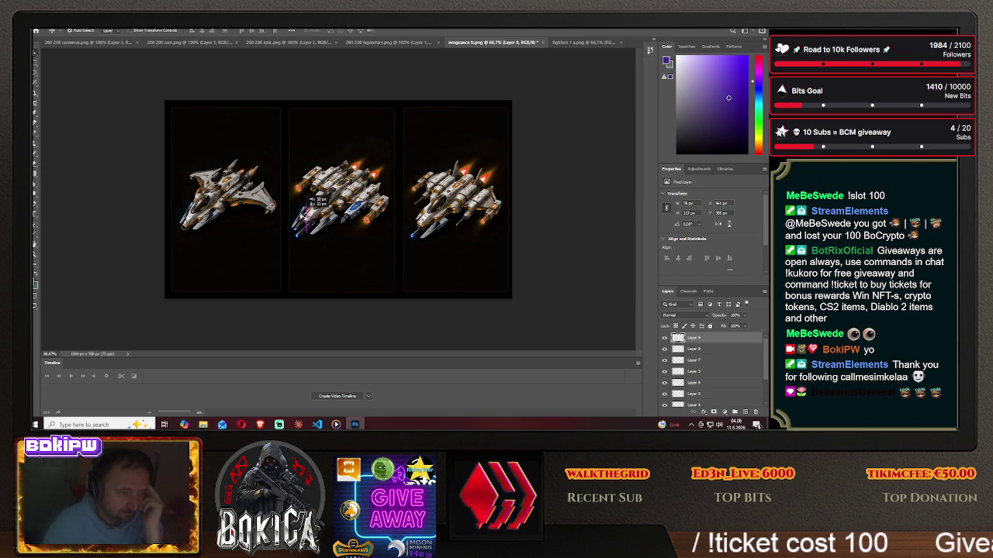
Fit the new blue section onto the middle orange ship.
drag(306, 204, 304, 219)
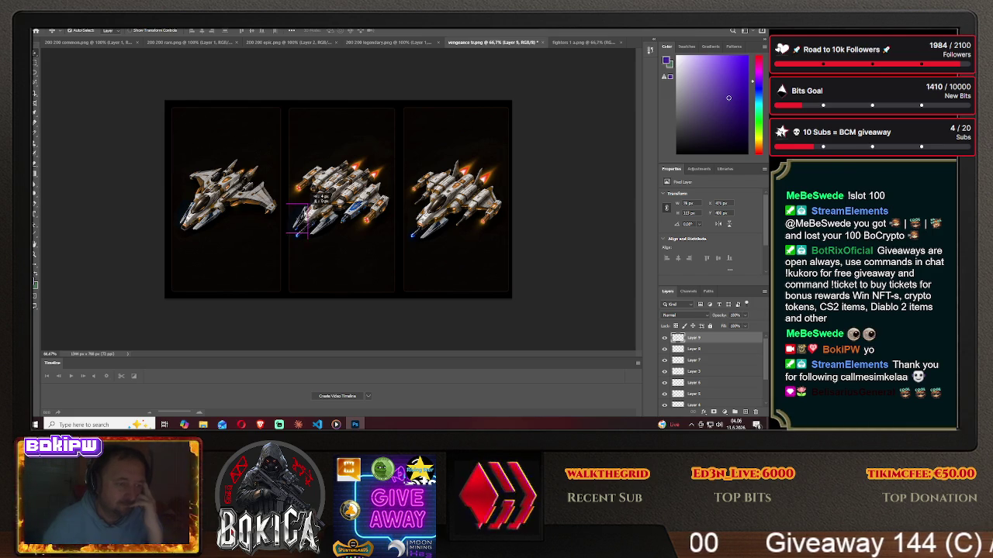
drag(314, 198, 318, 195)
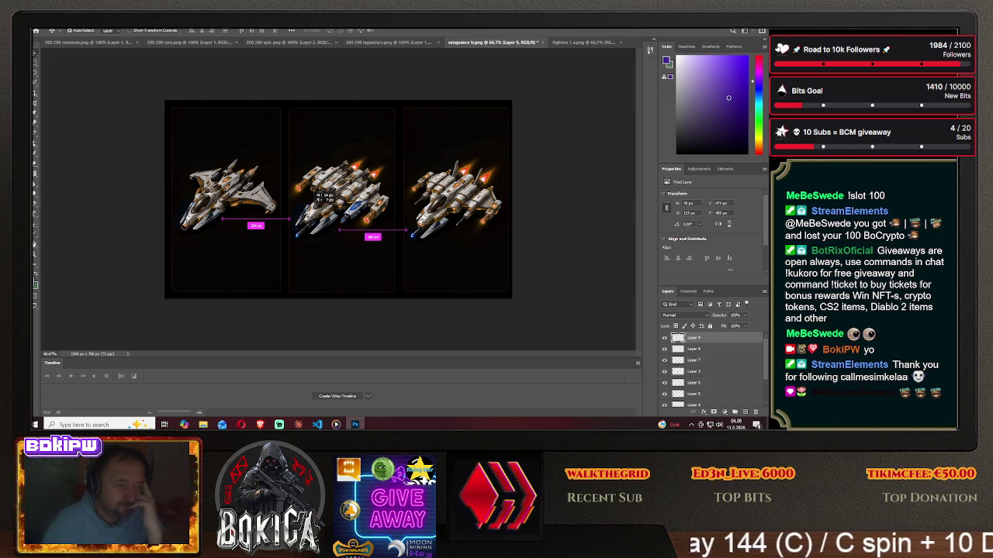
drag(318, 197, 316, 196)
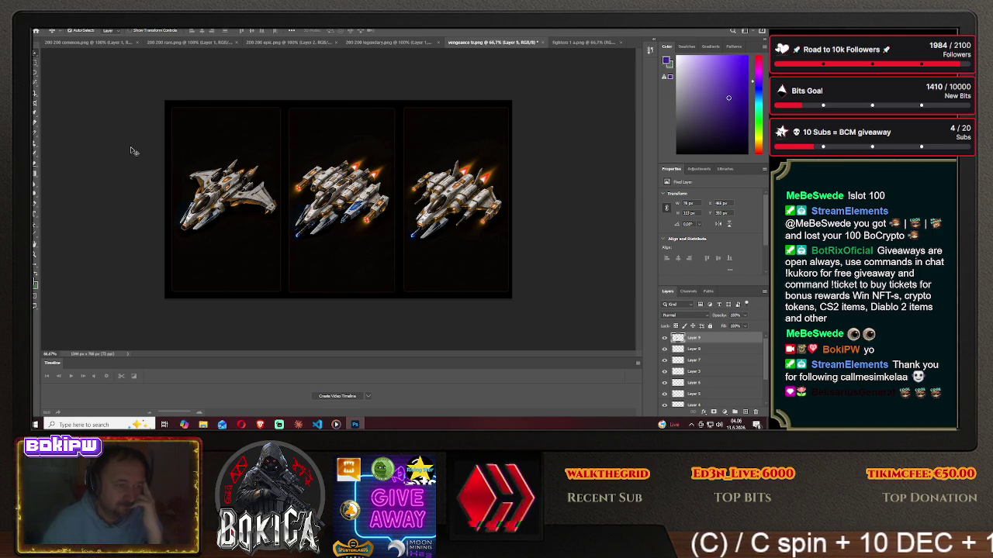
click(34, 83)
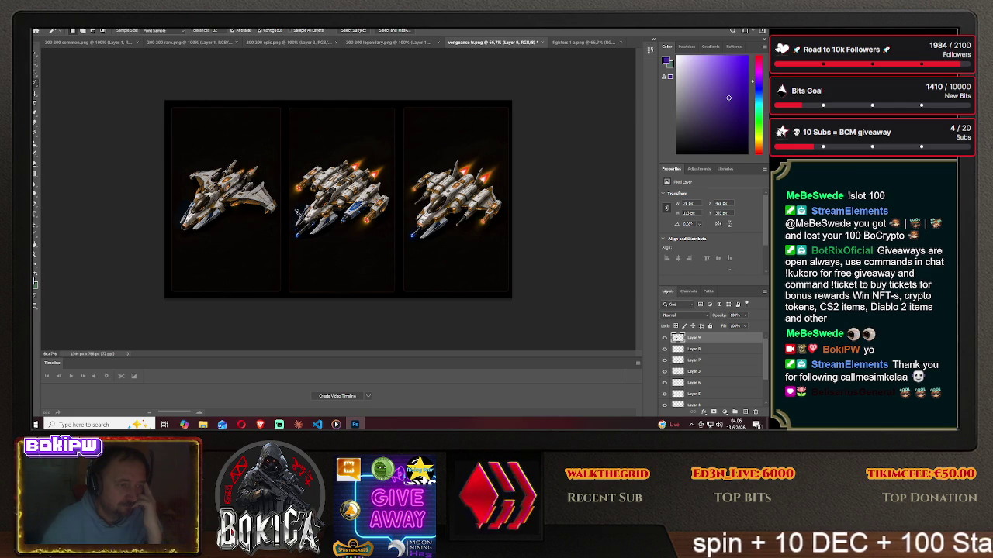
Try a Magic Wand selection on the middle ship's left wing, then select all and deselect.
click(297, 210)
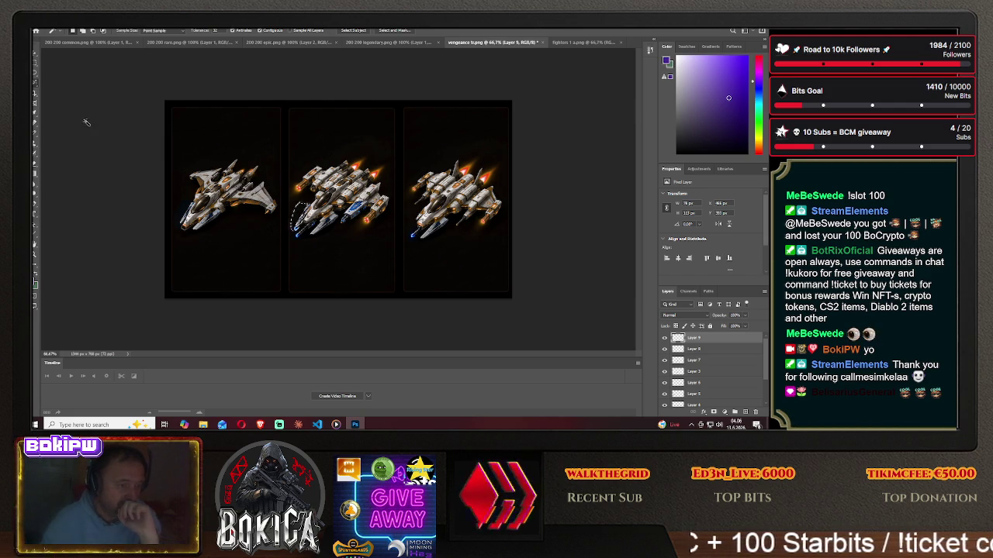
click(35, 65)
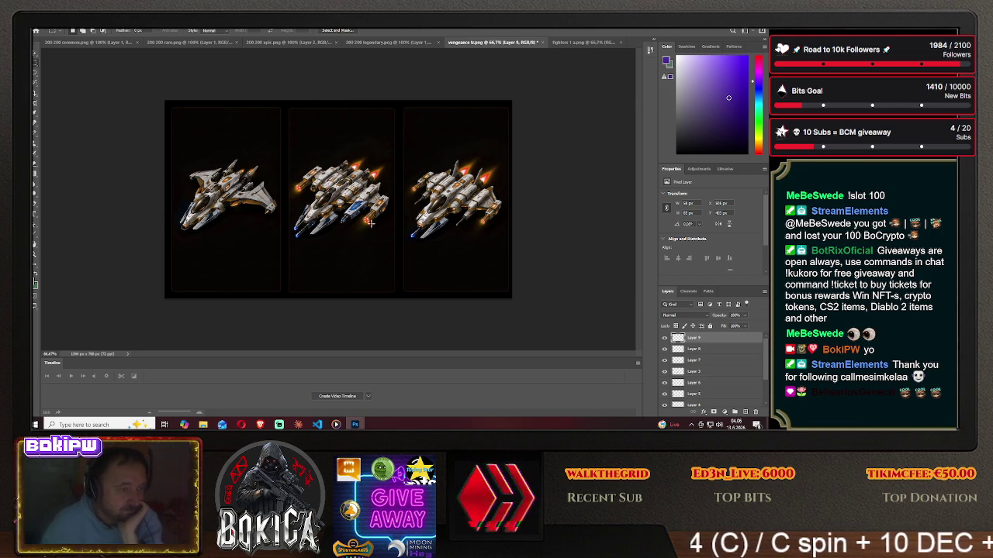
click(34, 82)
key(m)
key(ctrl+a)
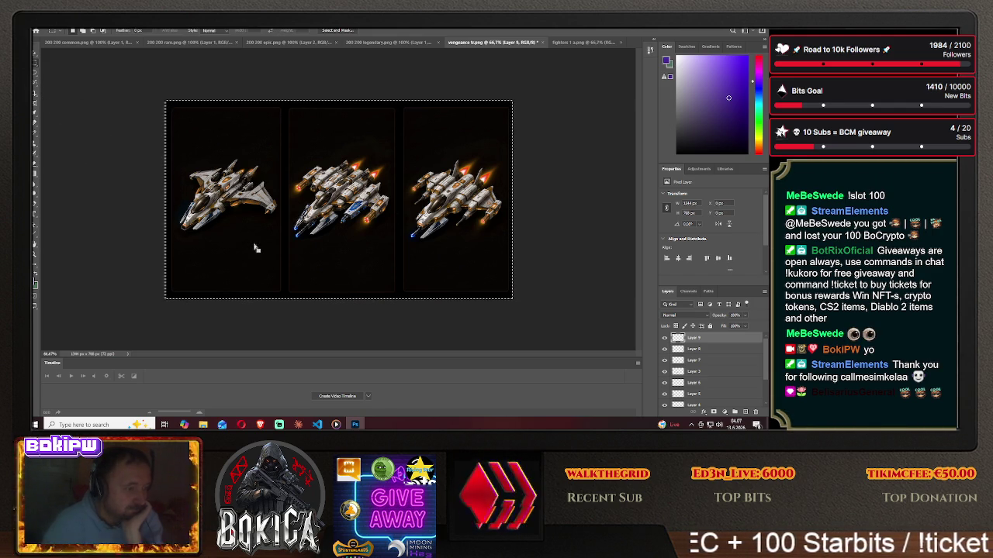
key(ctrl+d)
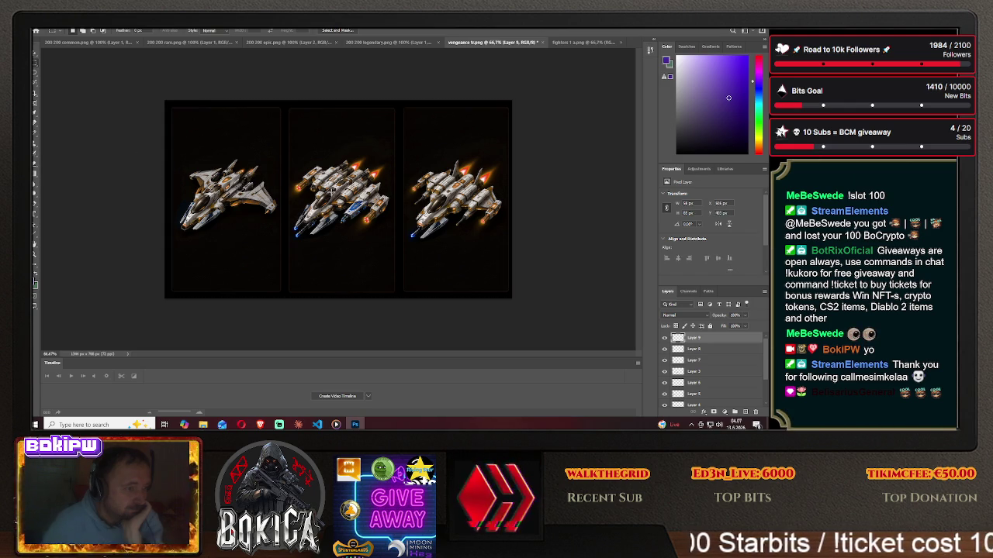
key(alt+bracketleft)
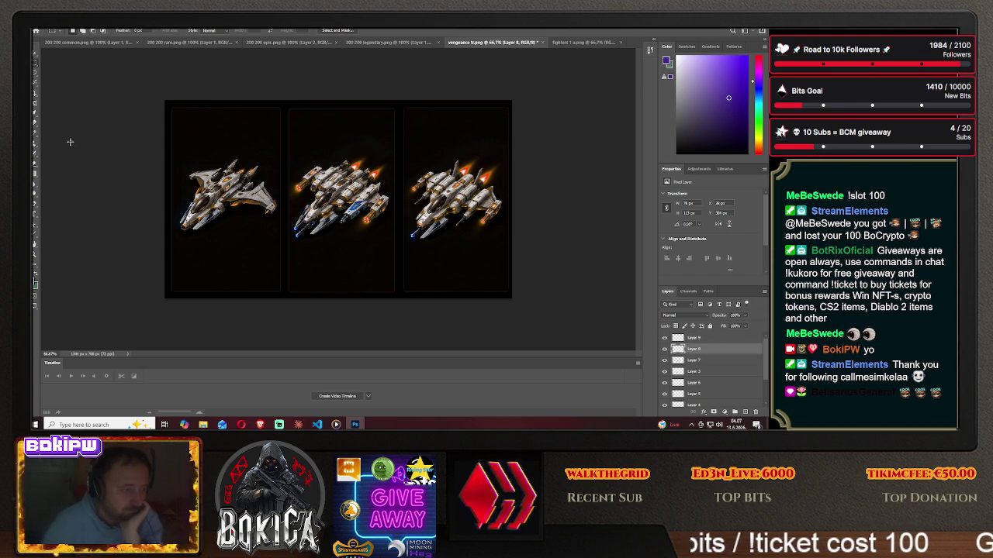
Wand-select the left ship's lower-left wing, draw a rectangular marquee, and return to the fighter sheet.
key(w)
click(181, 210)
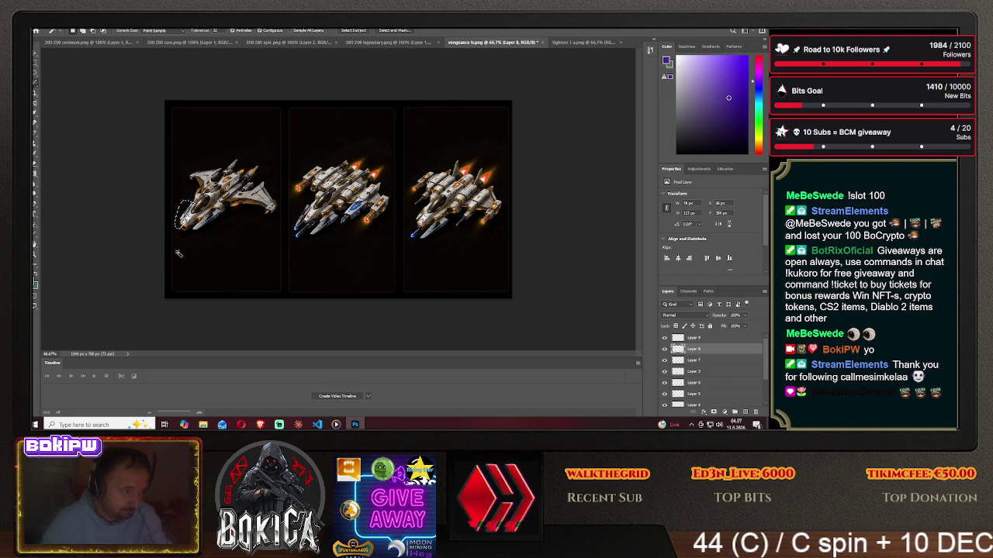
key(m)
drag(230, 216, 258, 254)
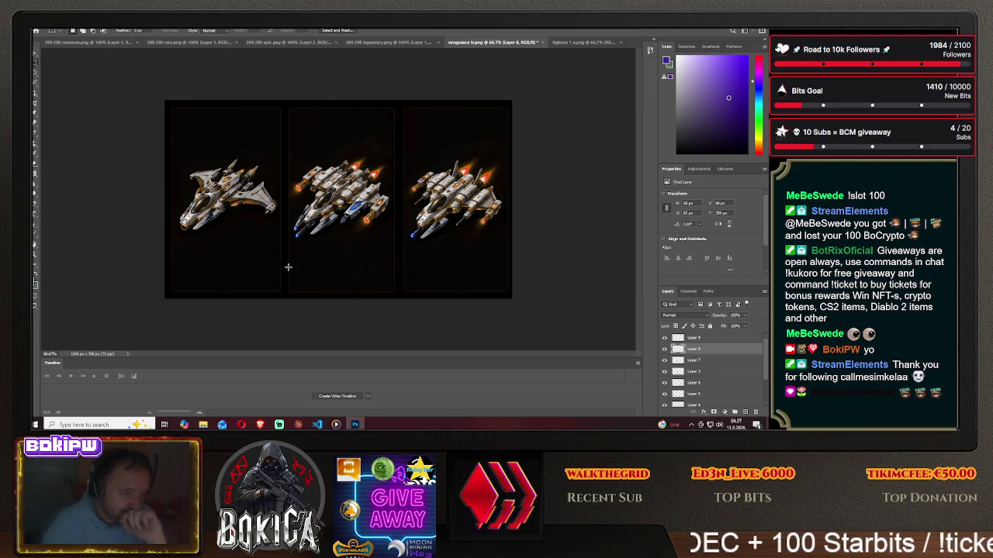
click(582, 42)
click(34, 54)
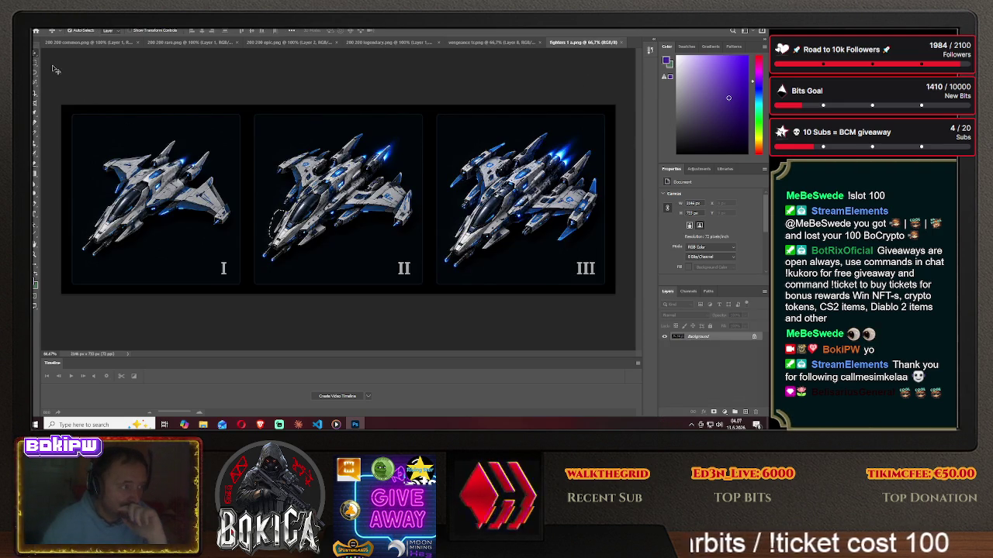
Fine-tune the added blue part's position on the orange ships, then return to the fighters image.
click(480, 43)
drag(421, 223, 417, 221)
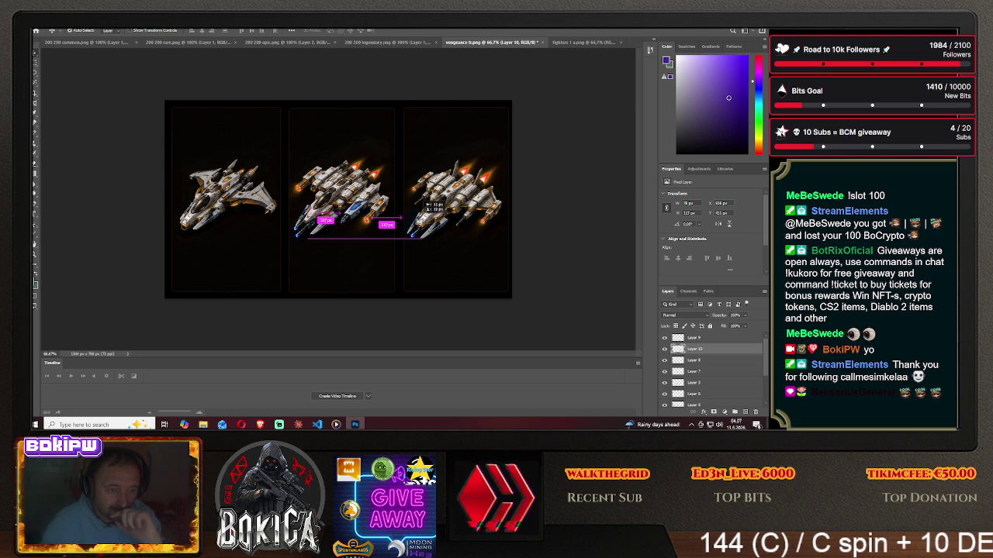
drag(419, 221, 424, 221)
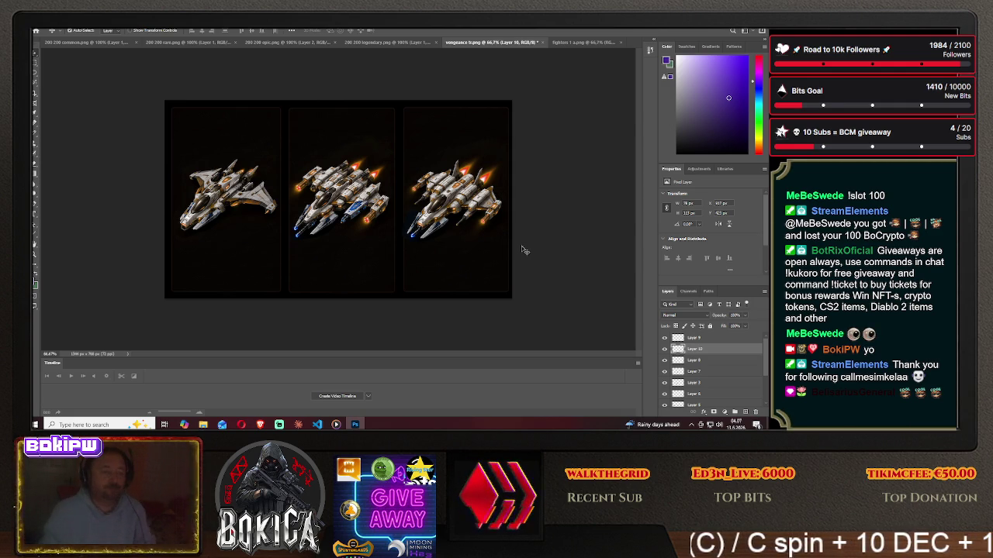
click(582, 41)
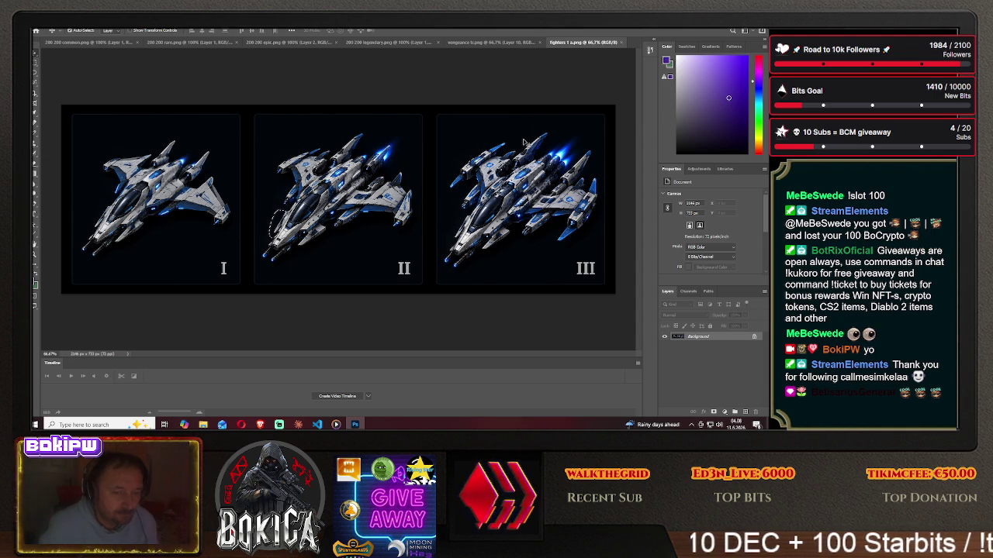
Lasso ship II's right wing and drop it onto the right orange ship as a new layer.
click(489, 43)
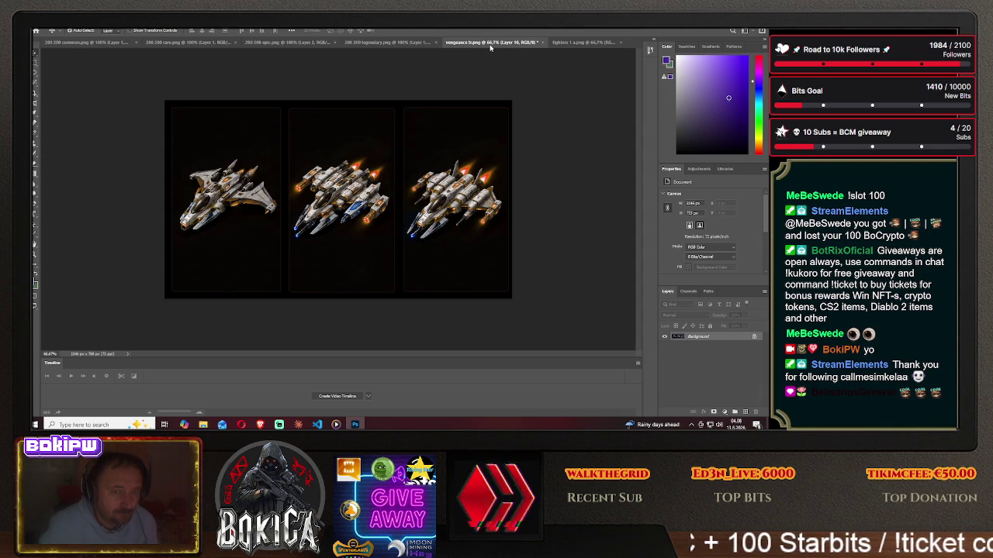
click(554, 43)
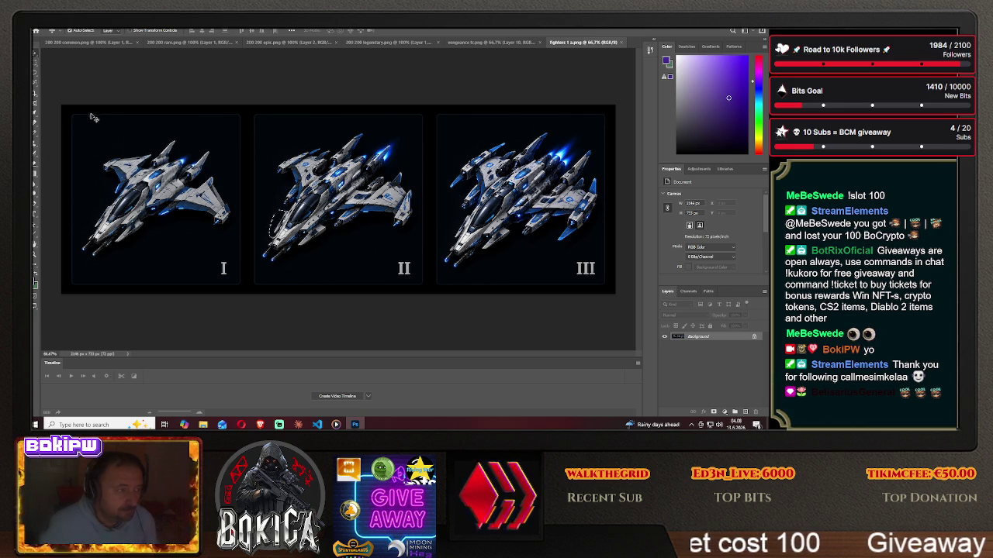
click(34, 76)
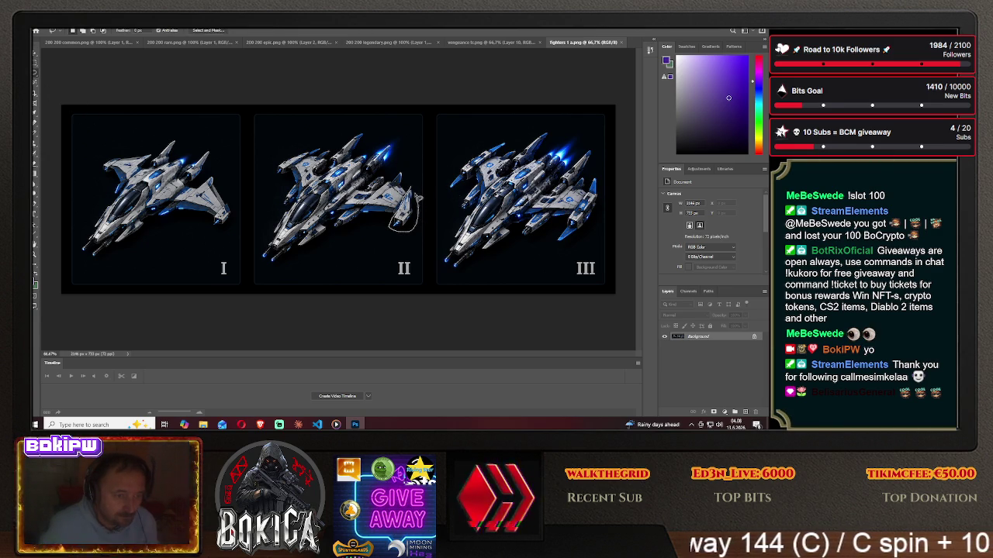
drag(415, 190, 413, 194)
key(v)
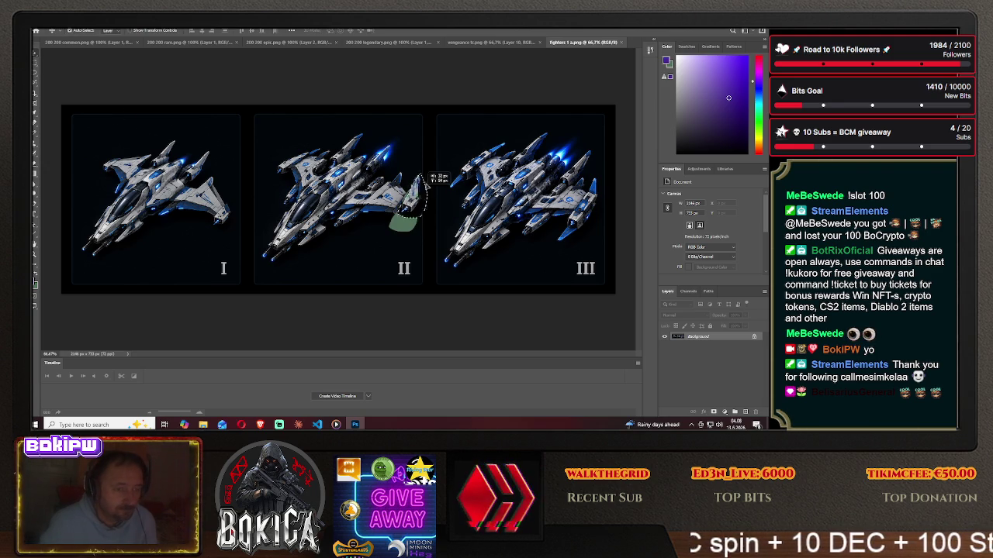
click(512, 41)
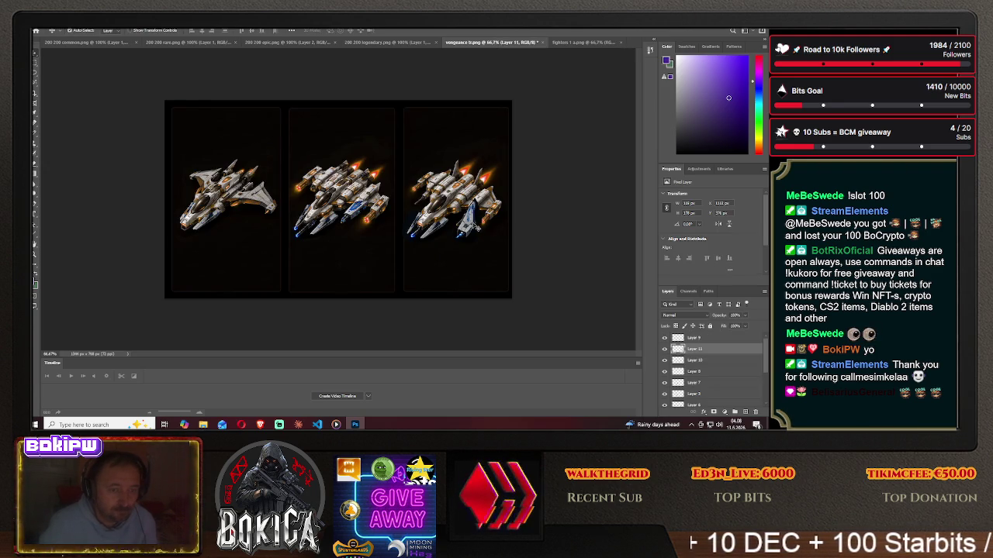
drag(475, 225, 490, 223)
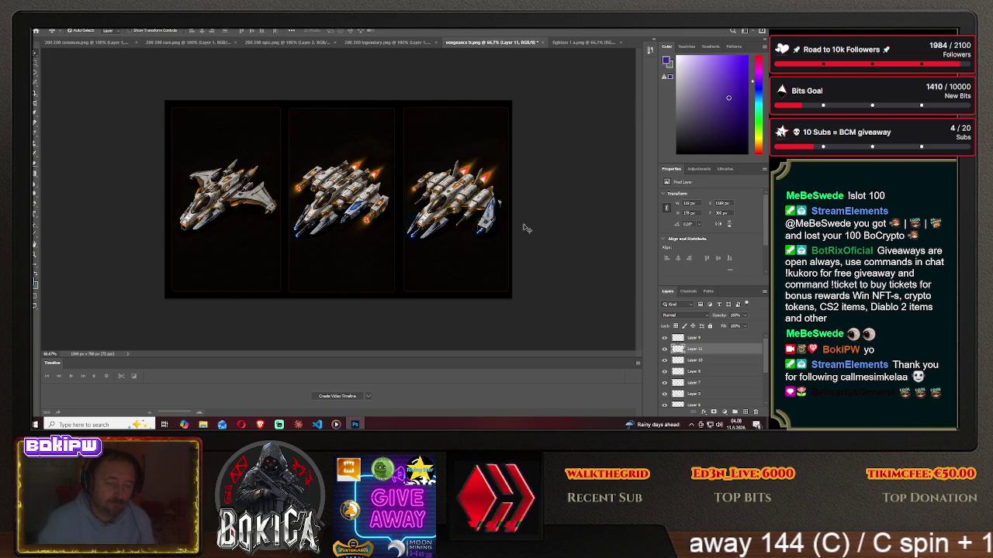
Lasso ship II's left wing and drop it onto the right orange ship as another layer.
click(581, 42)
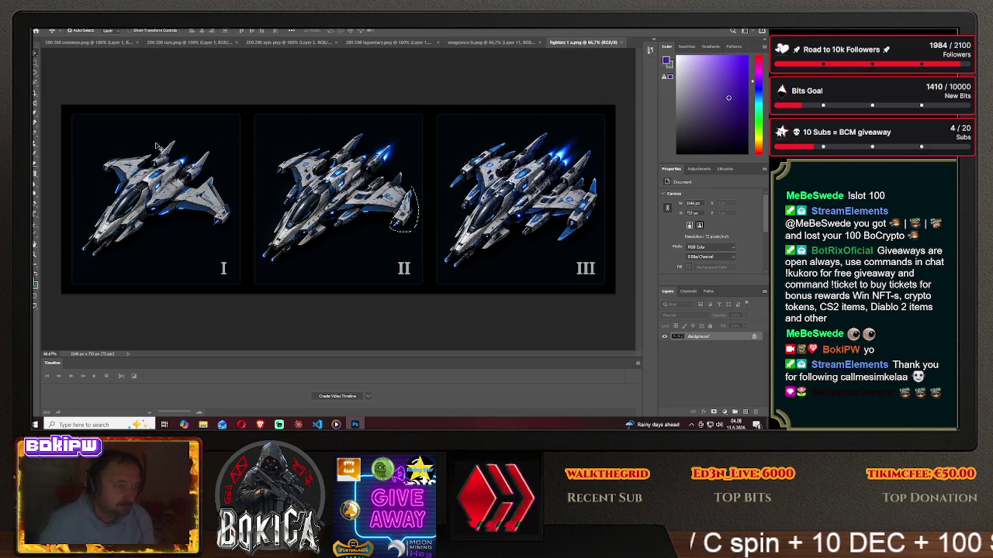
click(35, 68)
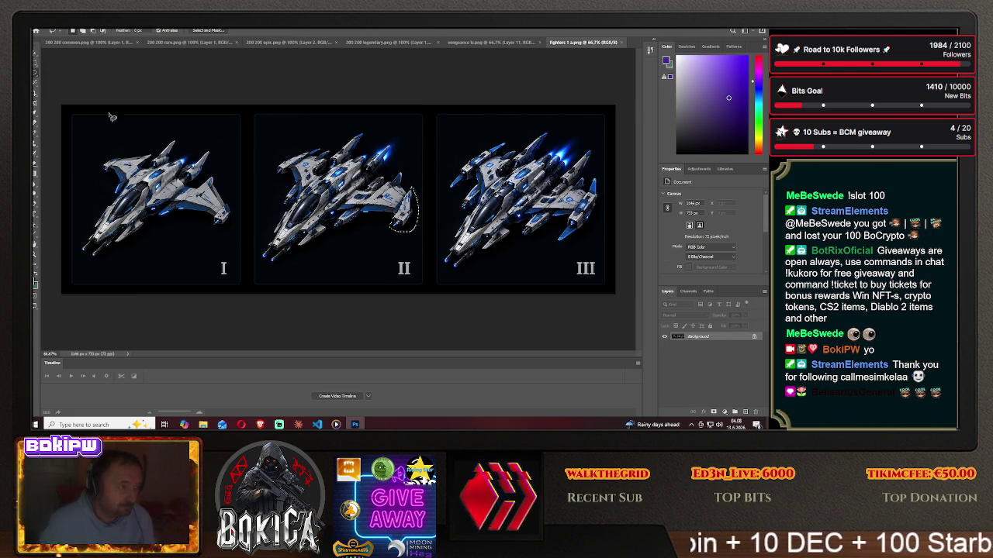
click(287, 179)
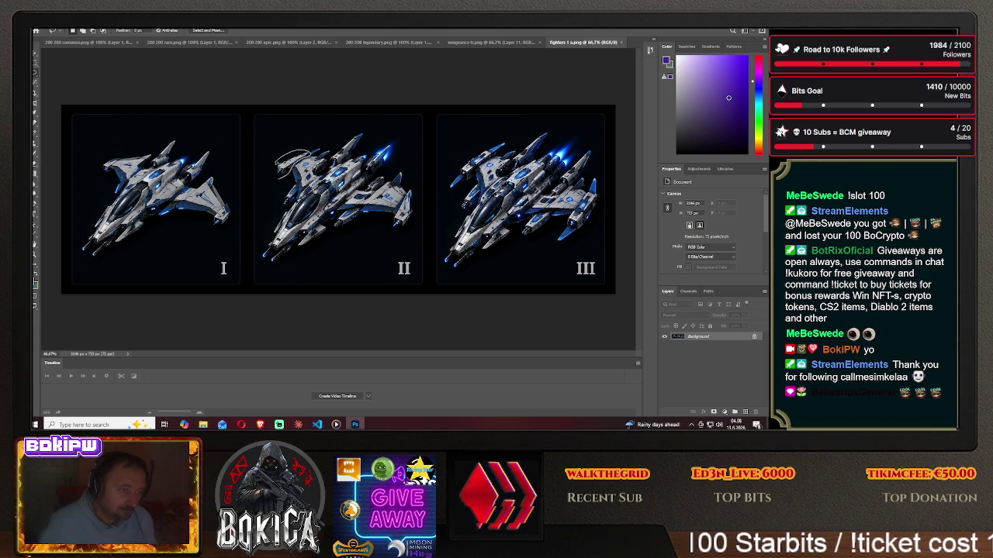
drag(278, 162, 276, 183)
click(35, 52)
mouse_move(290, 164)
mouse_down()
mouse_move(501, 56)
mouse_move(489, 69)
mouse_up()
mouse_move(417, 180)
mouse_down()
mouse_move(427, 165)
mouse_move(415, 186)
mouse_up()
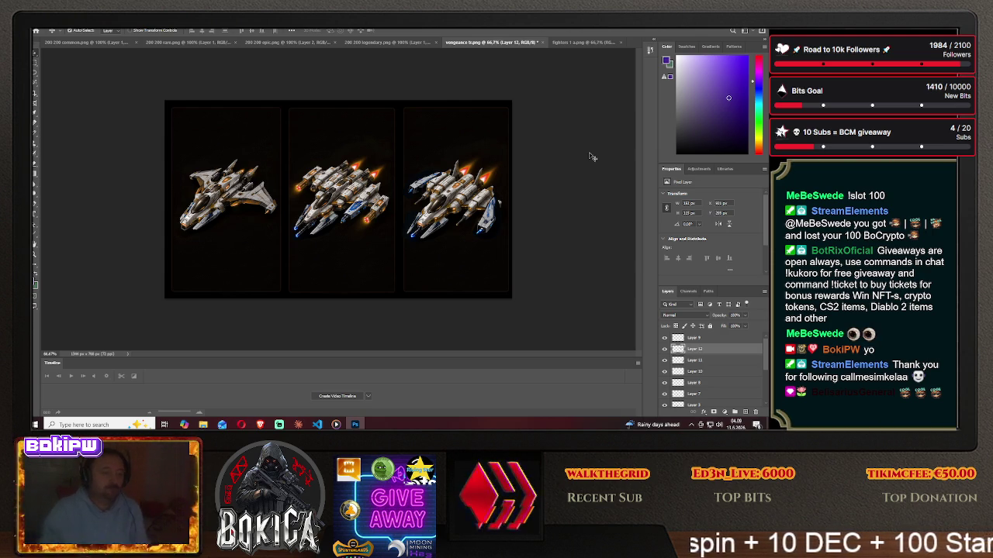
Close the blue fighters image.
click(586, 42)
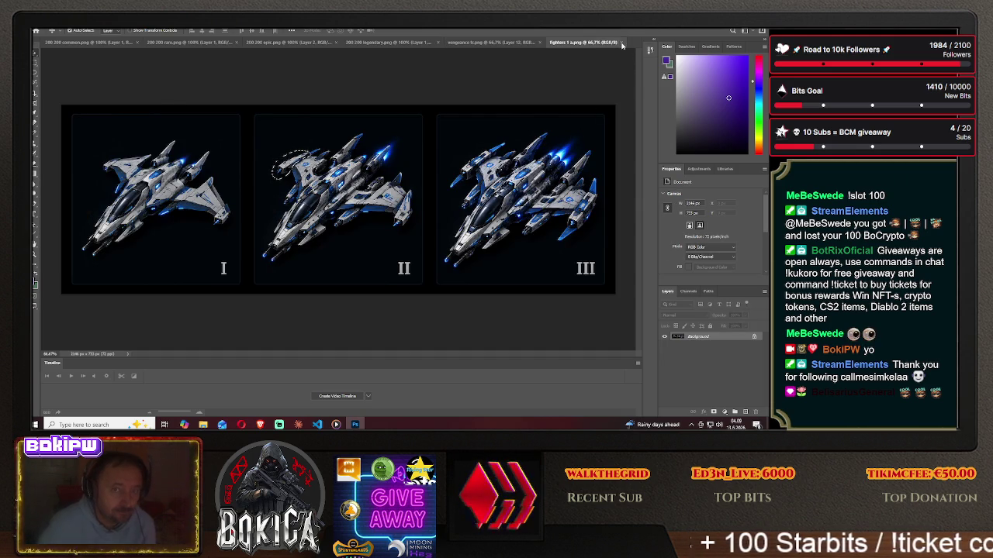
click(620, 43)
click(39, 28)
Open reaper.png from the Desktop, then go back to the orange vengeance image.
click(52, 37)
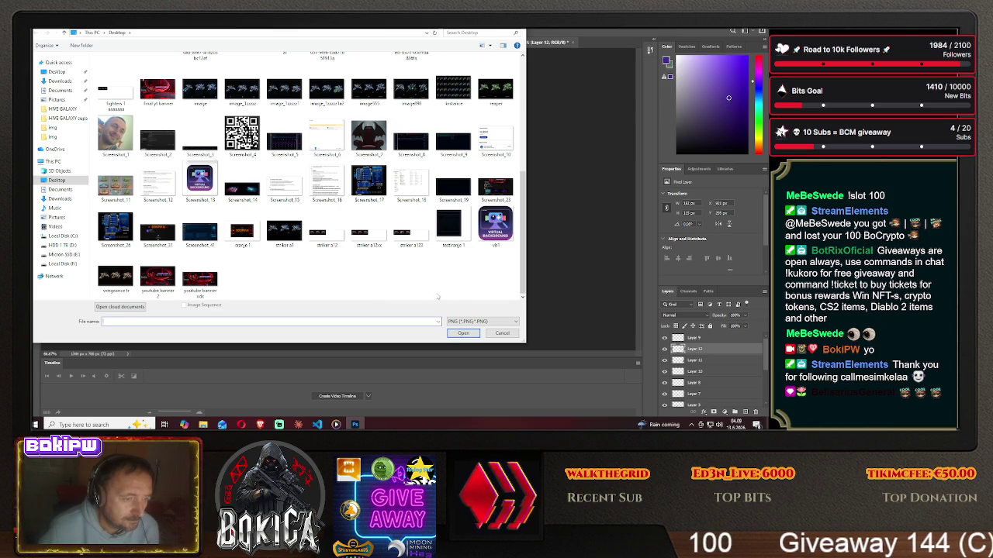
scroll(524, 278, up, 1)
drag(524, 278, 525, 250)
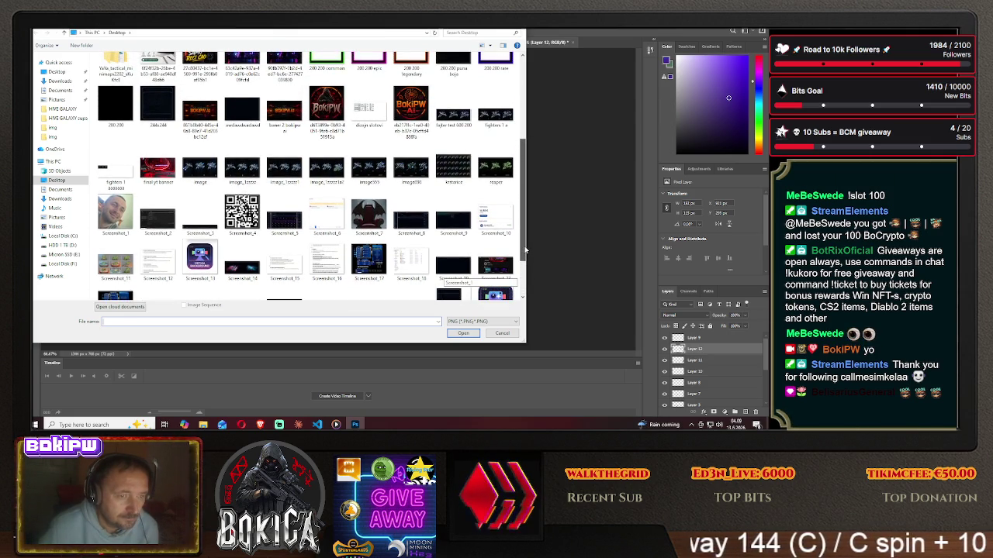
click(494, 172)
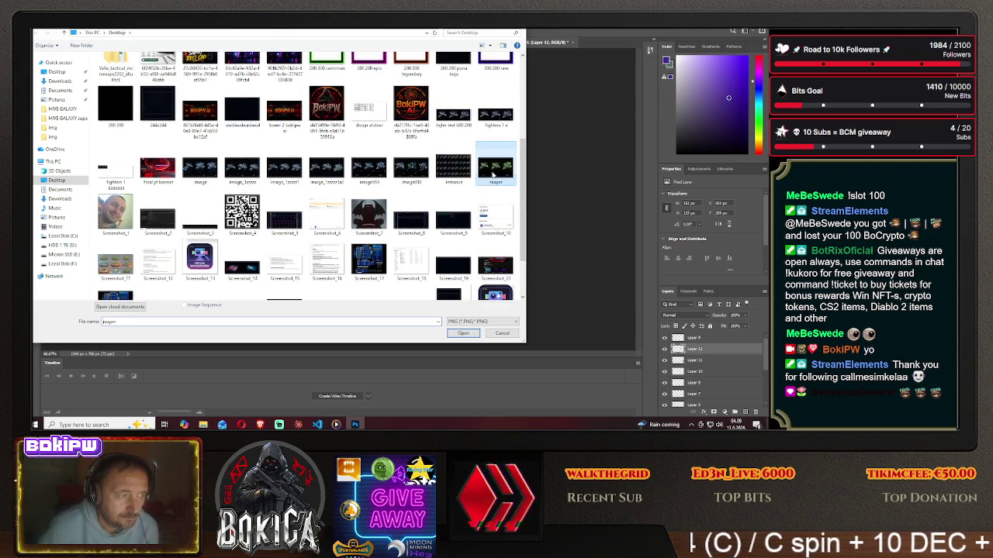
click(463, 333)
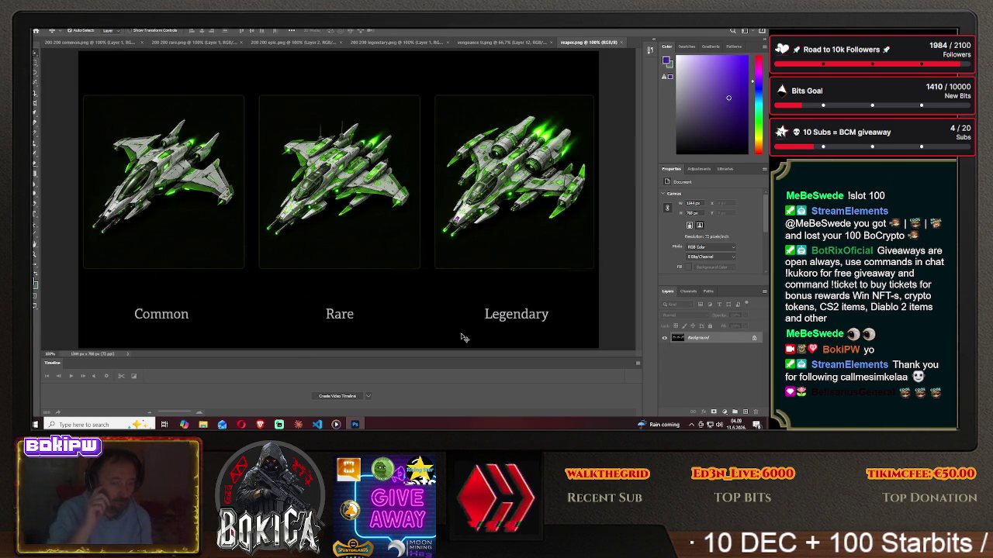
click(504, 42)
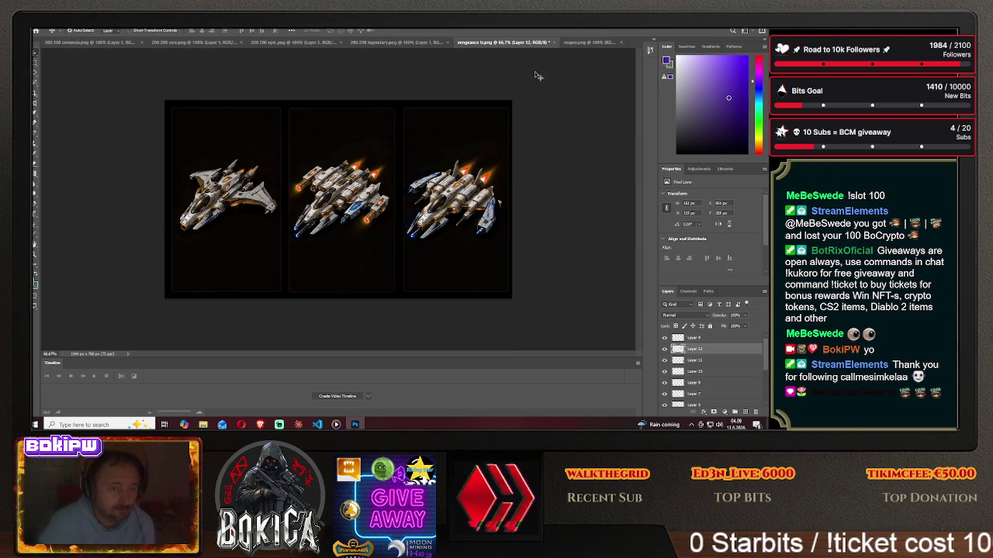
click(587, 43)
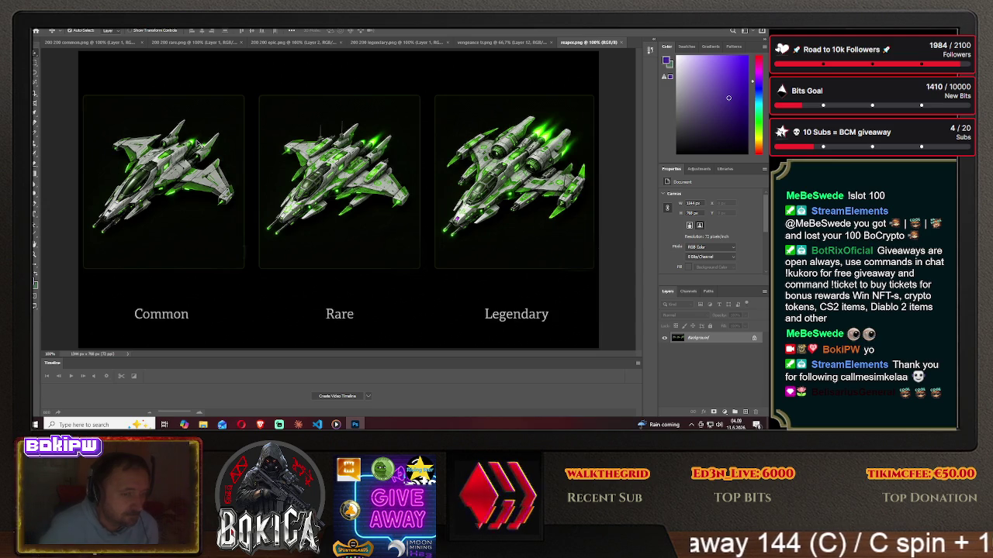
click(527, 45)
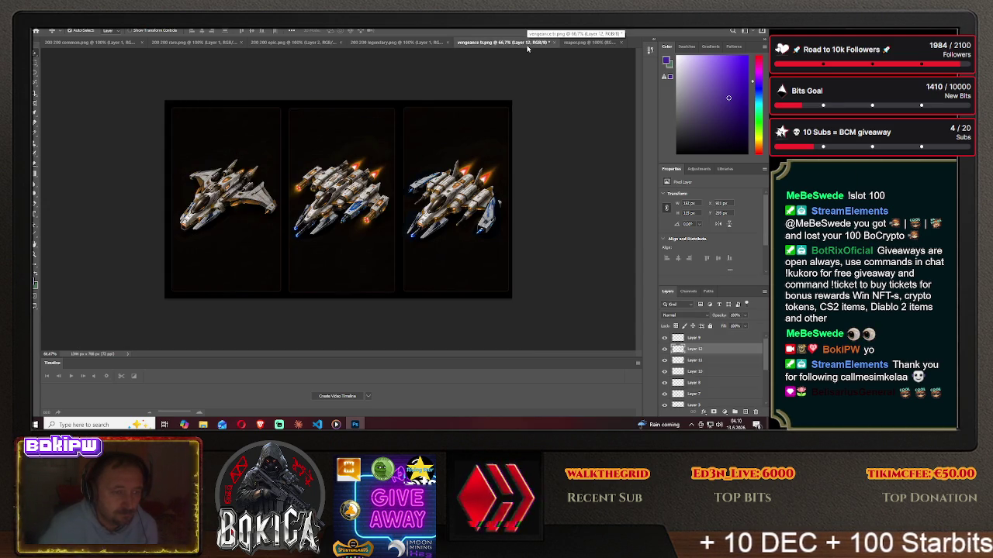
click(588, 43)
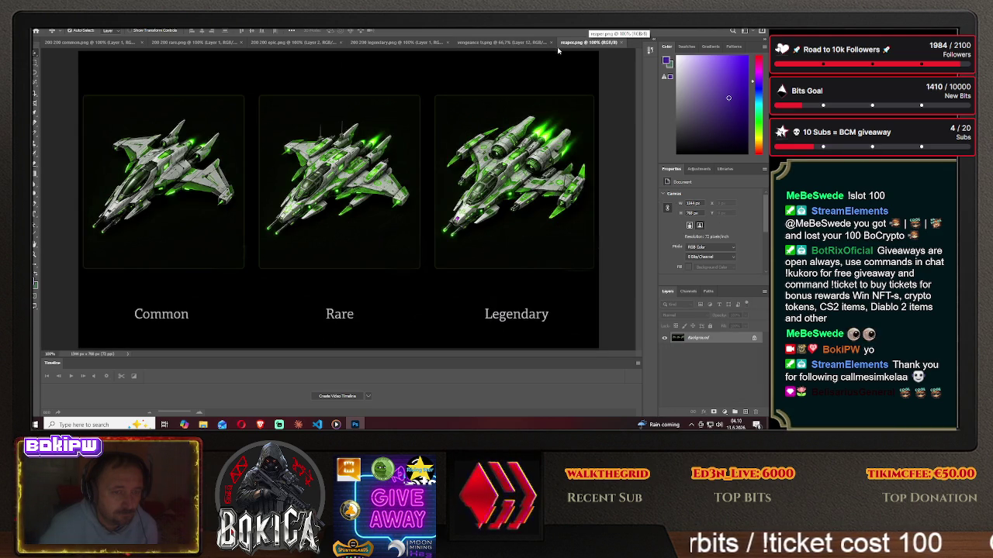
click(501, 44)
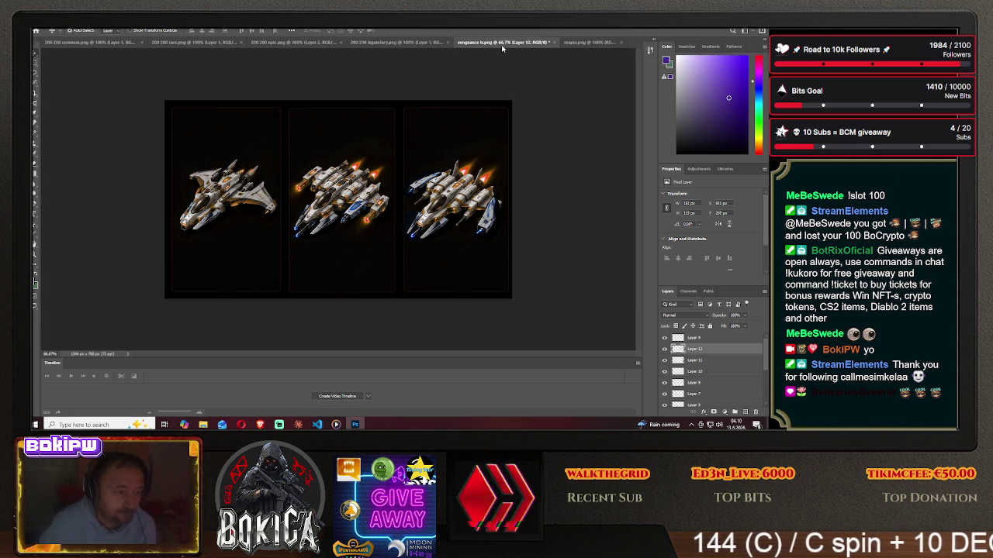
click(594, 43)
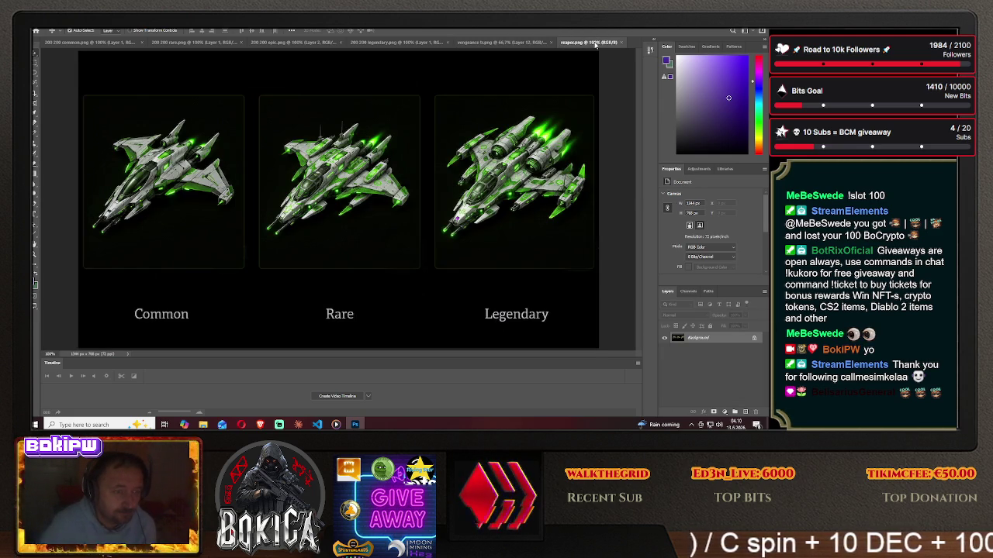
click(505, 43)
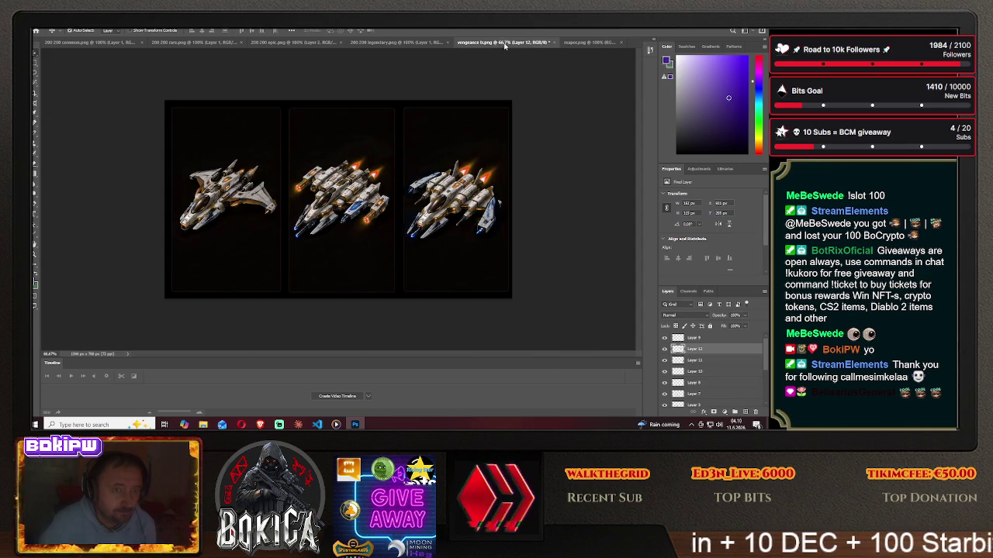
click(39, 30)
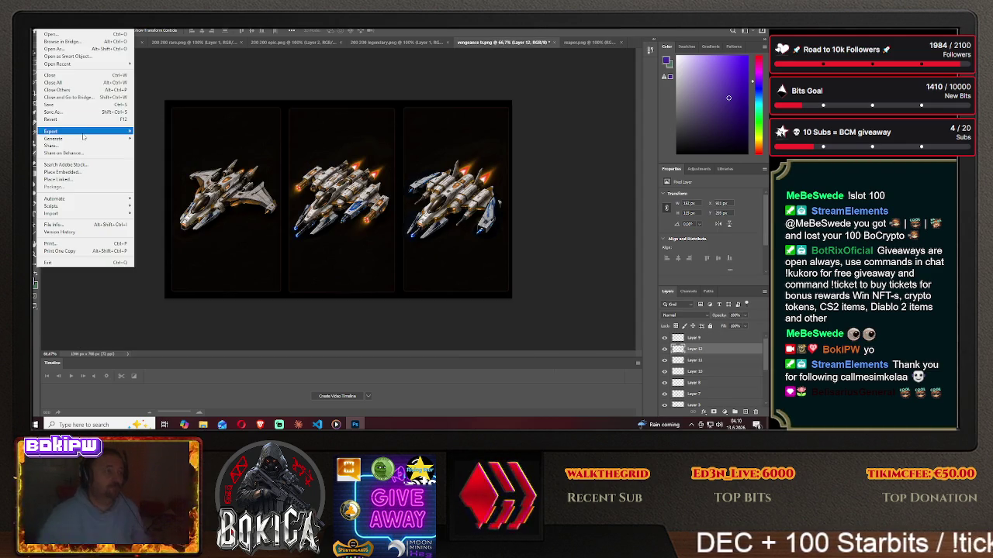
Set up saving the orange ships image locally as PNG, glancing briefly at the Hive Galaxy game.
click(83, 112)
click(440, 286)
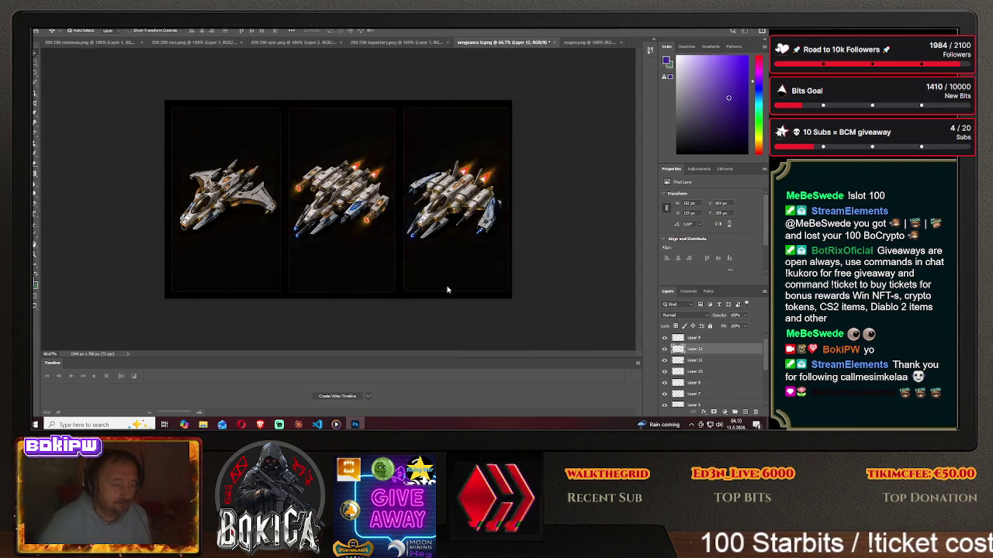
click(186, 302)
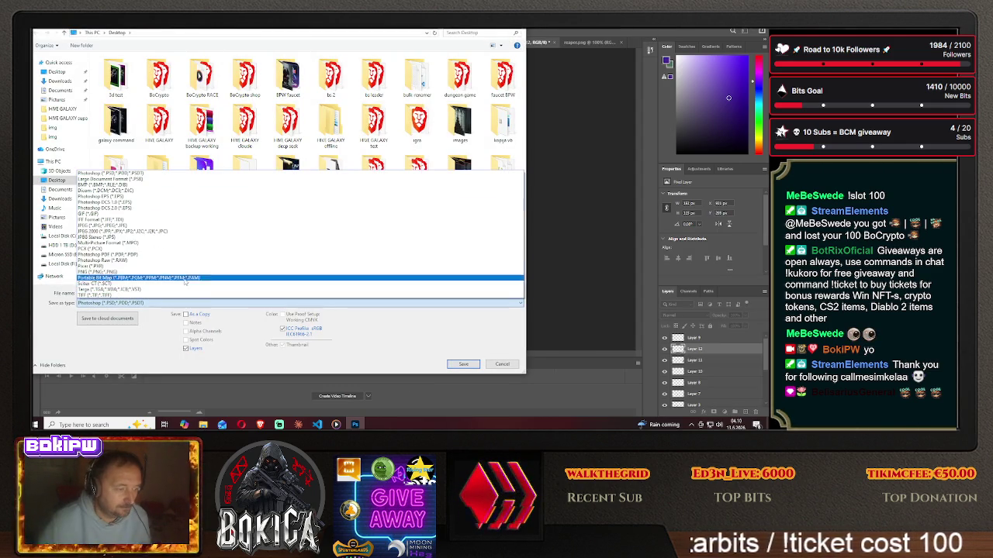
click(187, 272)
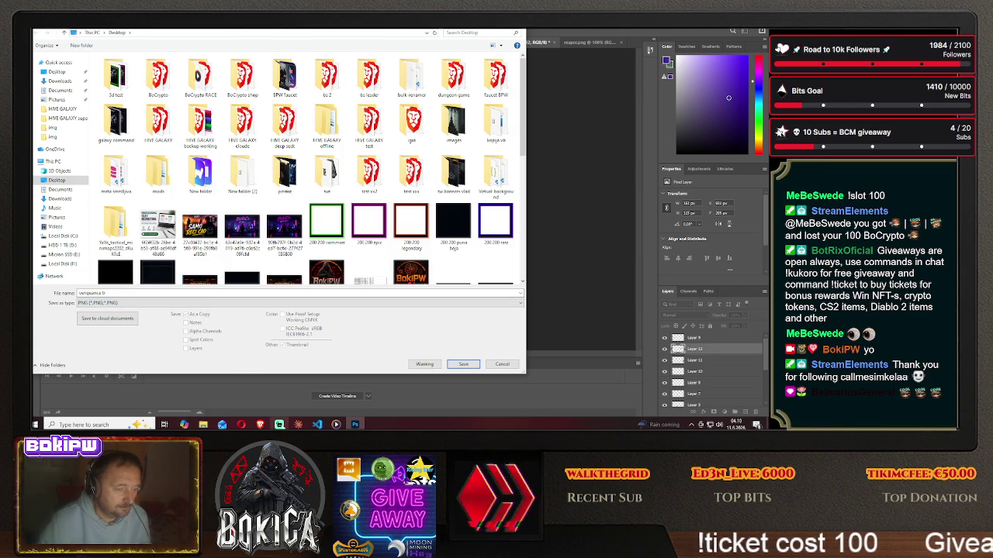
click(260, 424)
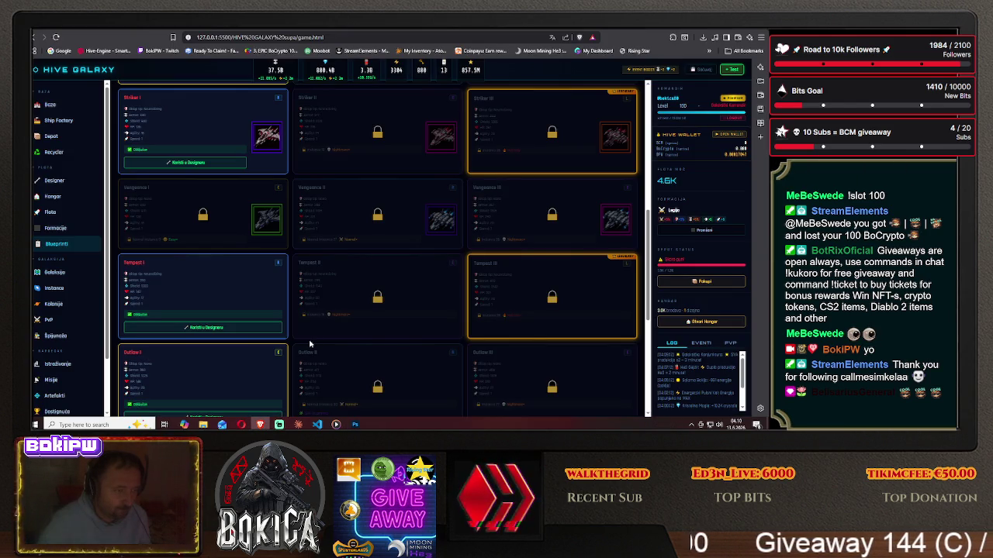
click(259, 424)
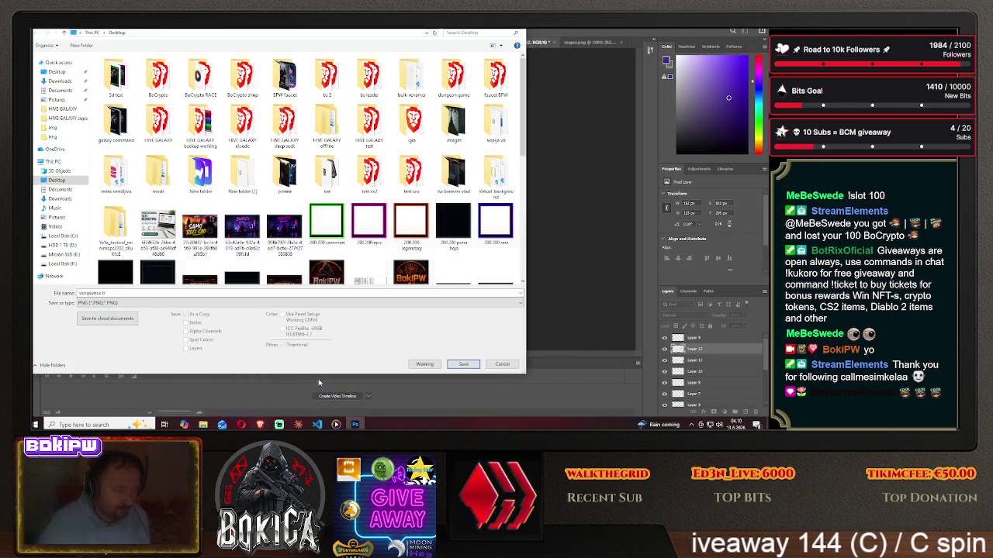
Save the image as a PNG named 'tempest1a', accepting the PNG options.
click(140, 293)
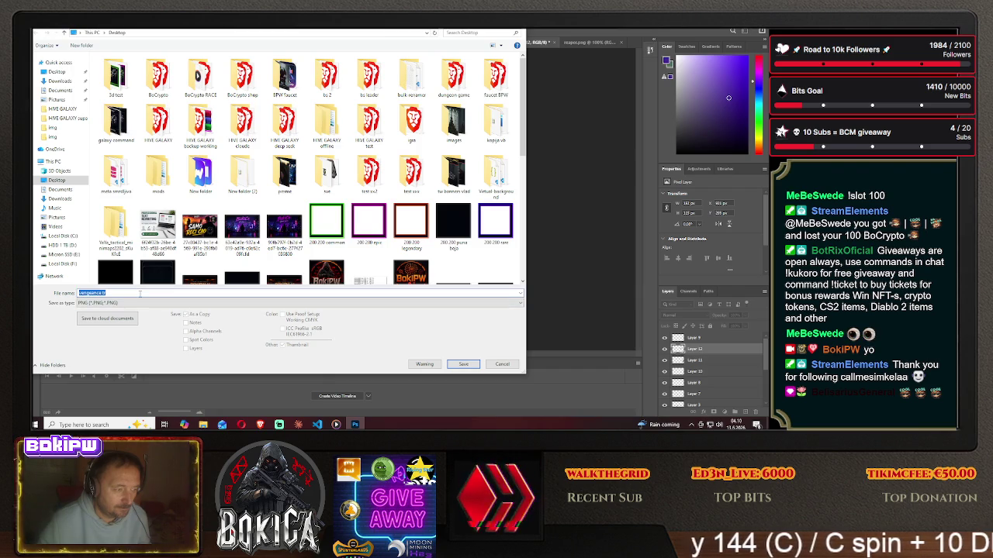
text(tempd)
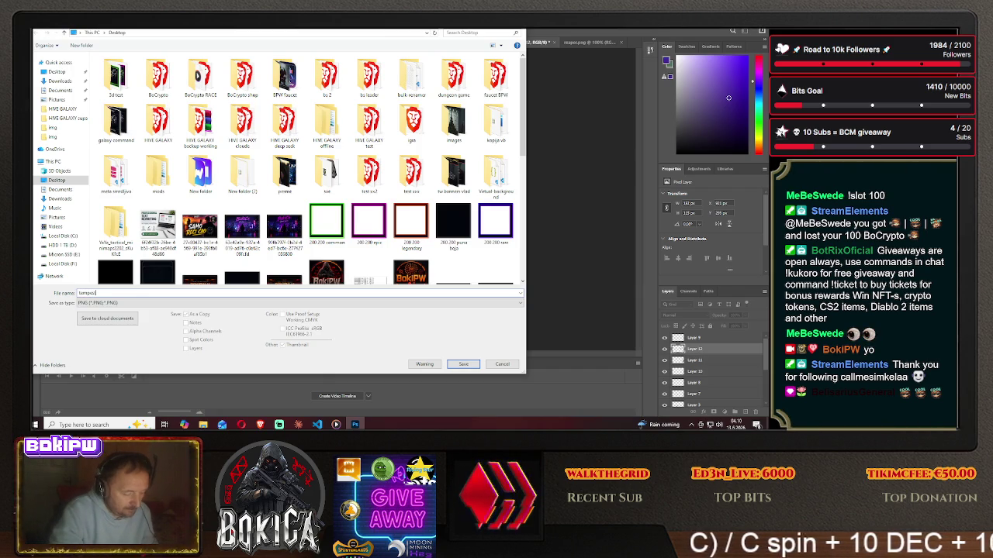
text(1a)
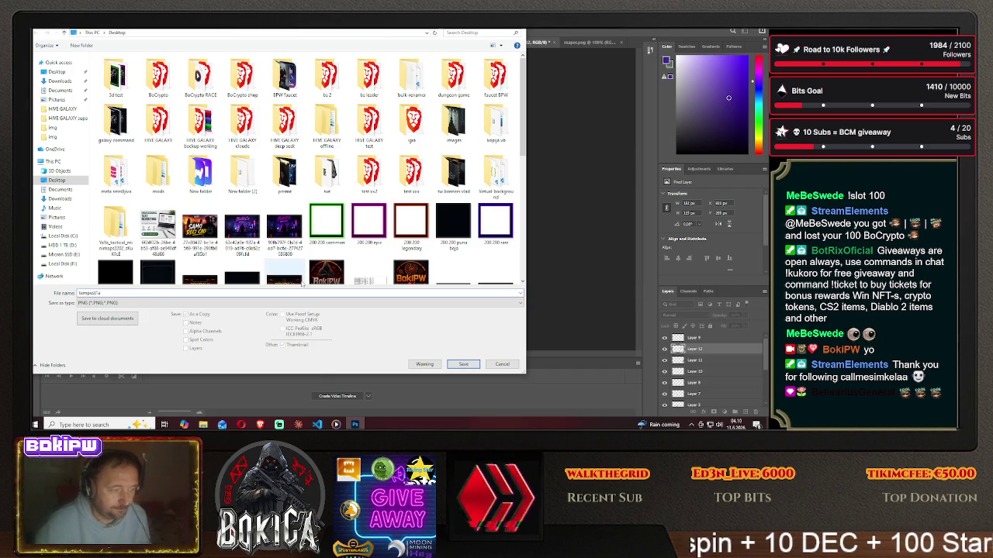
click(463, 364)
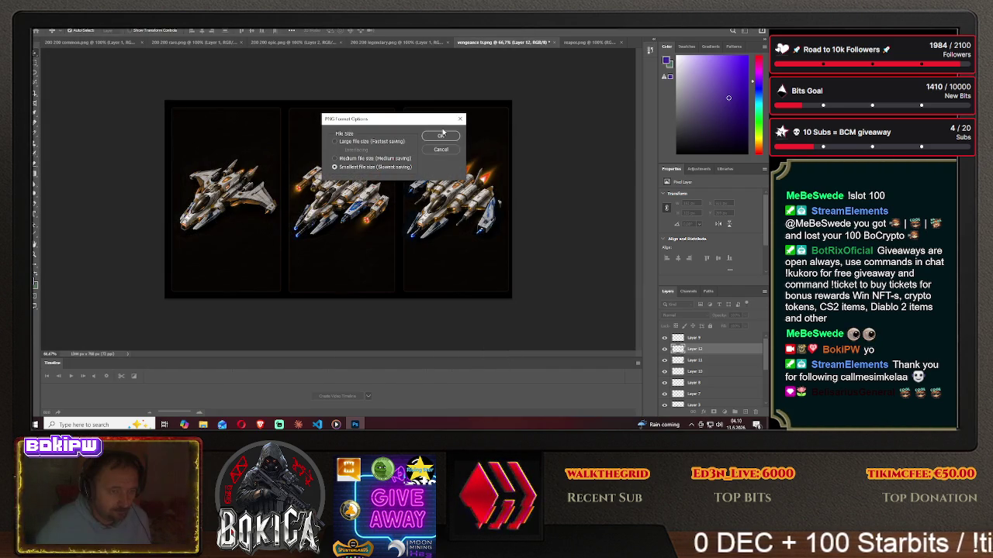
click(441, 136)
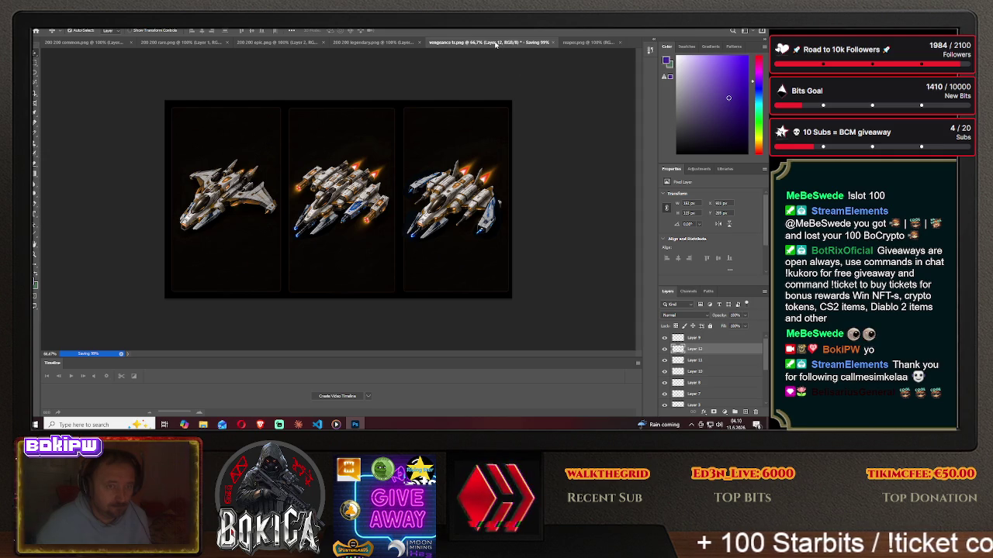
Close the vengeance tr document, confirming the save prompts.
click(557, 43)
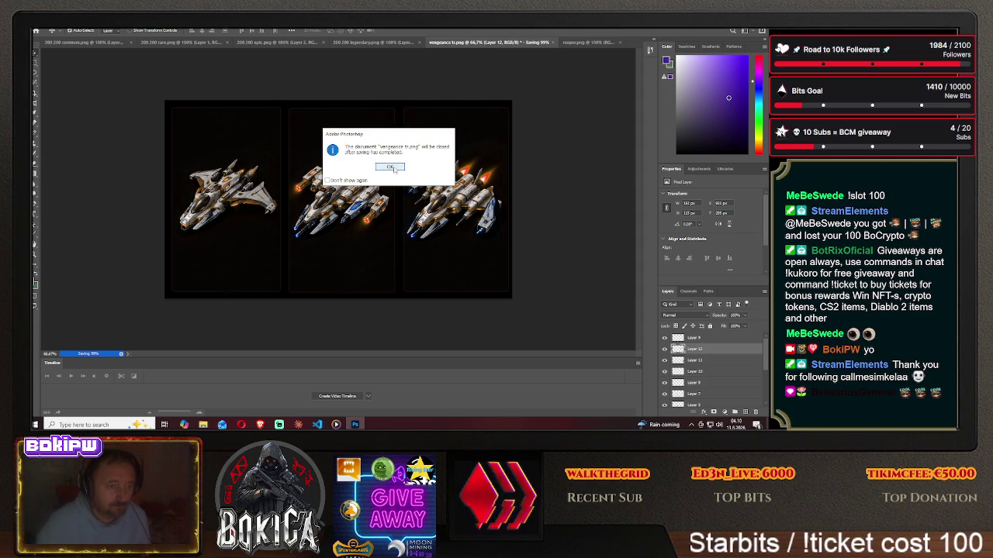
click(393, 168)
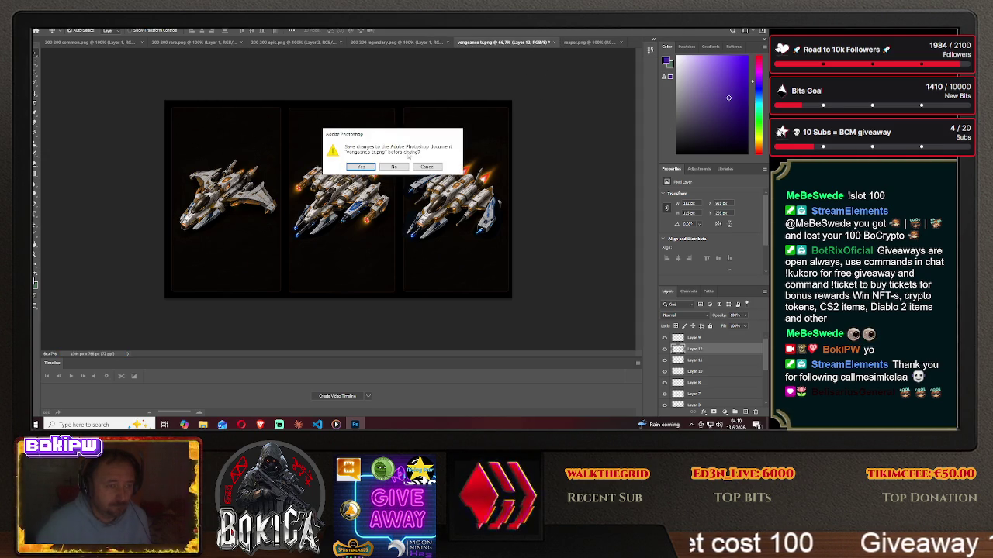
click(398, 166)
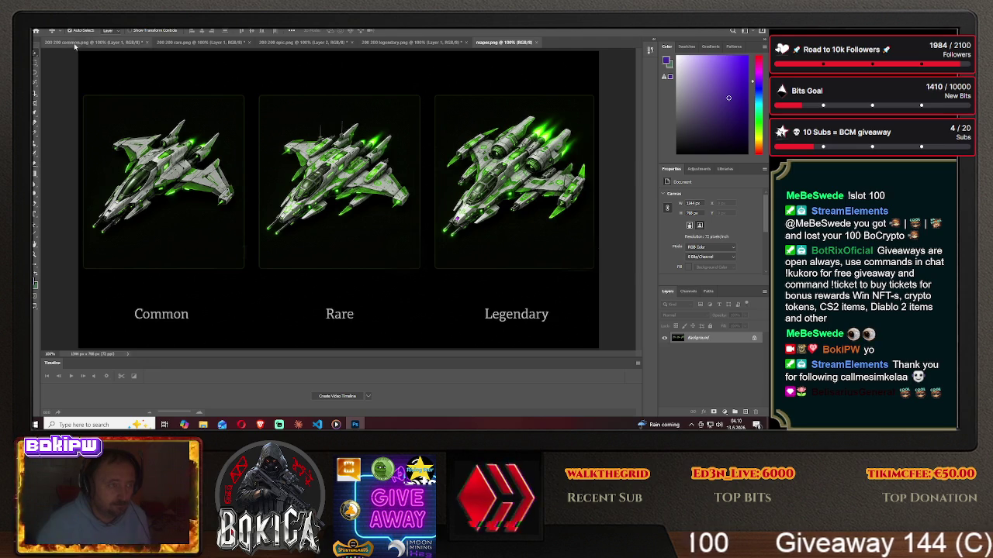
click(39, 27)
Open tempest1a.png from the Desktop and unlock its Background into Layer 0.
click(50, 34)
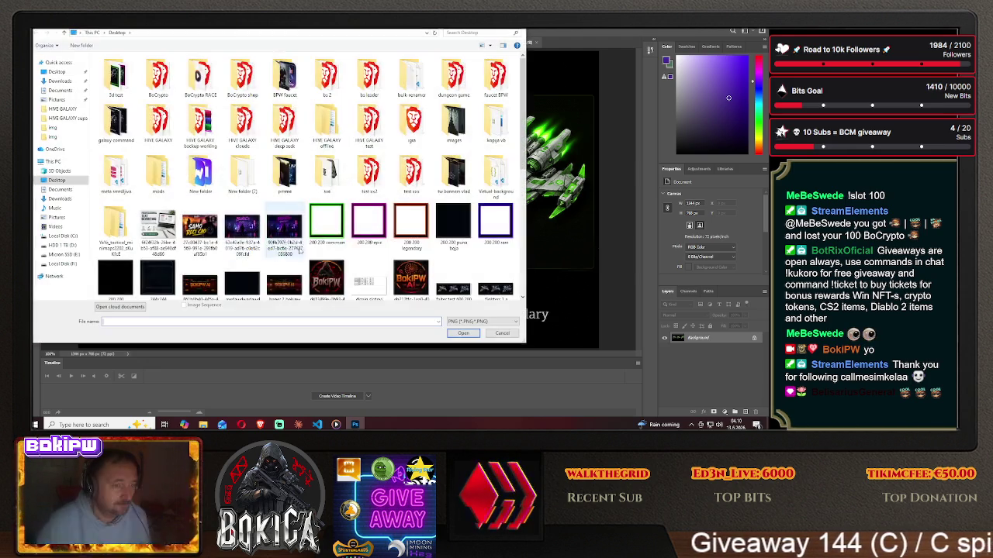
scroll(294, 261, down, 5)
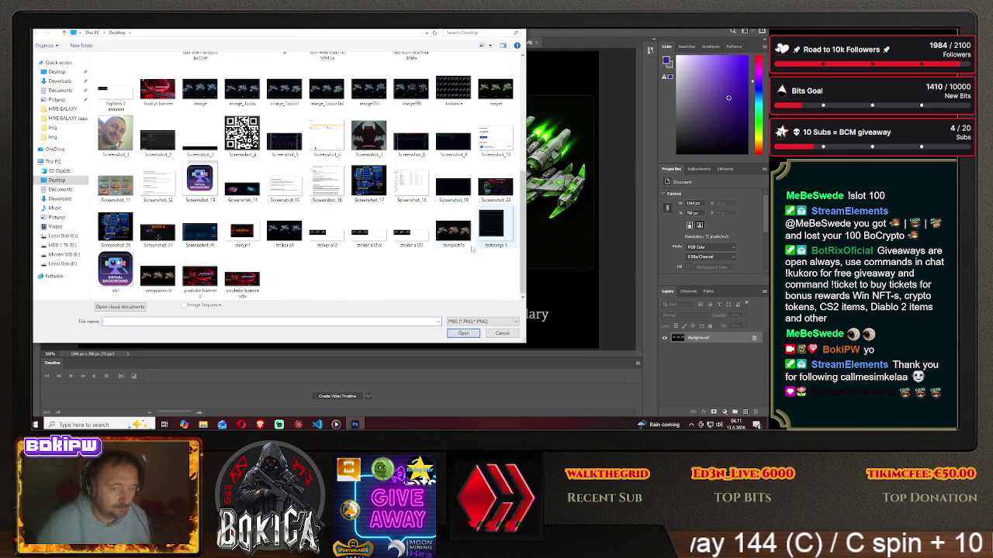
double_click(453, 230)
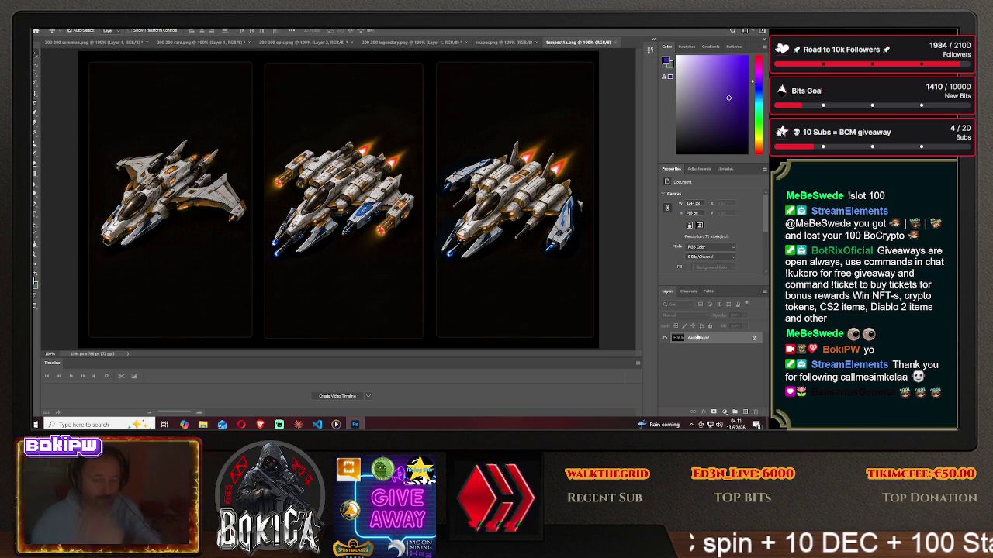
click(755, 338)
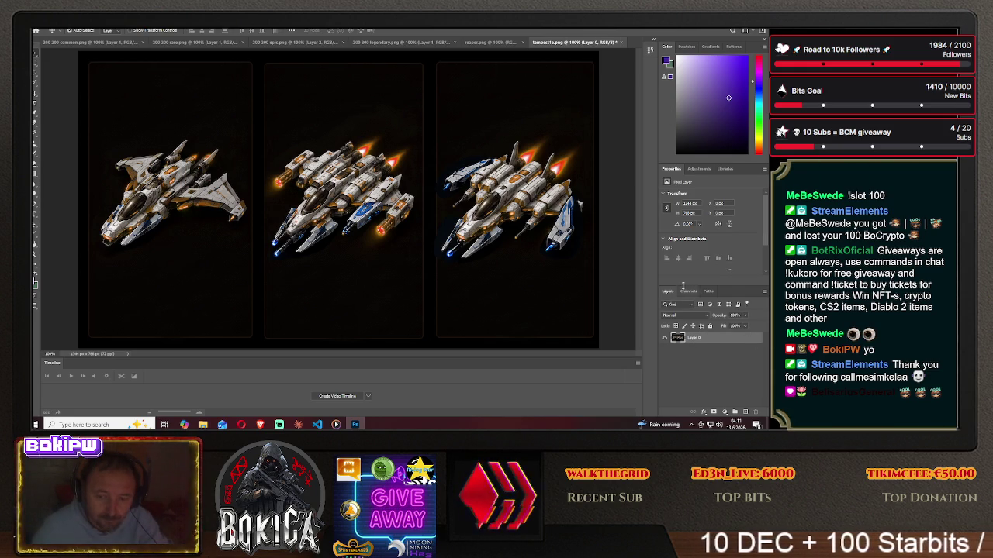
click(696, 169)
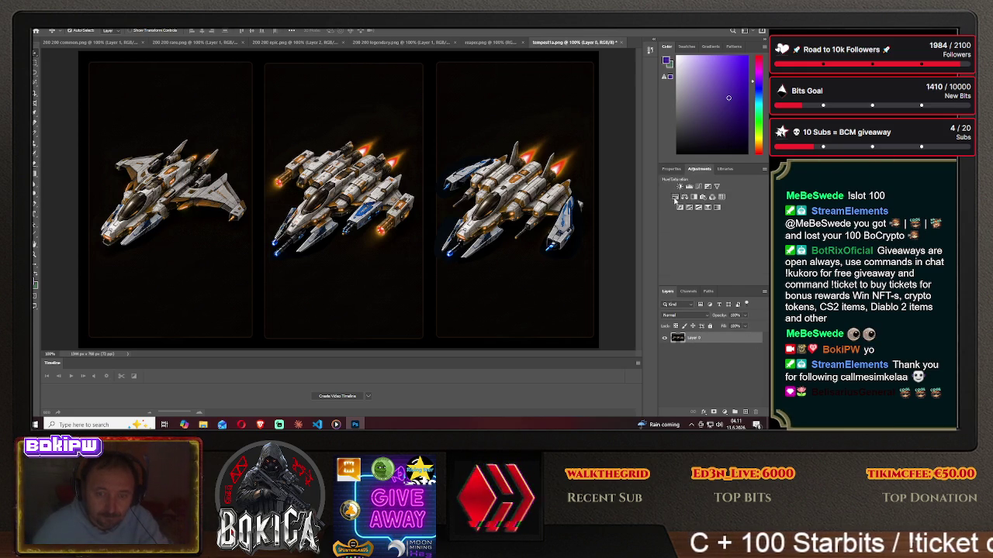
Add a Hue/Saturation layer and shift Hue until the orange glow turns red with teal accents.
click(675, 197)
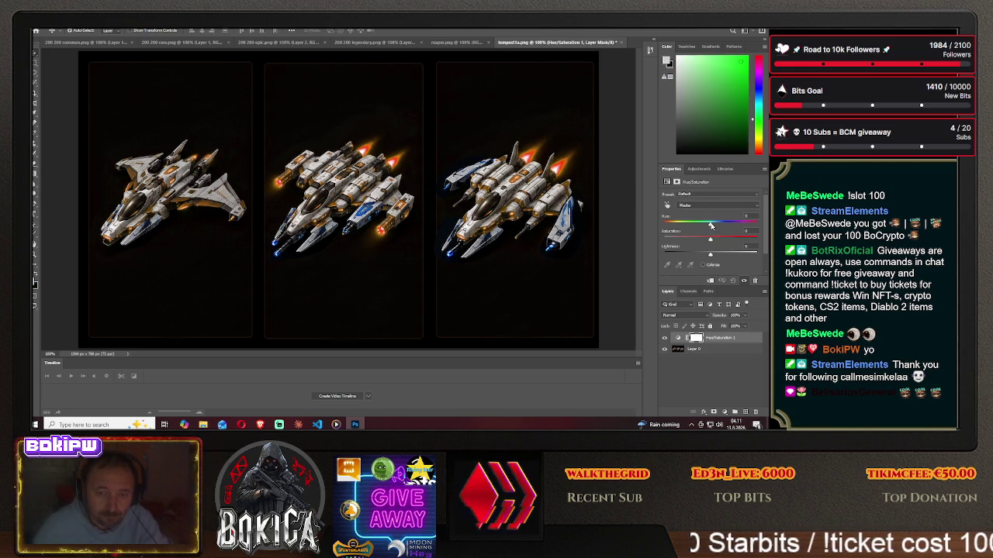
drag(710, 224, 725, 225)
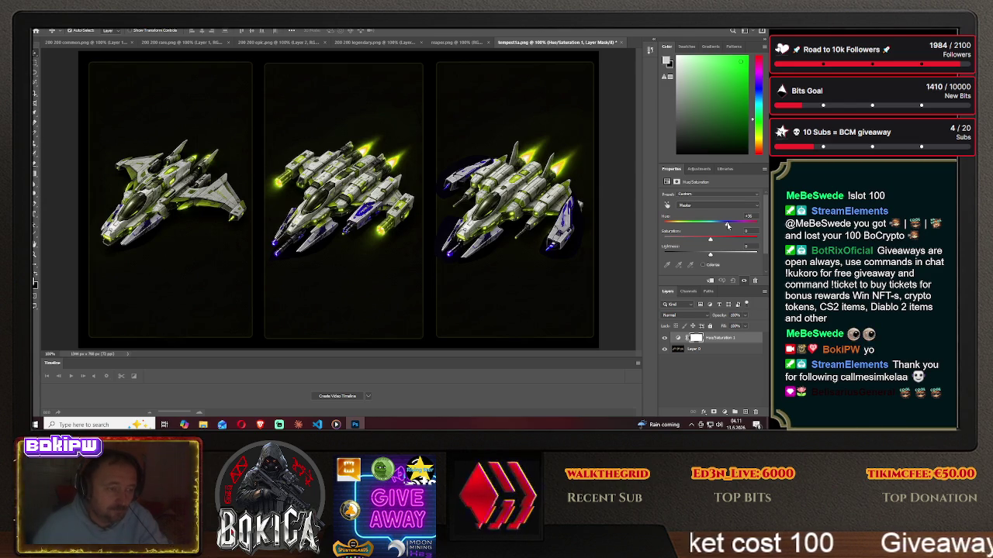
drag(727, 226, 709, 227)
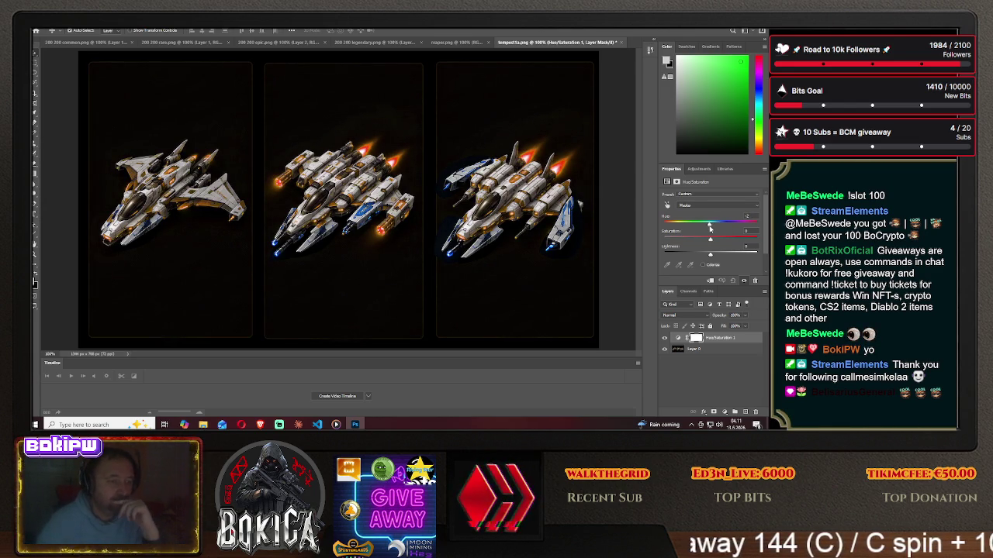
drag(705, 229, 697, 232)
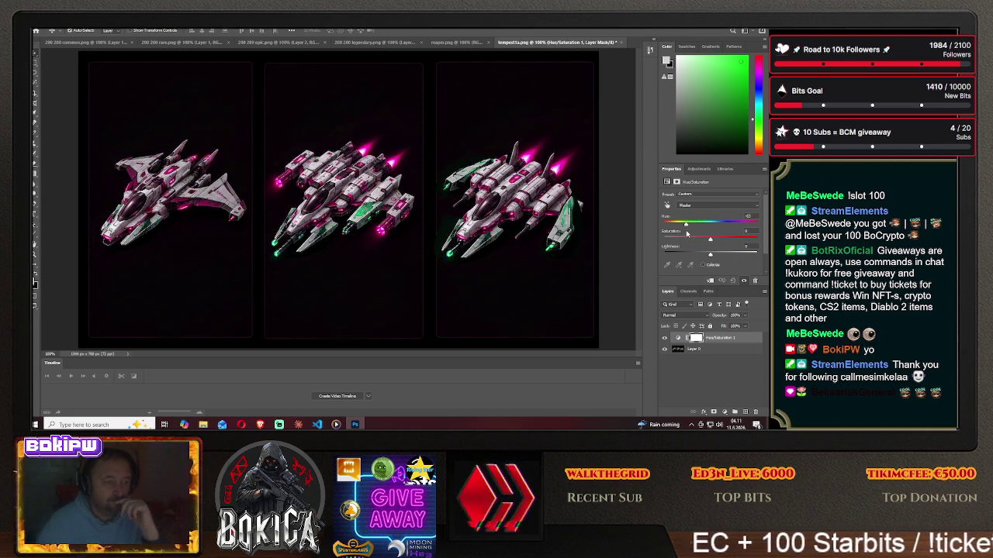
drag(685, 232, 691, 232)
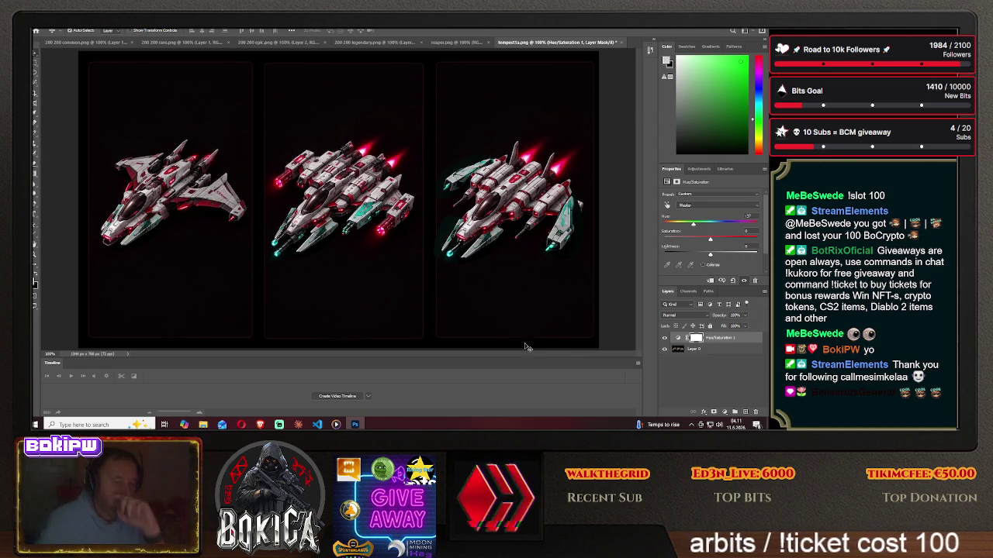
Magic Wand-select the dark background, delete its glow, and deselect.
key(w)
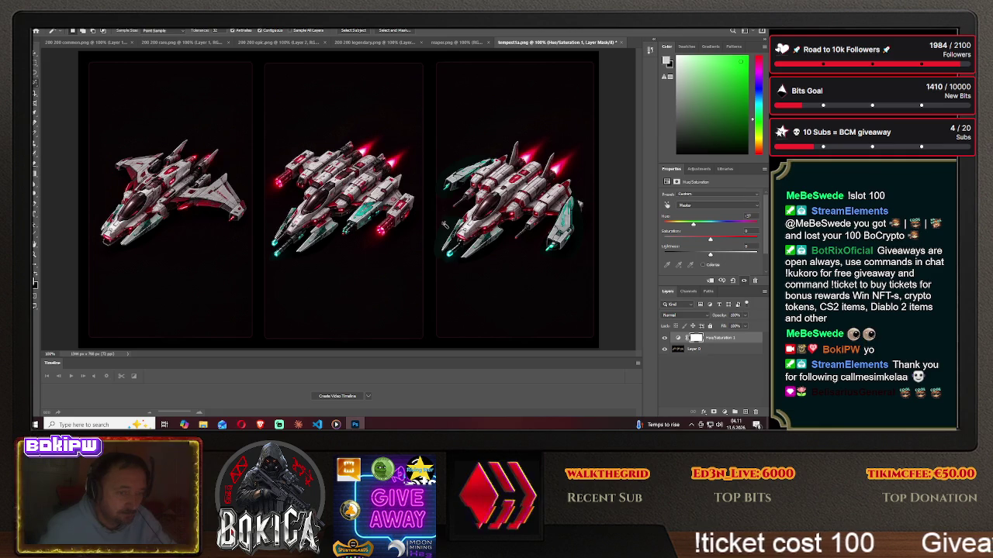
click(443, 224)
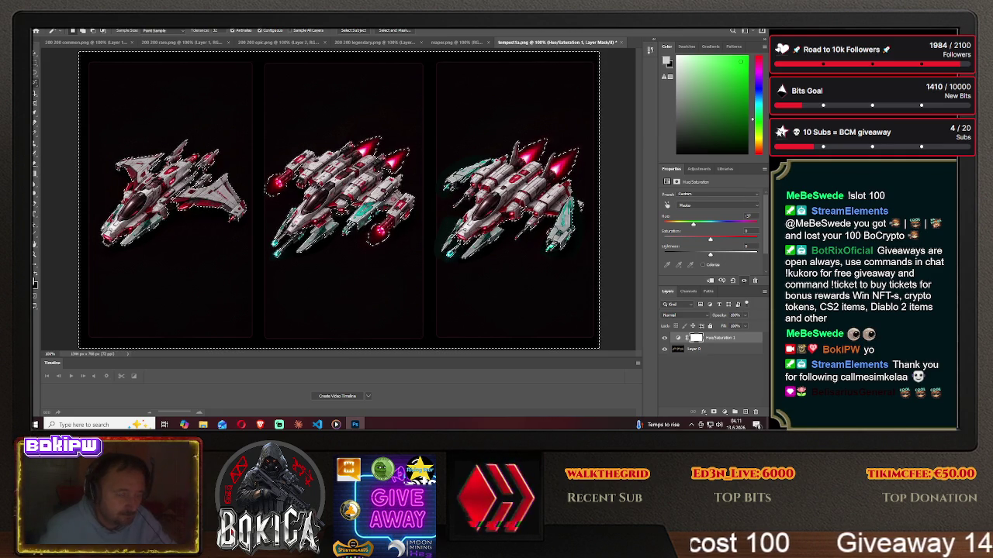
key(Delete)
key(ctrl+d)
key(m)
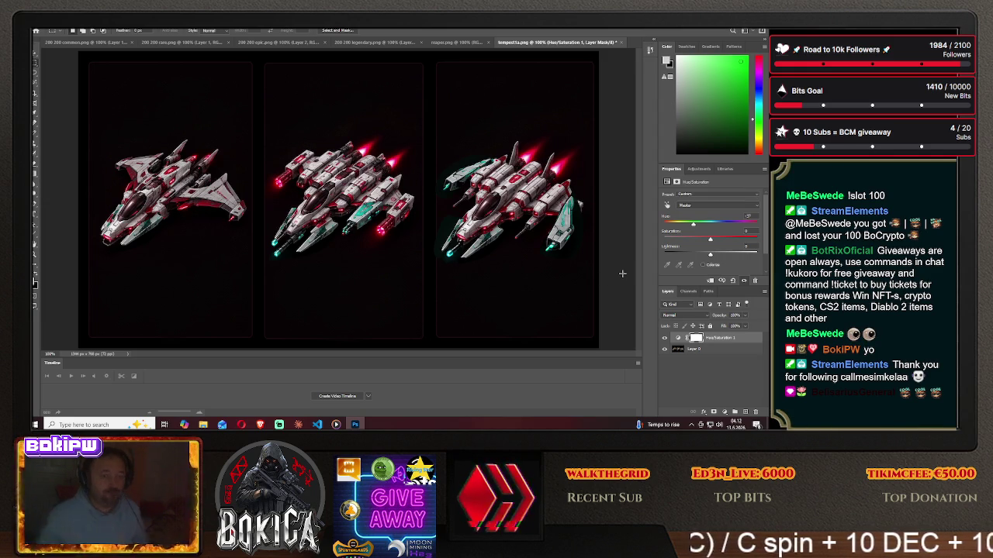
scroll(621, 277, down, 2)
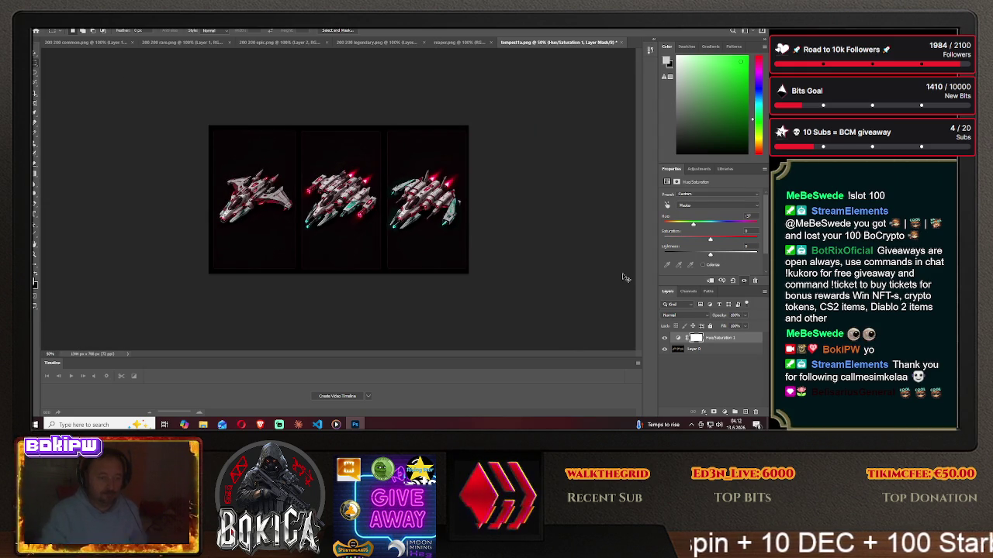
scroll(625, 277, down, 1)
scroll(625, 277, up, 2)
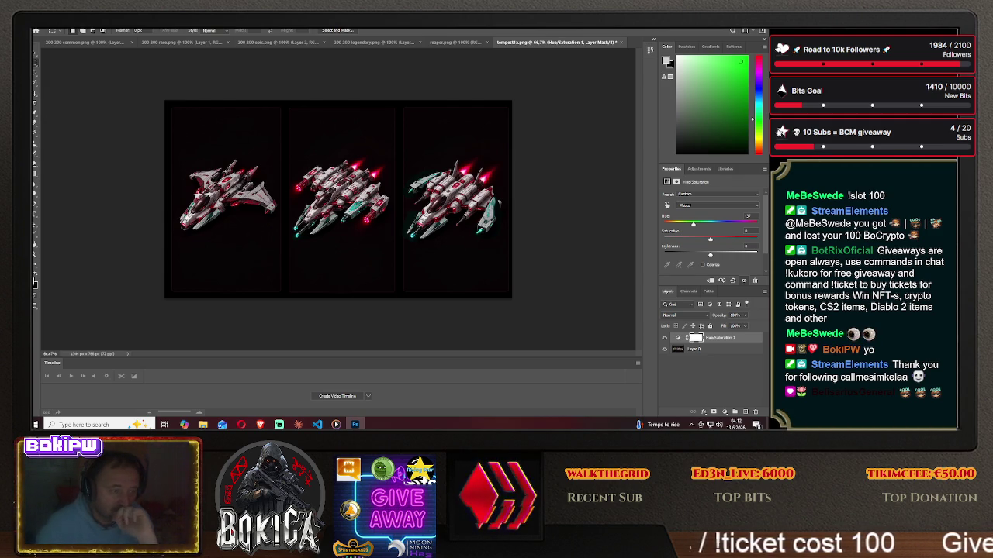
click(42, 26)
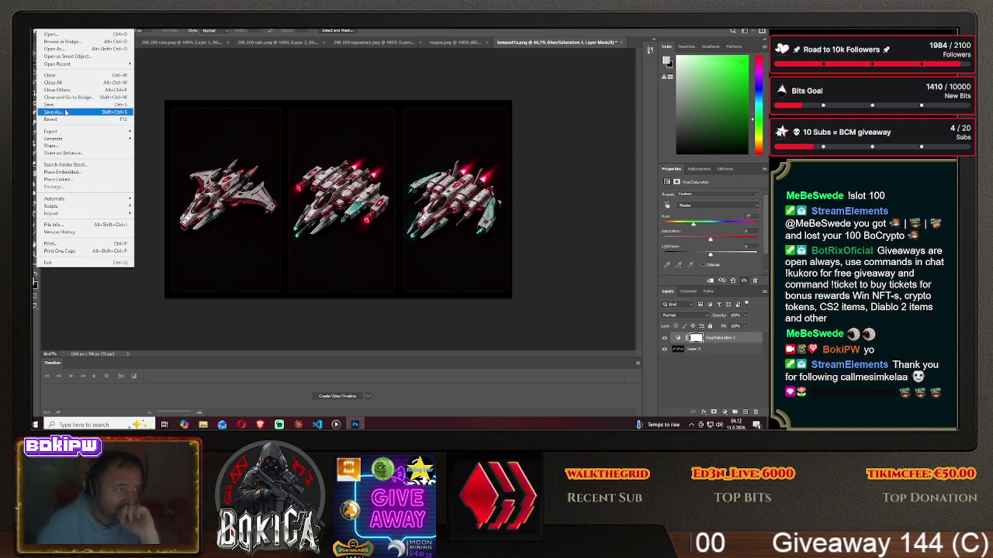
Save the recoloured image locally as PNG, replacing the existing tempest1a.png.
click(54, 111)
click(457, 288)
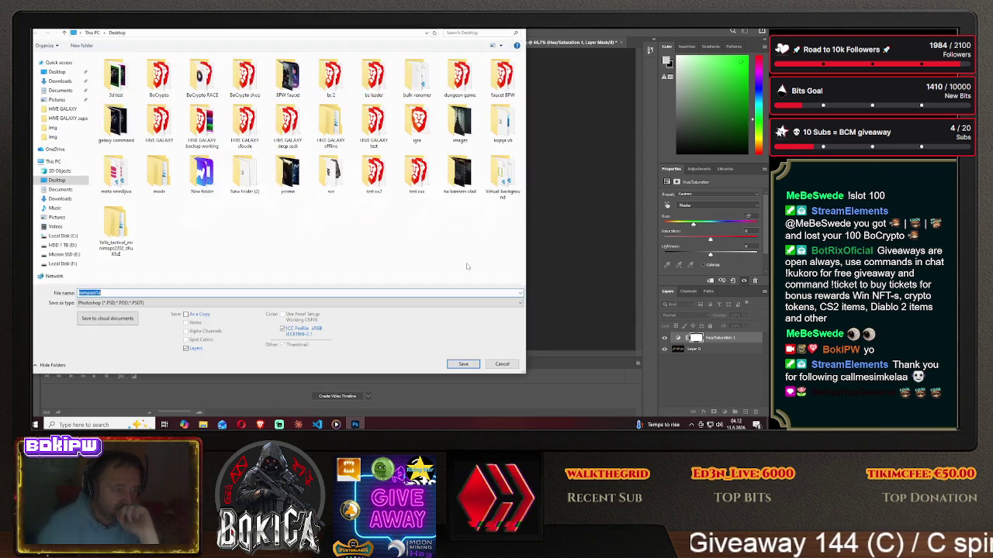
click(133, 303)
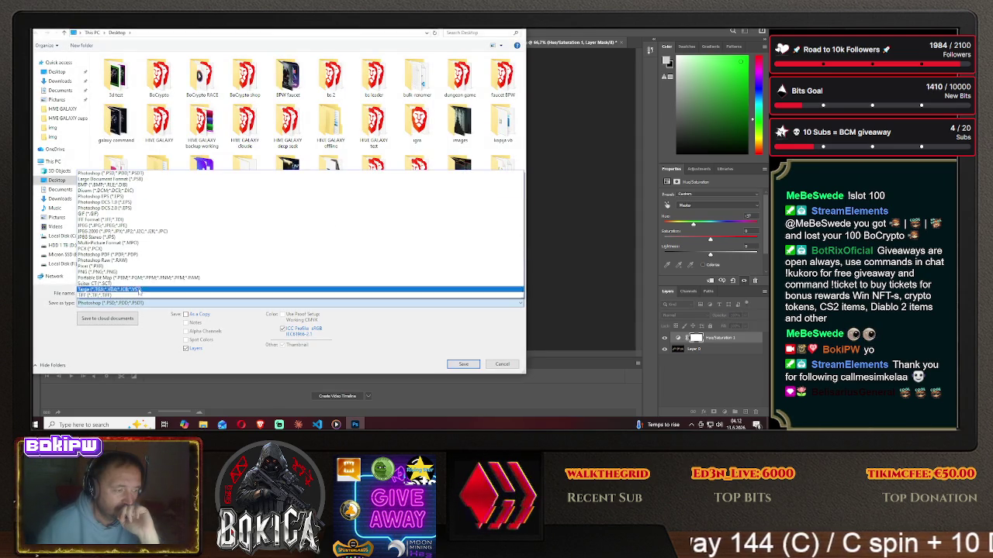
click(169, 276)
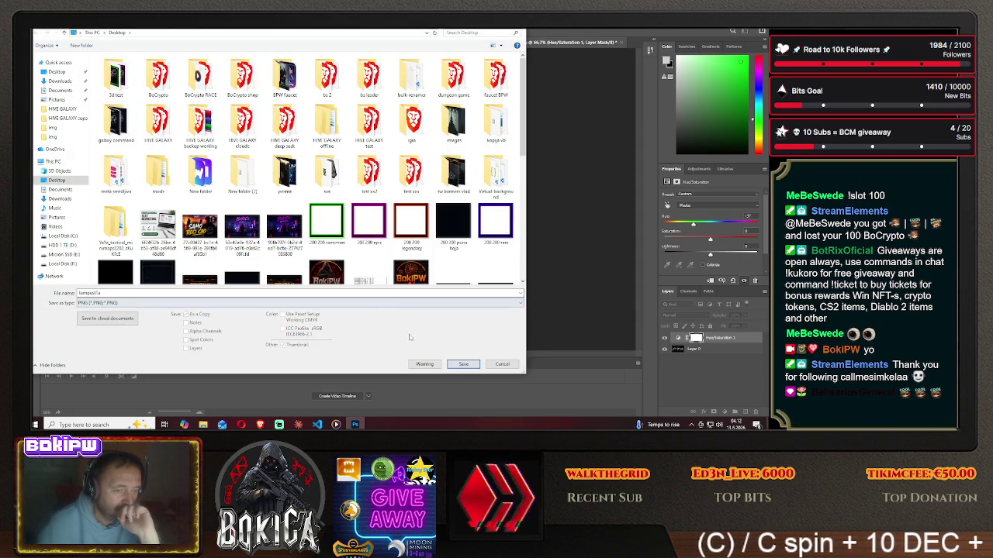
click(463, 364)
click(417, 220)
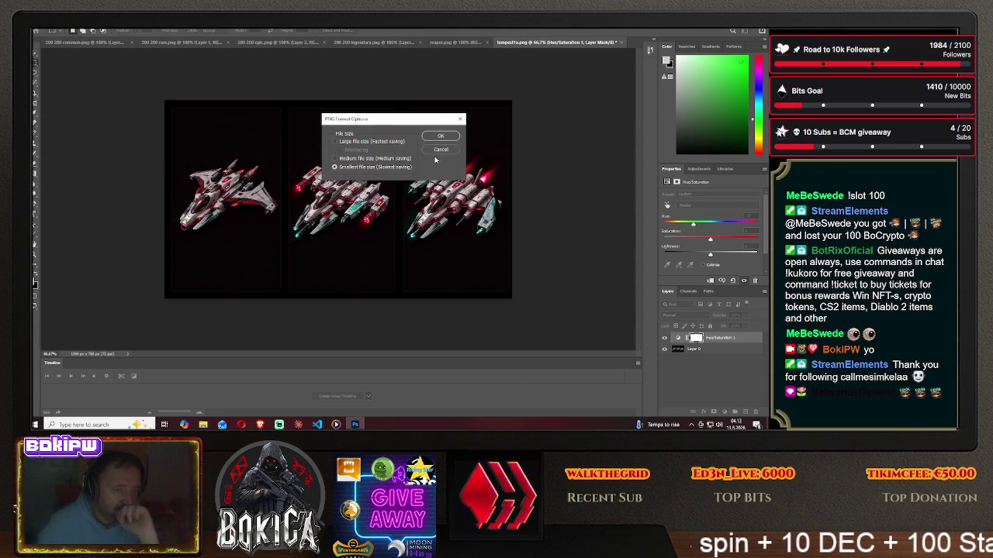
click(440, 134)
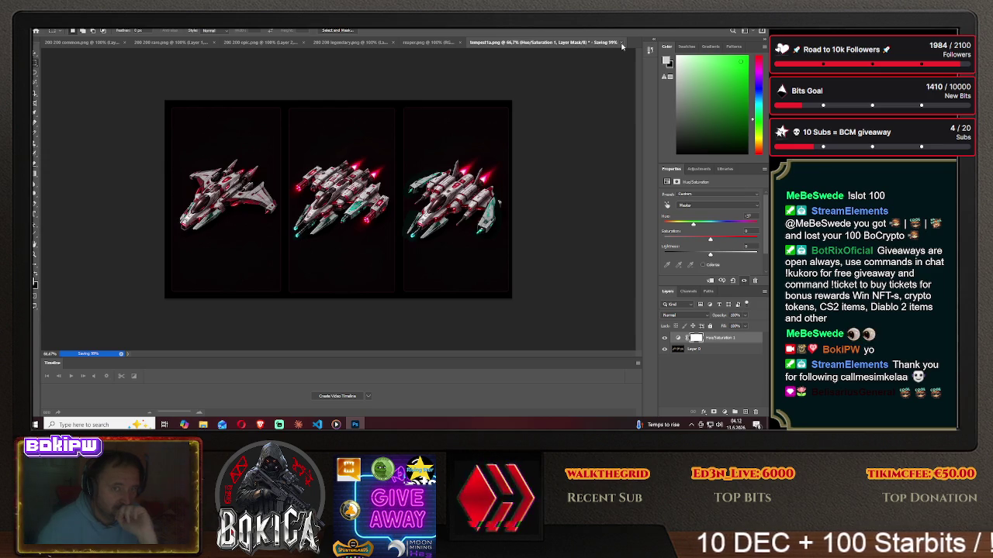
click(390, 169)
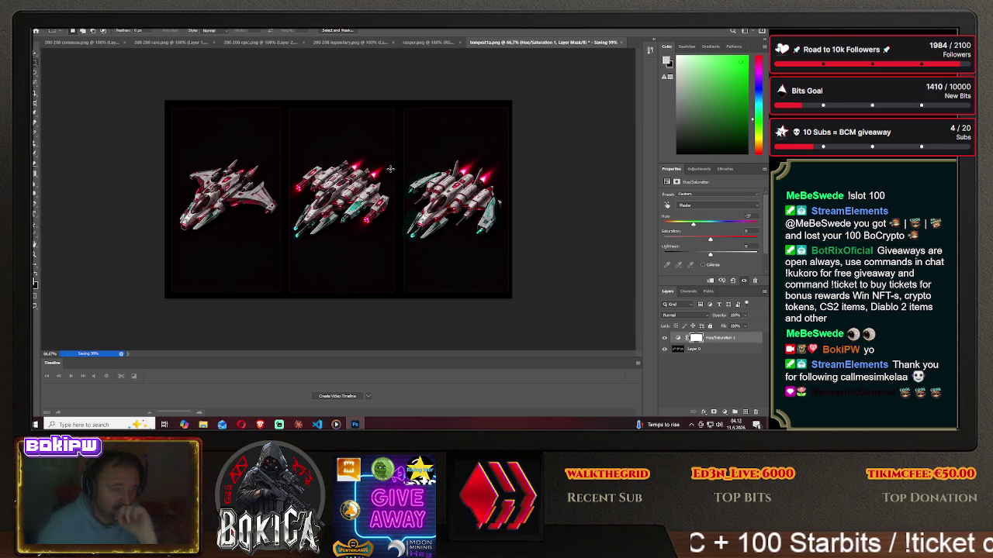
Close the tempest1a.png document, discarding remaining changes.
click(622, 44)
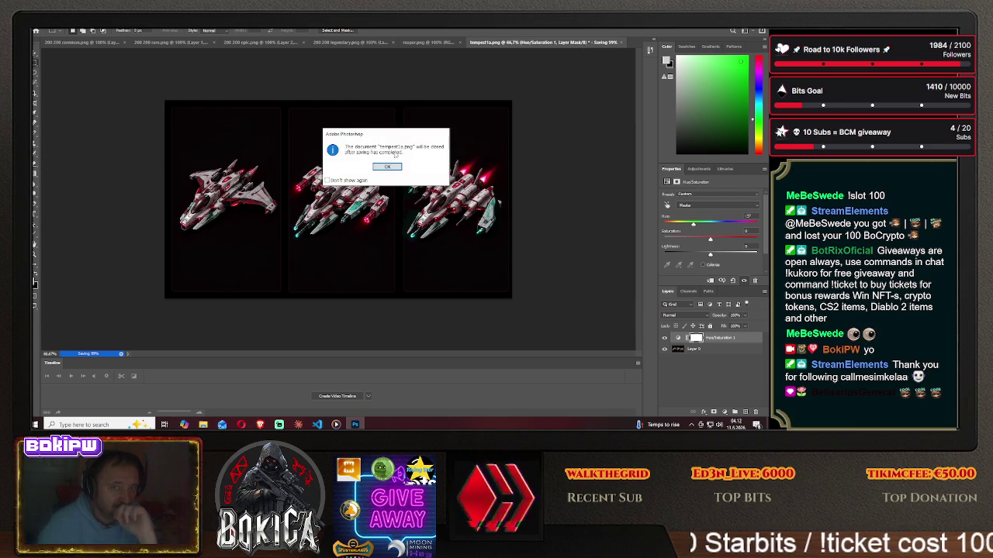
click(387, 166)
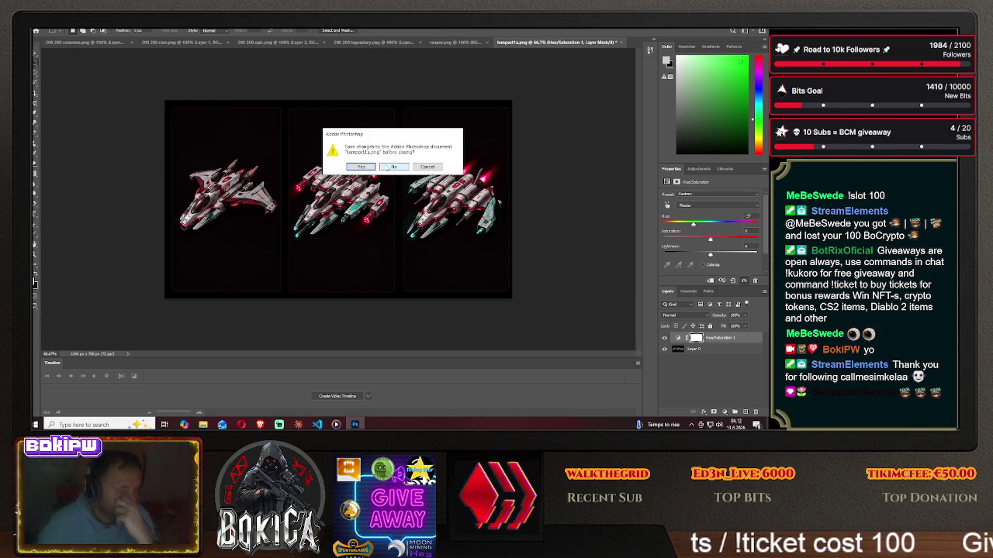
click(394, 167)
click(52, 31)
click(56, 39)
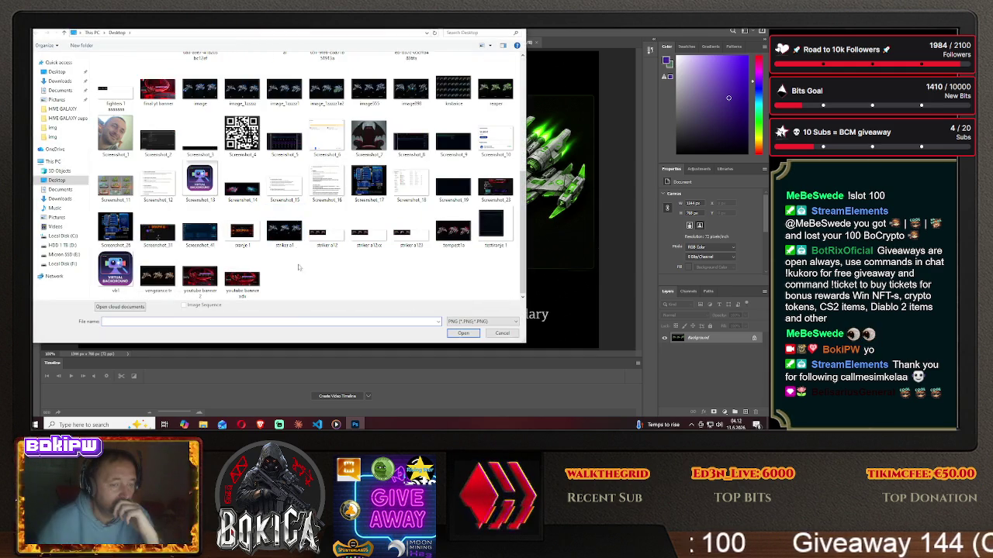
Reopen tempest1a.png from the Desktop and compare it against the reaper document.
click(459, 248)
click(454, 331)
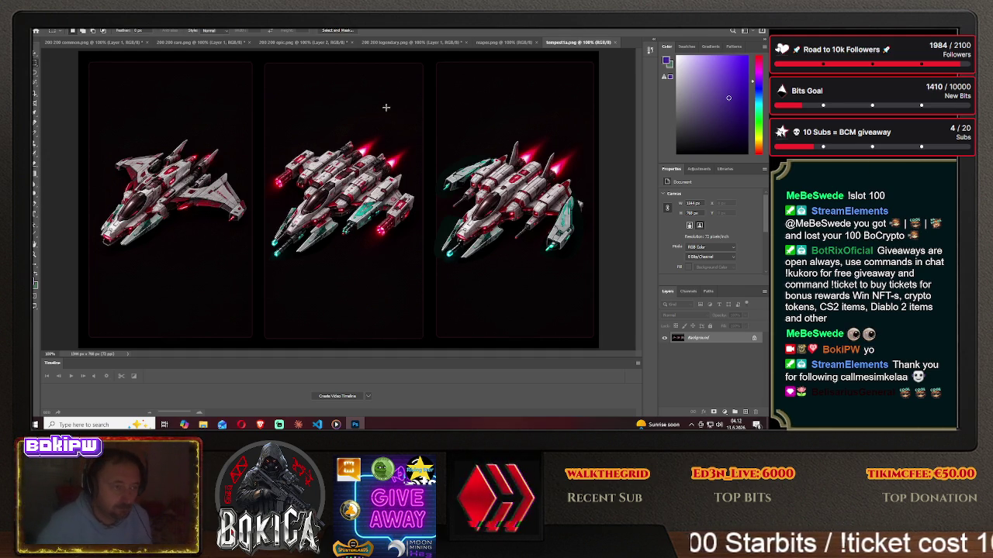
click(501, 43)
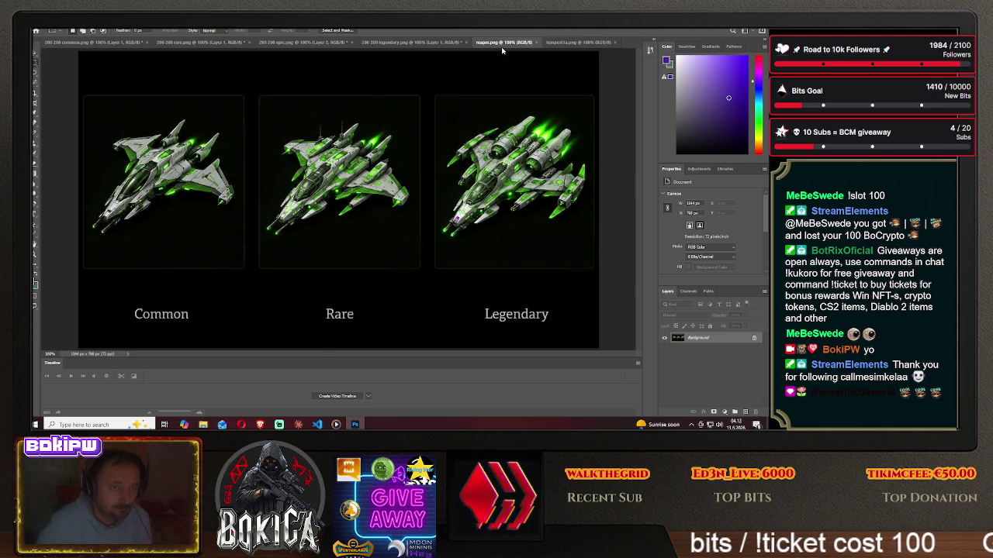
click(578, 44)
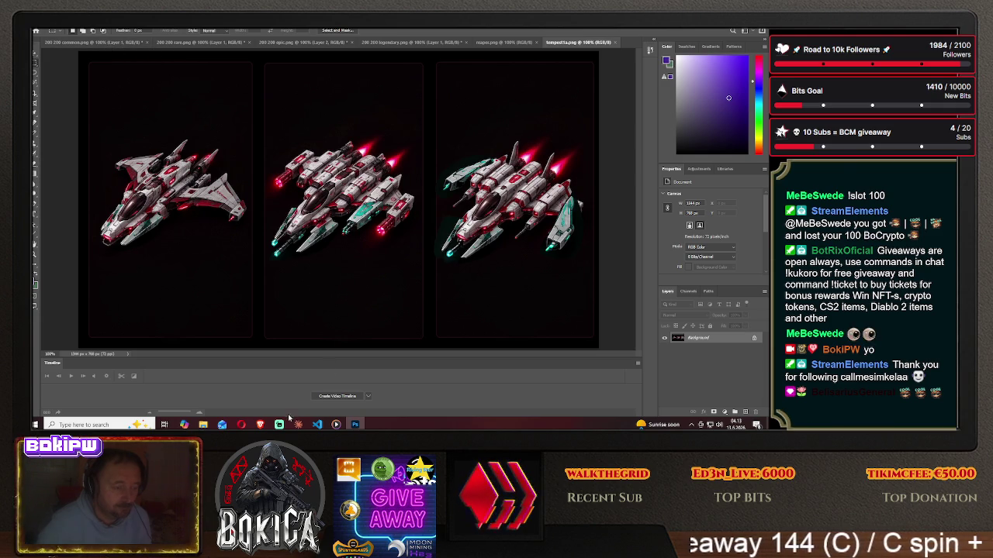
click(260, 424)
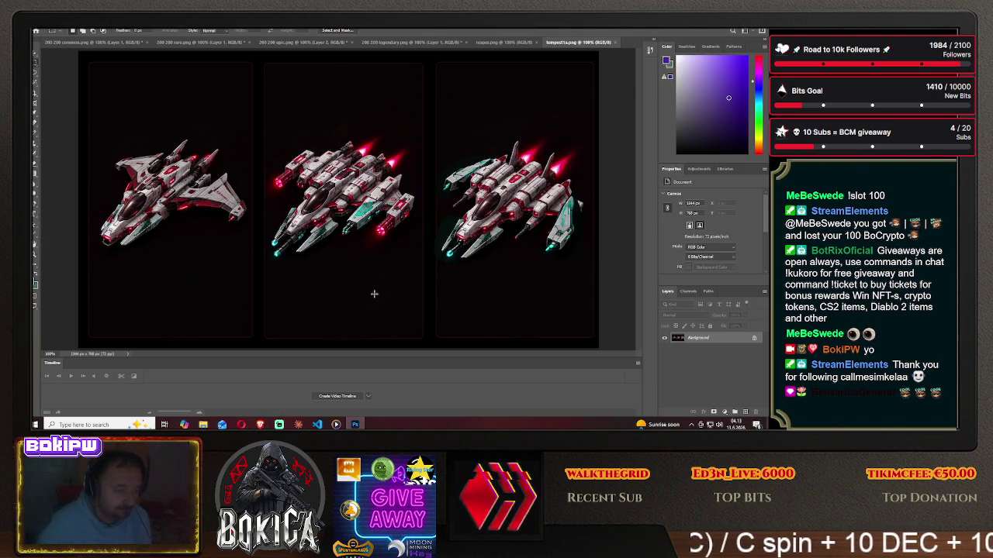
click(354, 425)
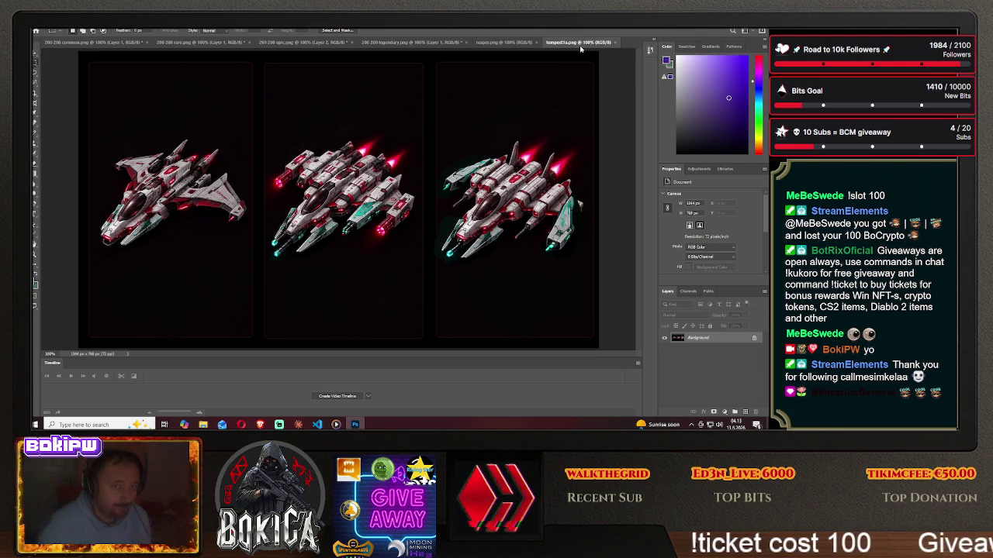
Try a smaller canvas height with clipping, then undo the crop.
click(689, 213)
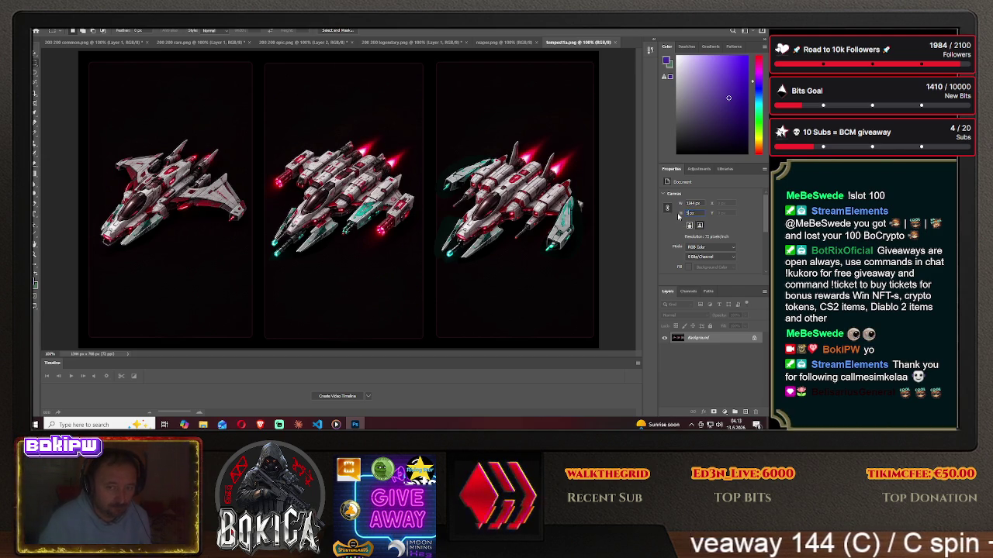
key(Return)
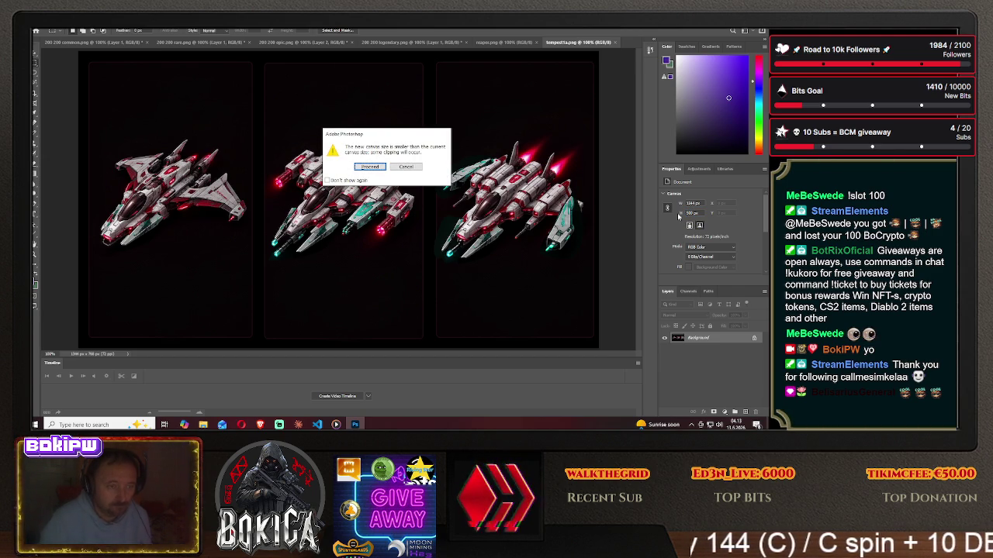
click(366, 166)
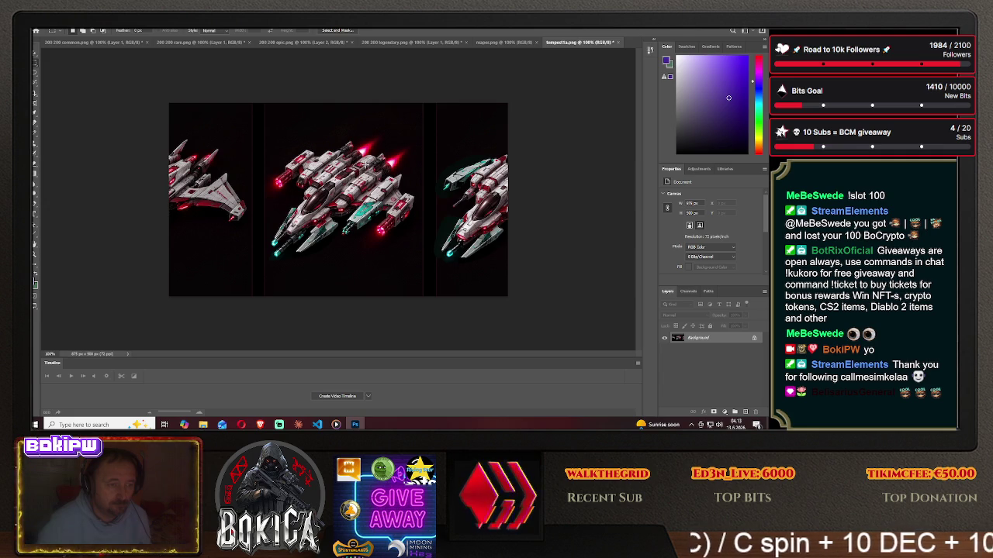
key(ctrl+z)
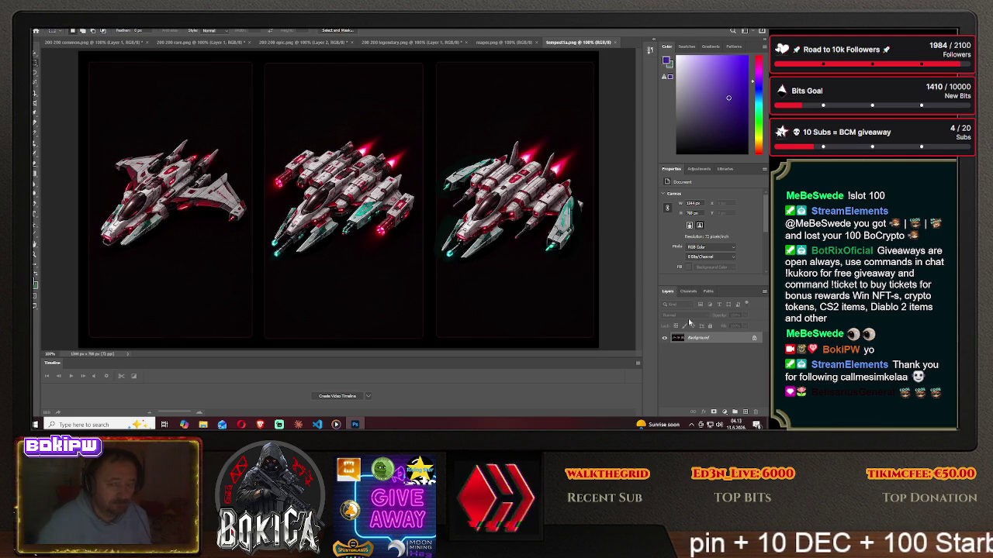
Unlock the Background and scale the layer down by entering a smaller height.
click(754, 339)
click(688, 212)
key(Return)
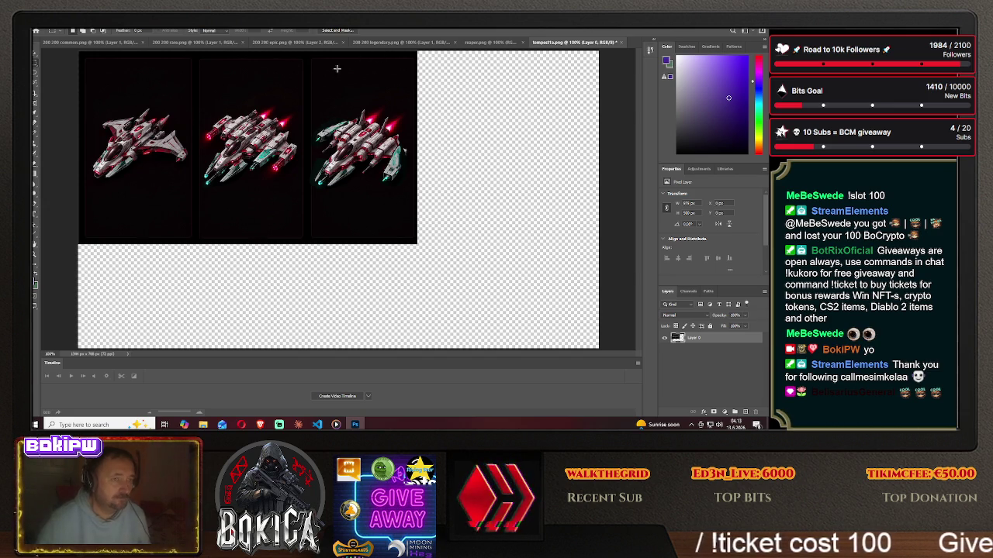
click(259, 424)
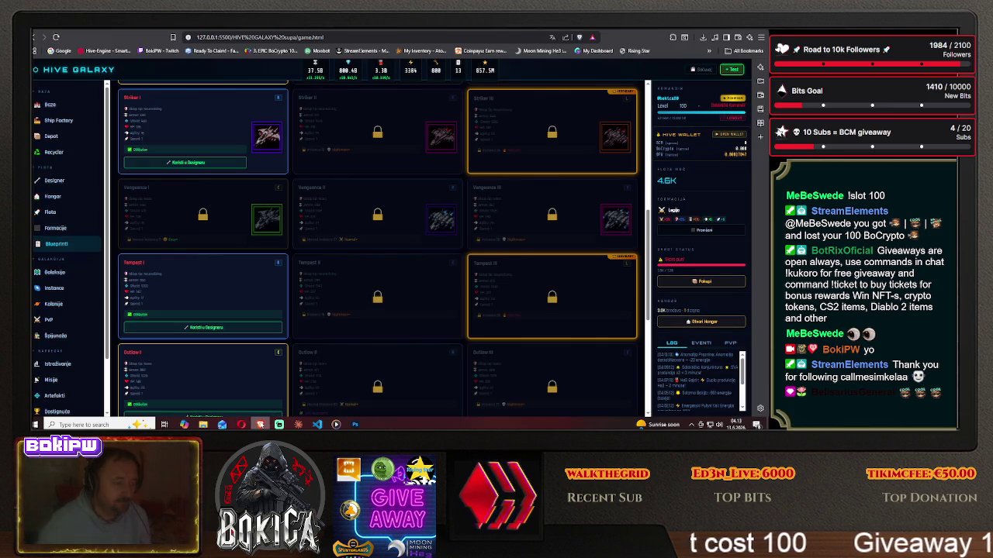
key(alt+Tab)
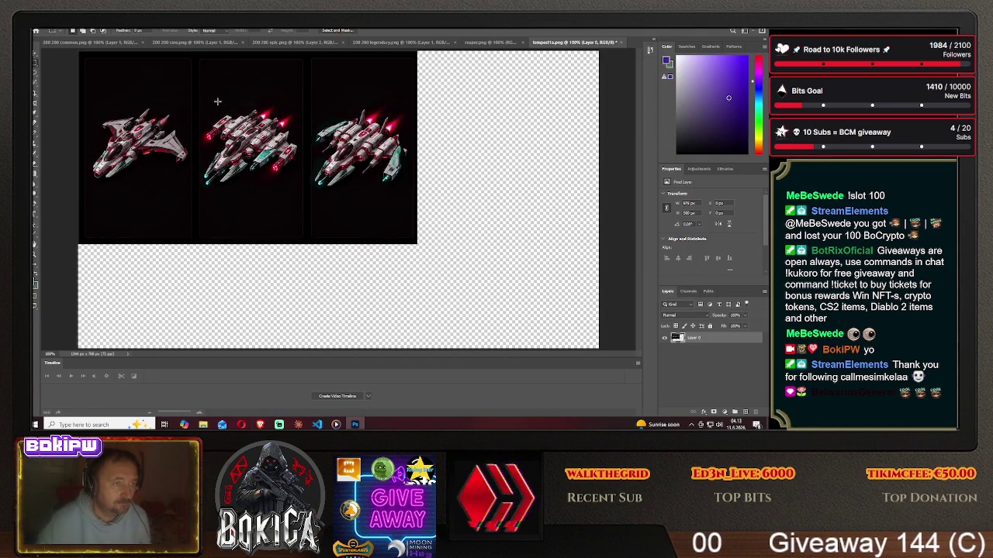
Select and move the ships, then drag the ship layer into 200 200 rare.png and position it.
drag(79, 51, 417, 244)
key(v)
drag(232, 214, 217, 93)
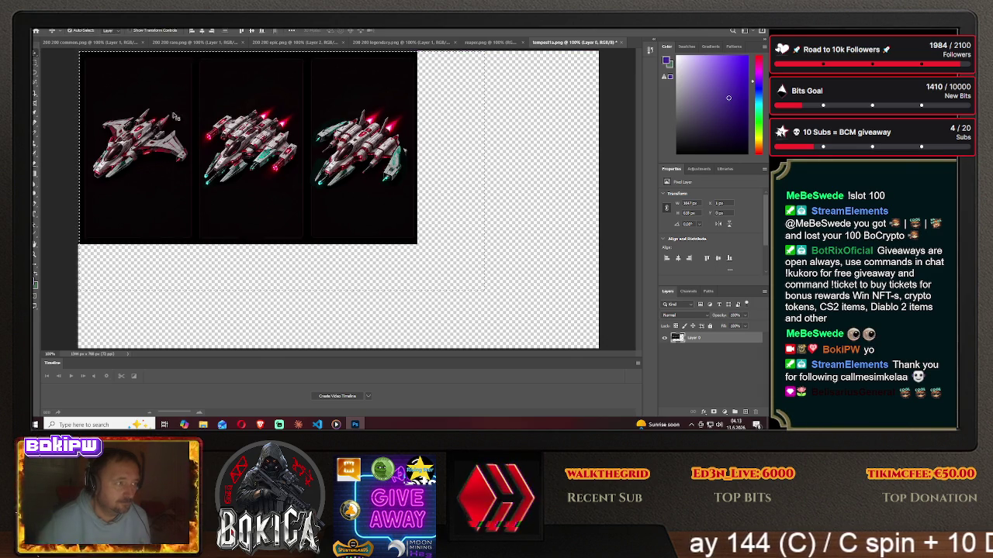
mouse_move(217, 93)
mouse_down()
mouse_move(340, 186)
mouse_move(380, 183)
mouse_up()
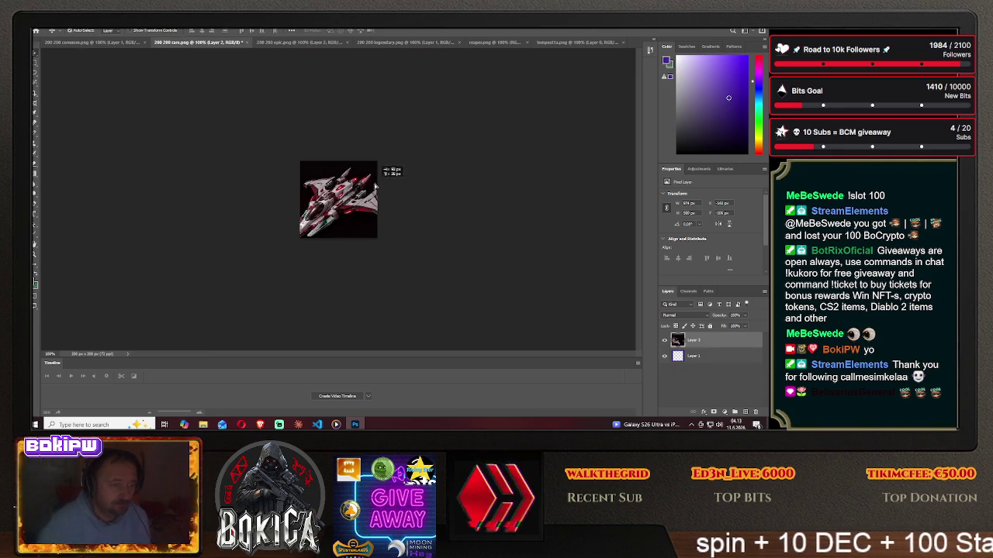
mouse_move(380, 184)
mouse_down()
mouse_move(346, 183)
mouse_move(384, 184)
mouse_up()
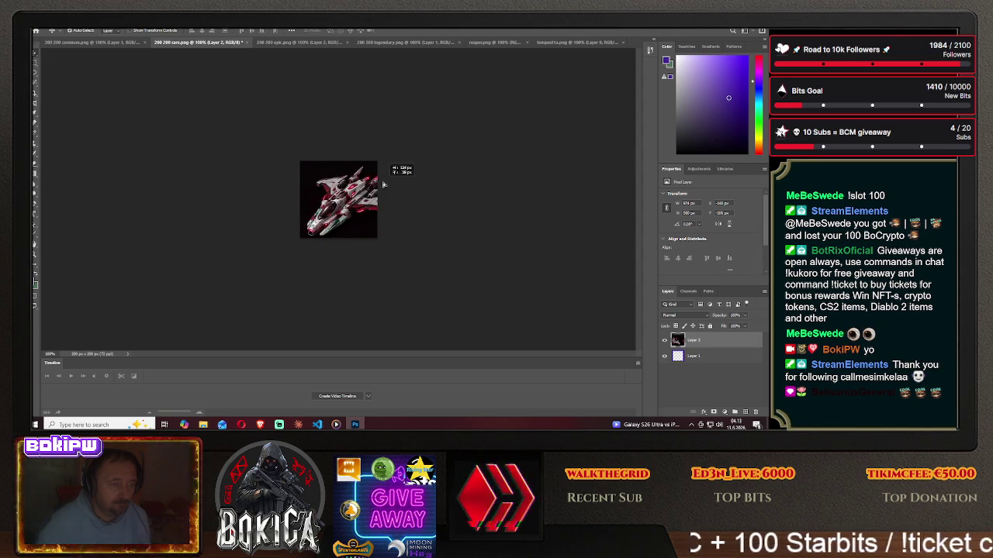
mouse_move(382, 185)
mouse_down()
mouse_move(374, 183)
mouse_move(392, 183)
mouse_up()
Undo placing the ship in the rare image and return to tempest1a.
click(80, 35)
click(129, 52)
click(51, 27)
click(78, 77)
click(574, 42)
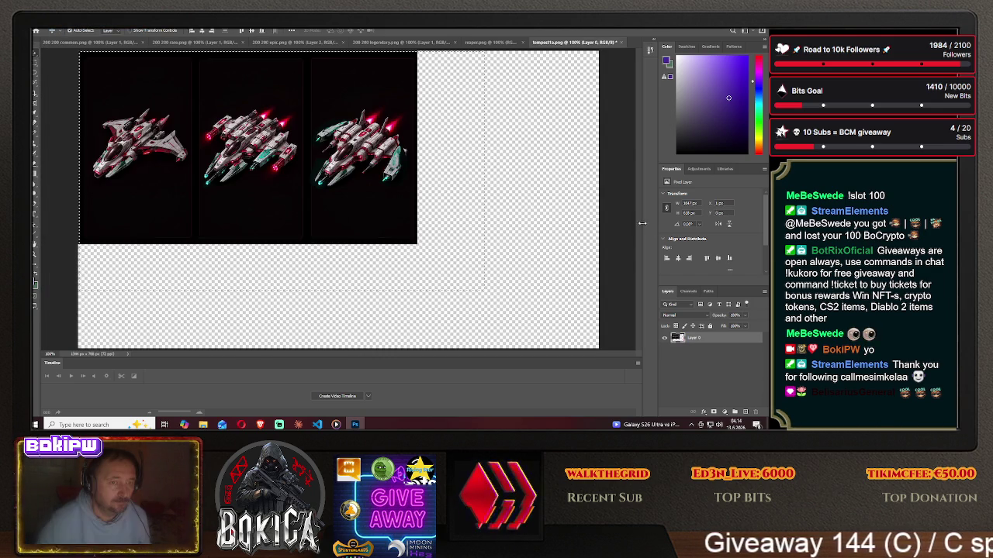
Shrink the ship layer to 400 px height, then carry it into 200 200 rare.png and paste.
key(m)
key(ctrl+d)
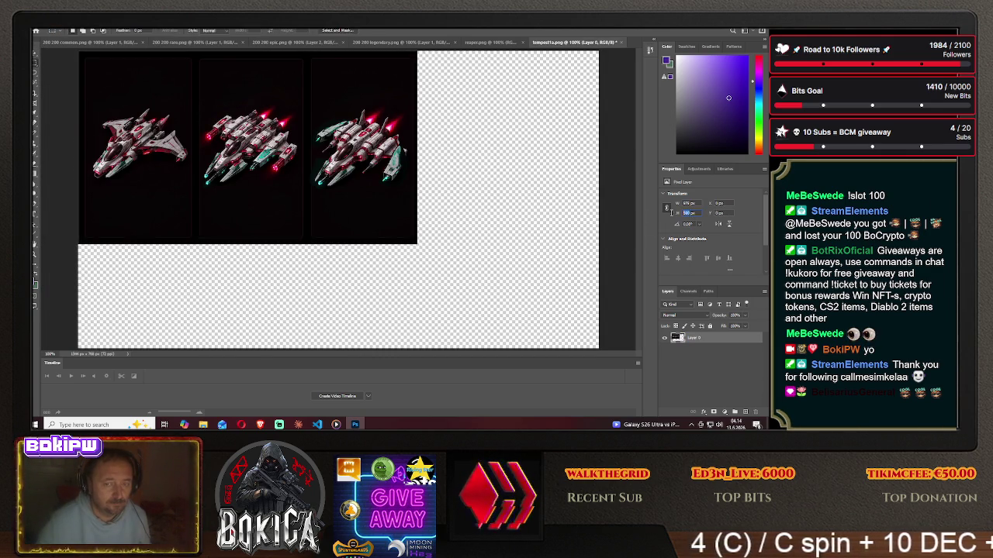
text(400)
key(Return)
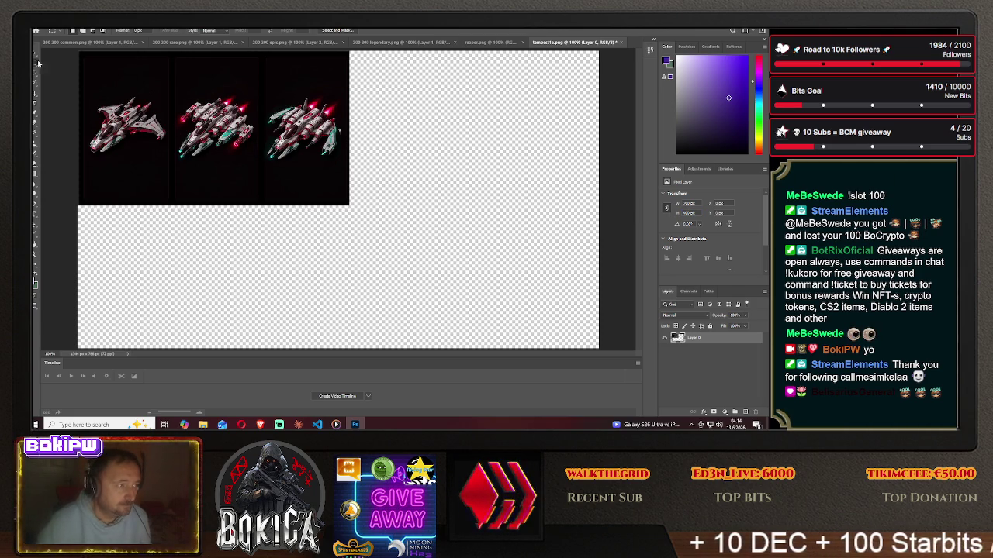
key(ctrl+a)
key(v)
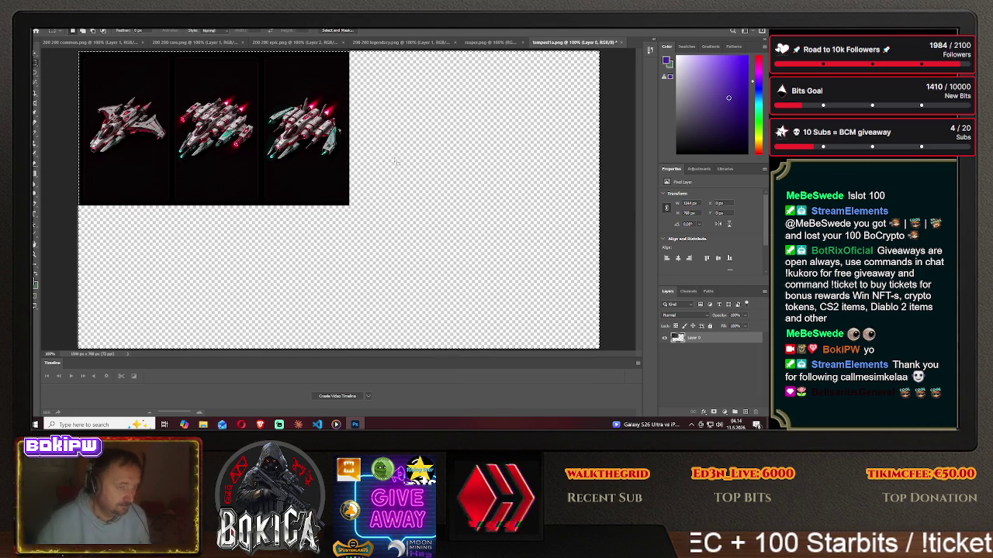
drag(188, 110, 173, 44)
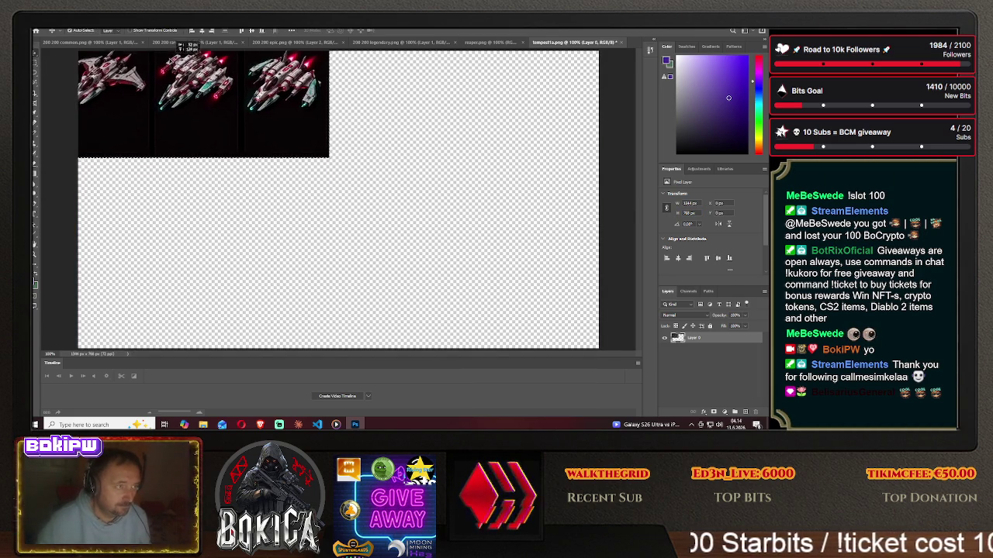
key(ctrl+v)
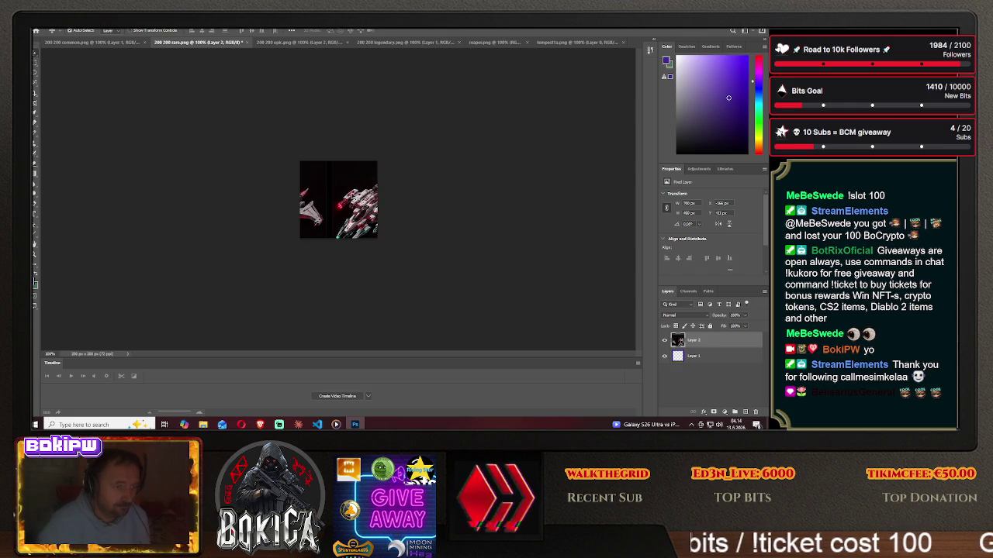
Position the pasted ship beneath the purple frame and shift it around inside.
drag(407, 194, 403, 187)
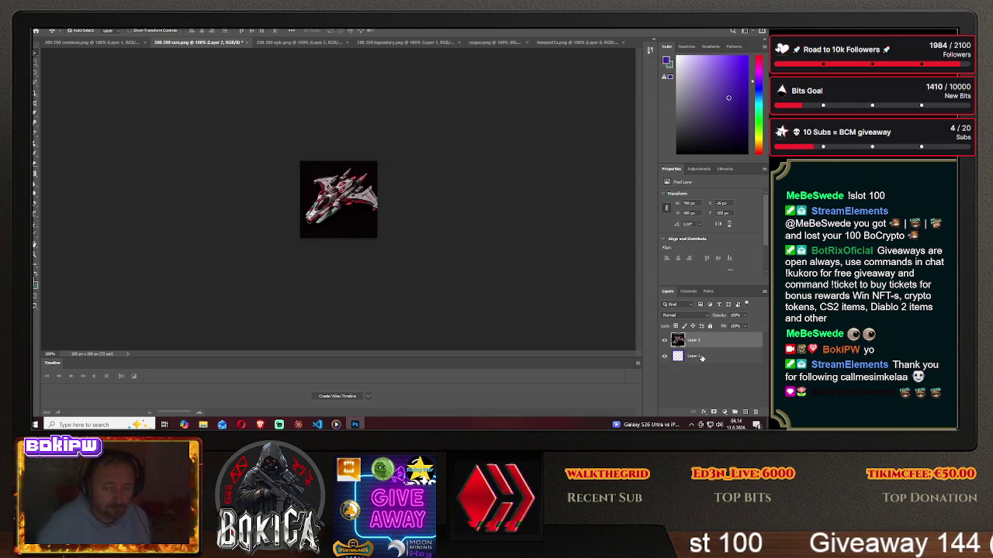
drag(699, 341, 696, 362)
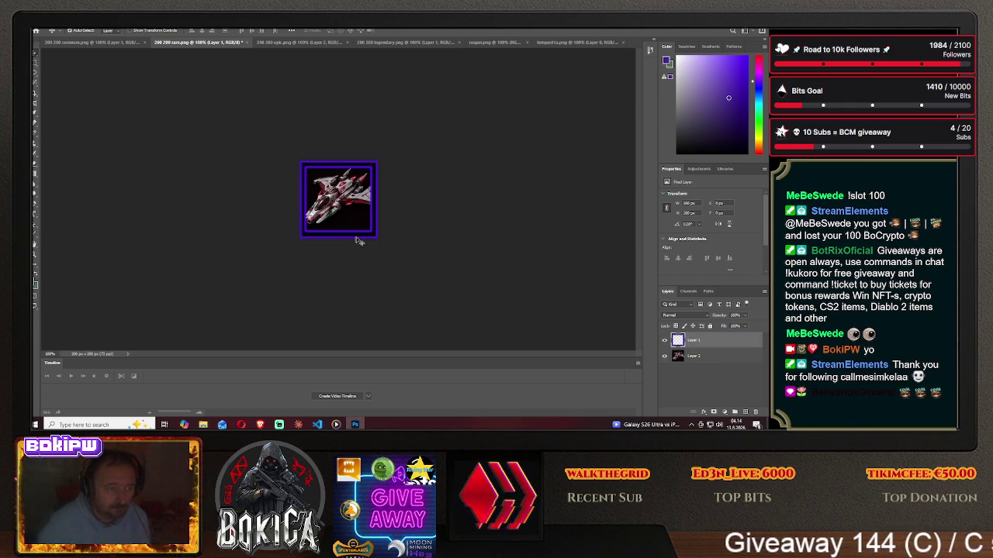
drag(341, 187, 351, 188)
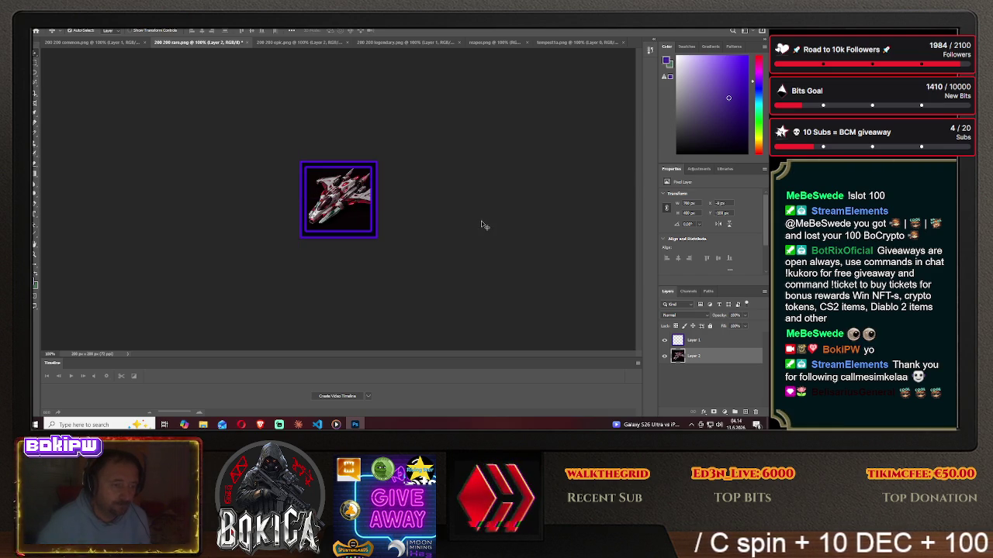
drag(335, 202, 259, 196)
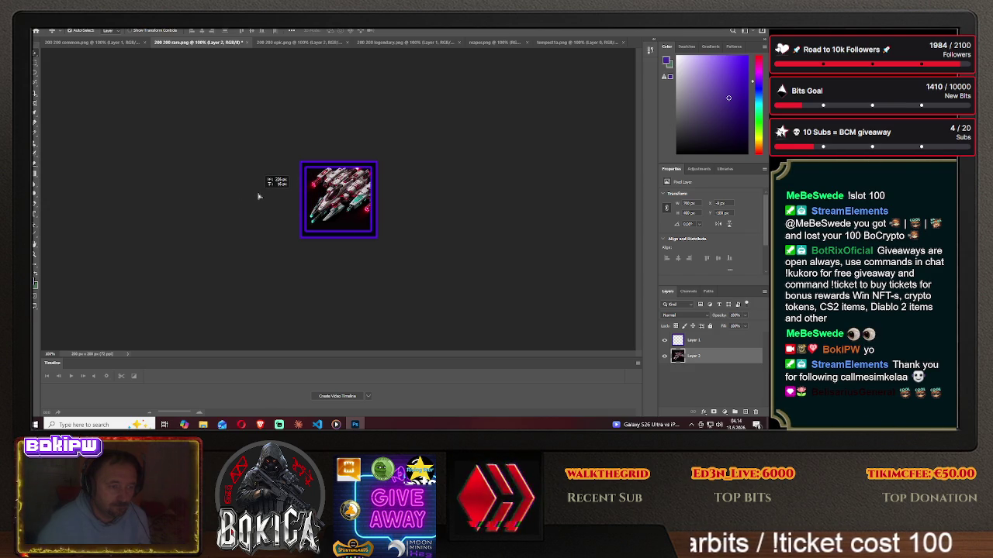
mouse_move(259, 197)
mouse_down()
mouse_move(224, 200)
mouse_move(292, 194)
mouse_up()
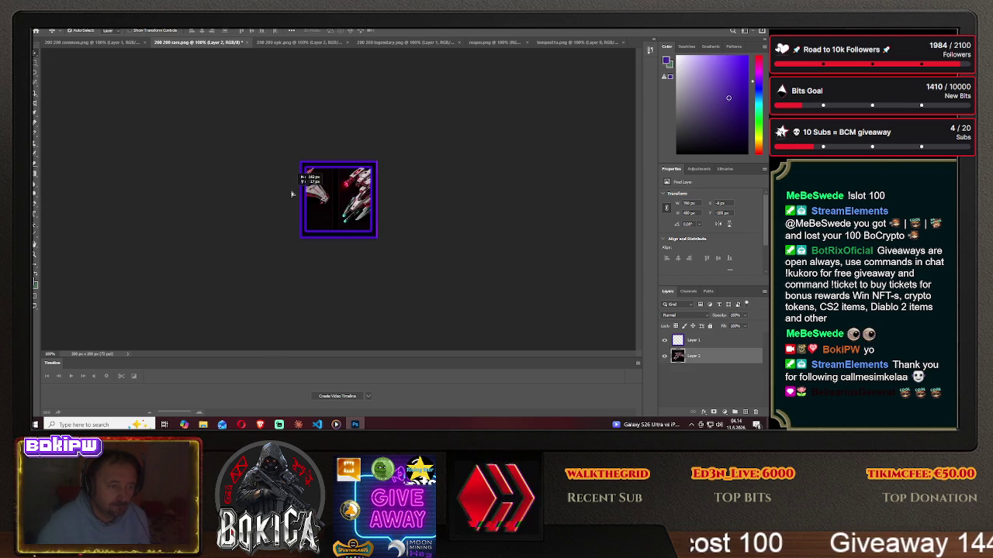
Step backward until the ship layer is gone, then return to tempest1a.png.
click(56, 26)
click(60, 33)
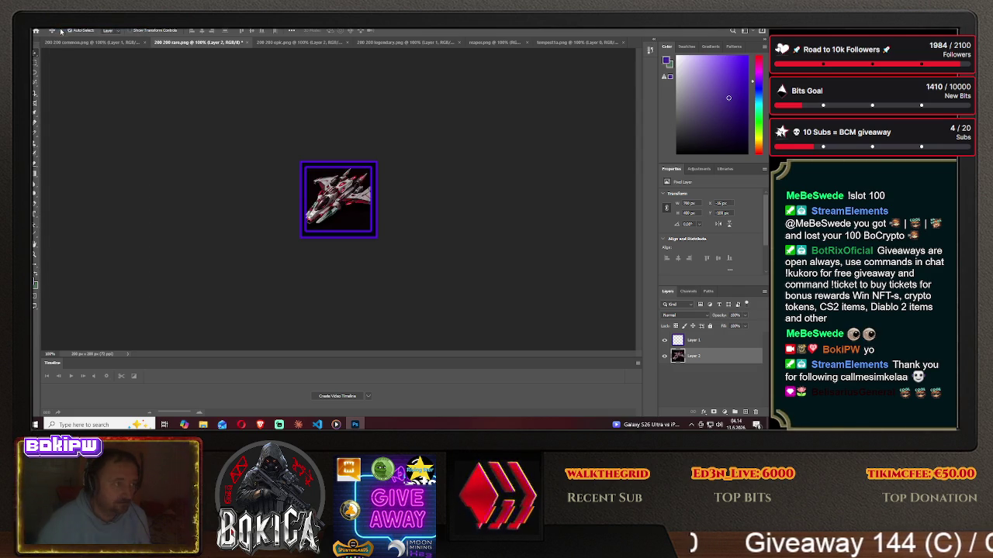
click(56, 26)
click(60, 33)
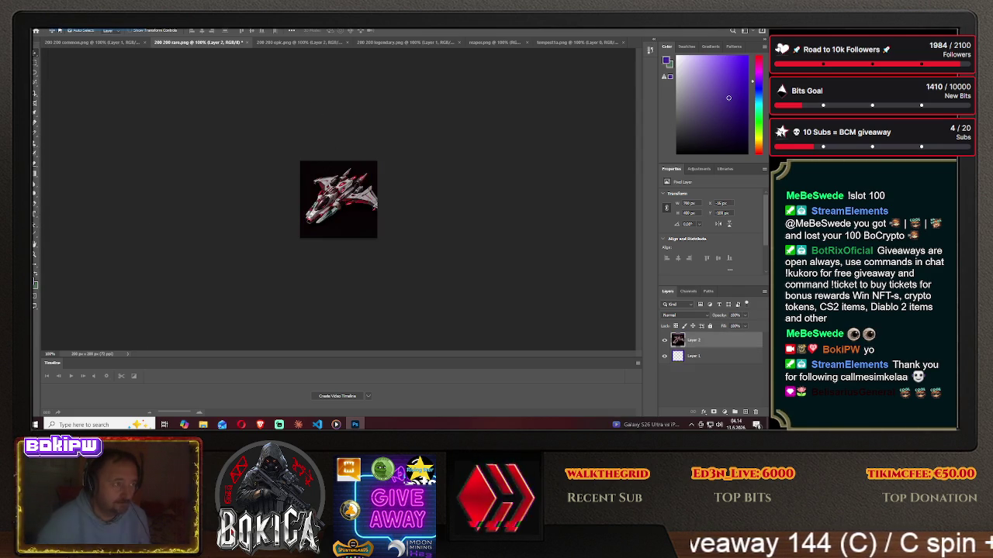
click(56, 28)
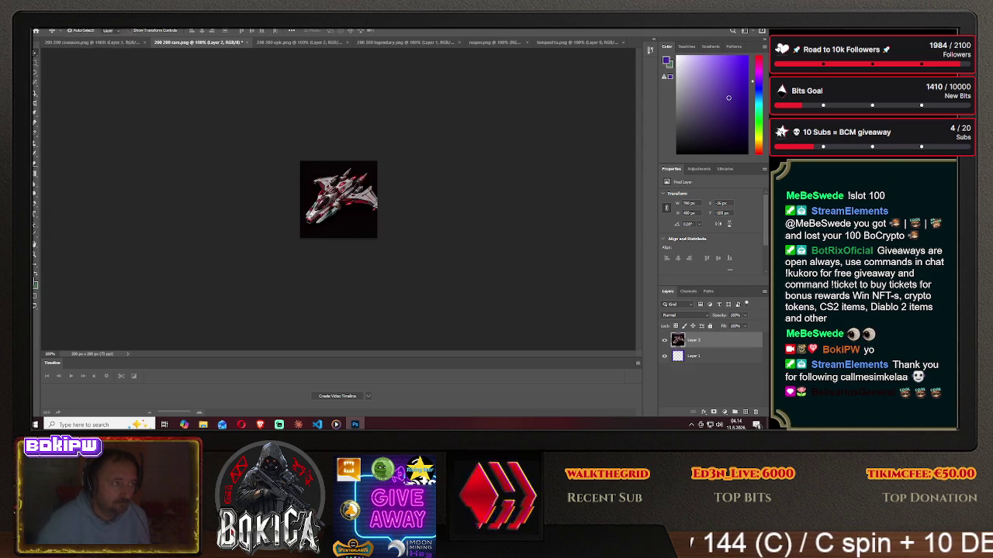
click(60, 35)
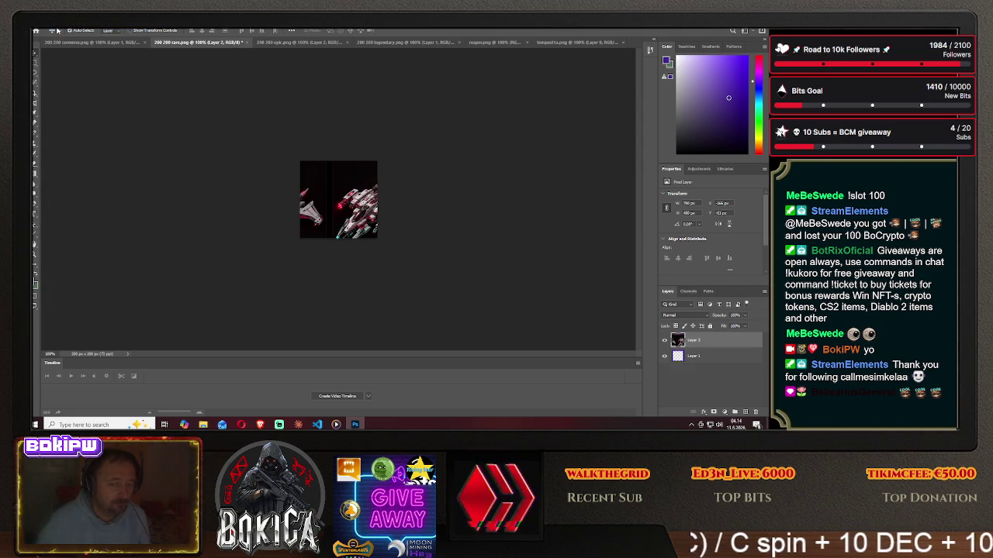
click(57, 29)
click(60, 34)
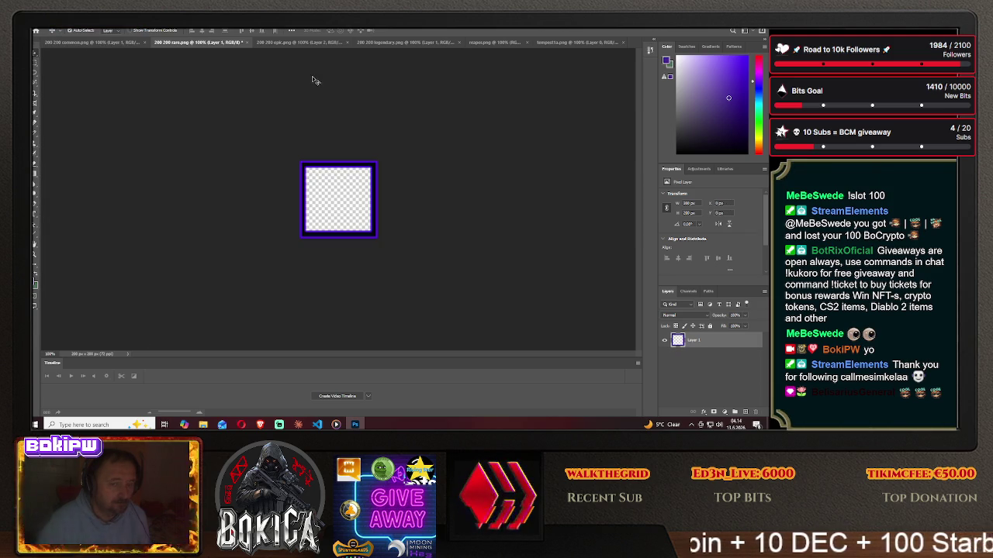
click(572, 42)
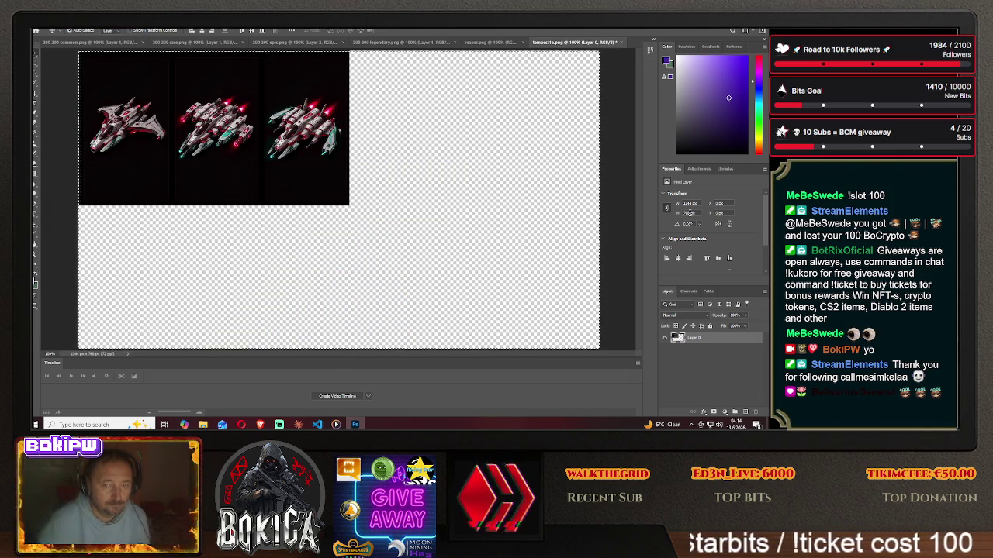
key(m)
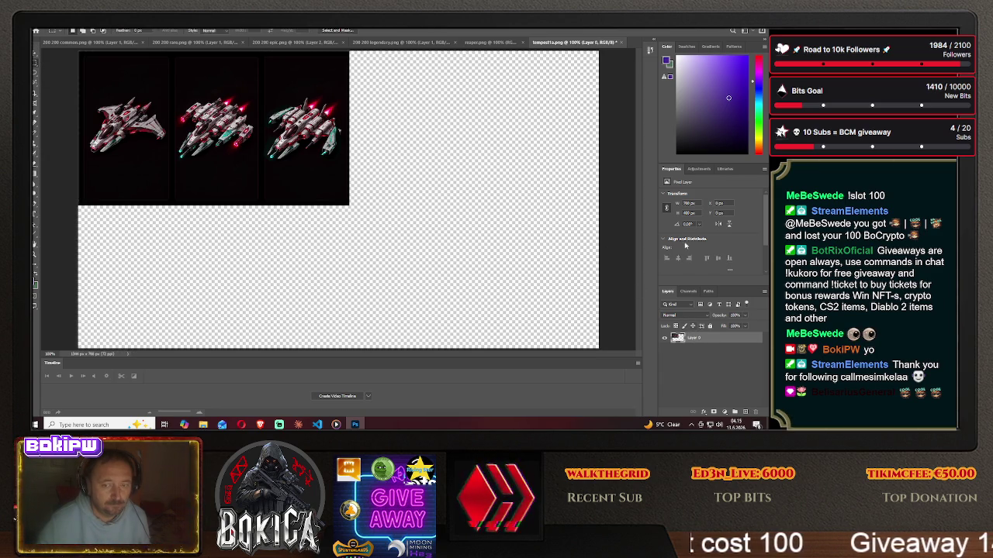
Resize the three-ship image layer to a height of 300 px in Properties.
click(689, 212)
text(300)
key(Return)
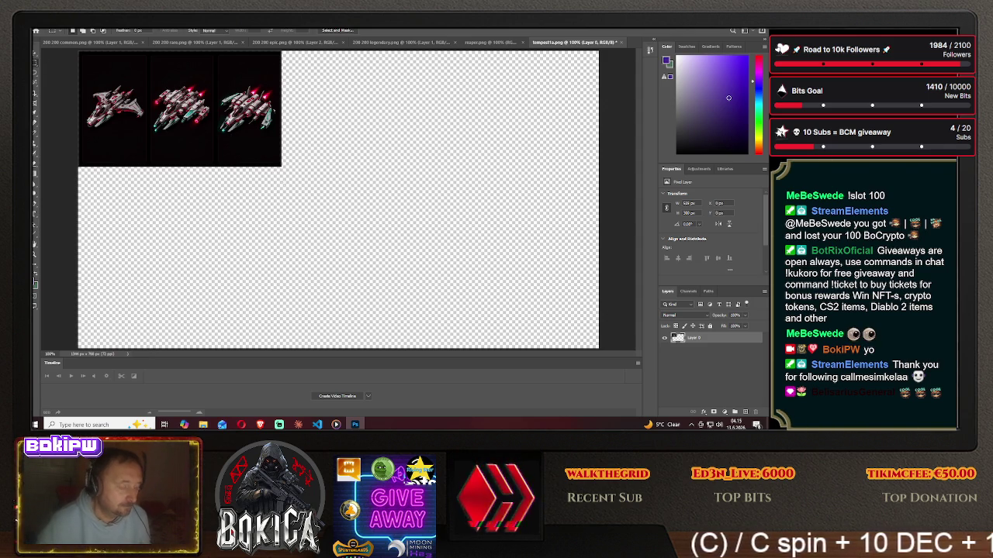
Drag the ship into the rare frame document, move the frame layer above it, and centre the ship.
mouse_move(166, 88)
mouse_down()
mouse_move(172, 64)
mouse_move(345, 200)
mouse_move(390, 203)
mouse_up()
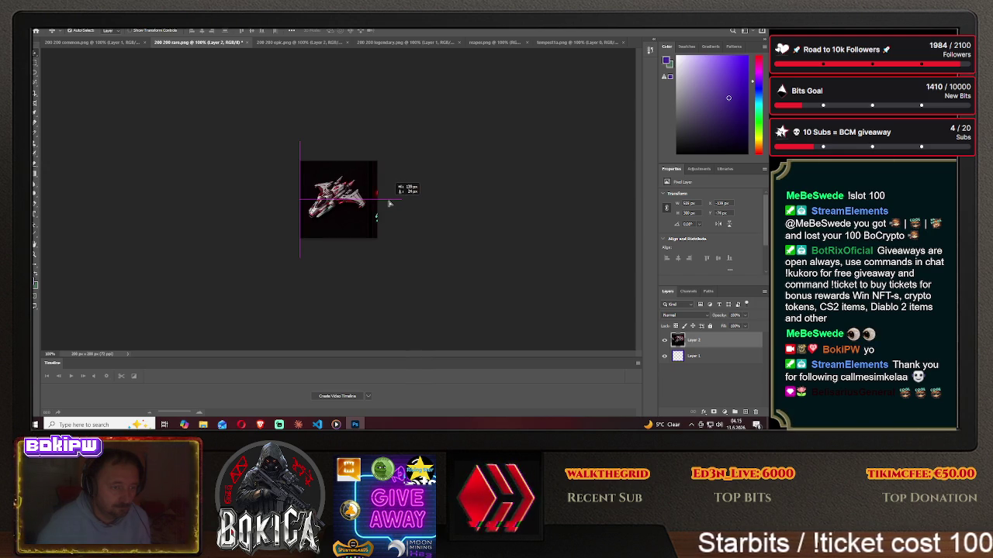
drag(690, 356, 701, 342)
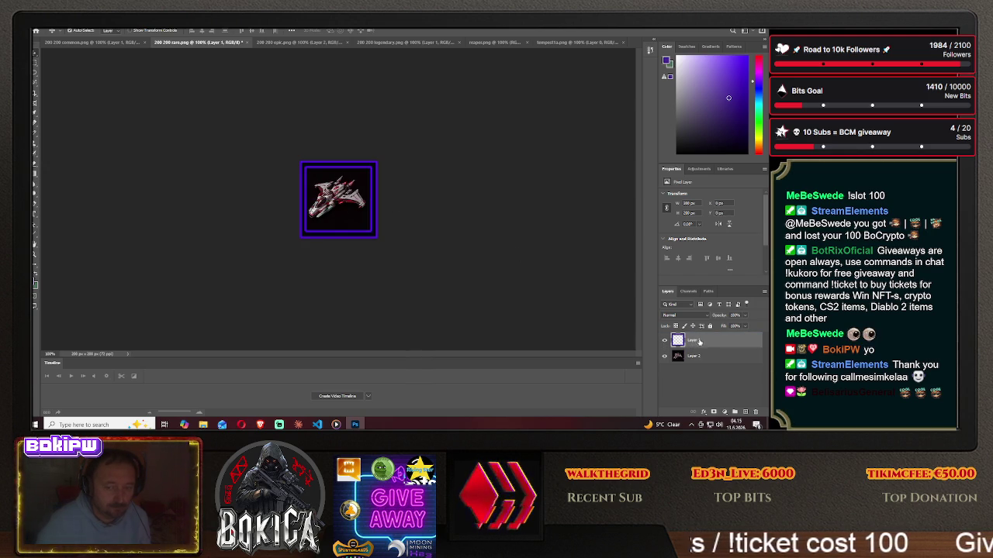
click(347, 201)
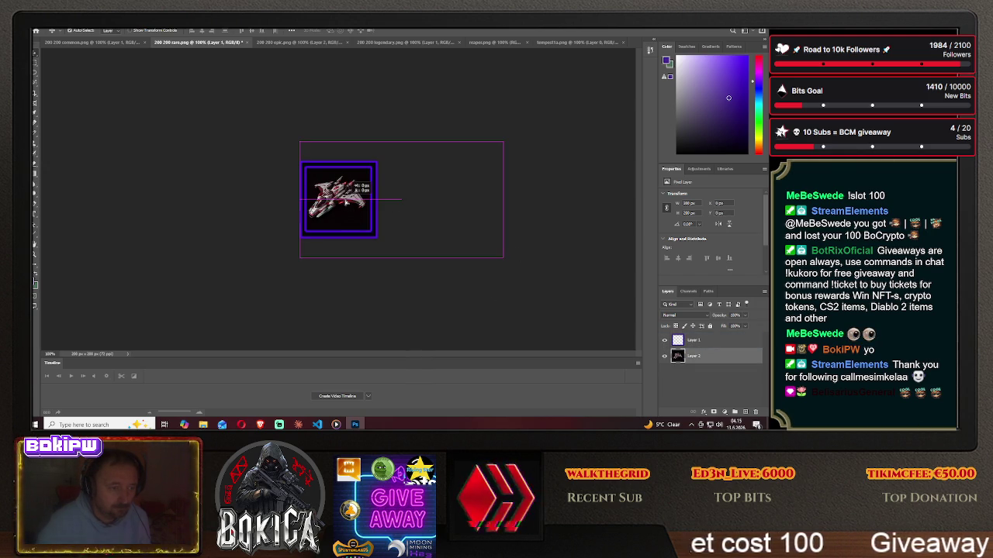
drag(346, 200, 348, 202)
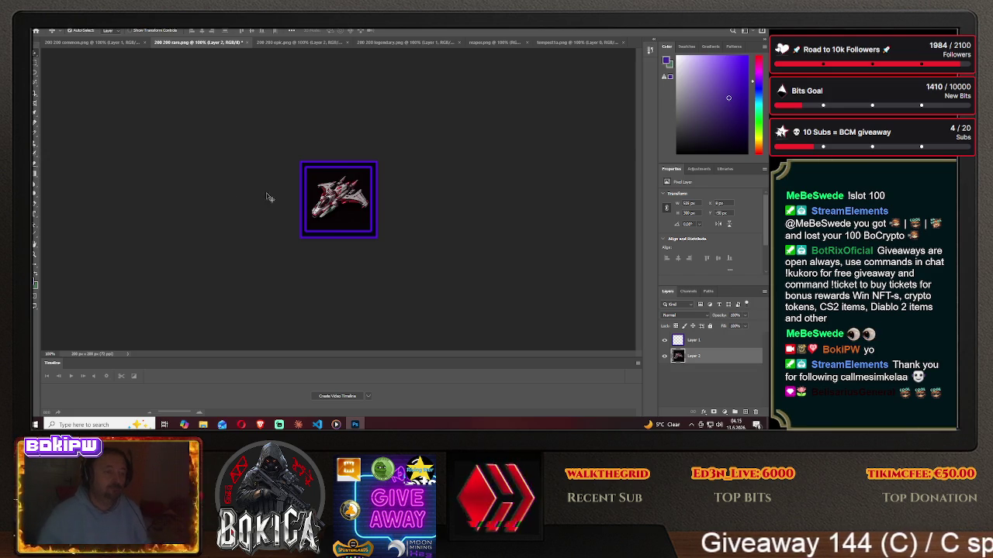
click(260, 424)
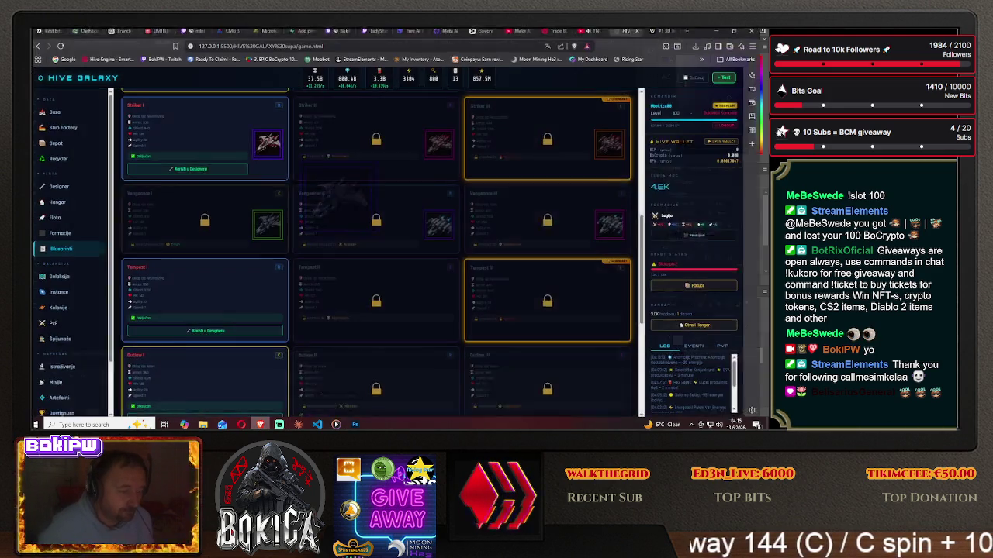
Save As a PNG named tempest1 in meta smrdljiva > HIVE GALAXY > img, accepting the PNG options.
click(260, 424)
click(41, 28)
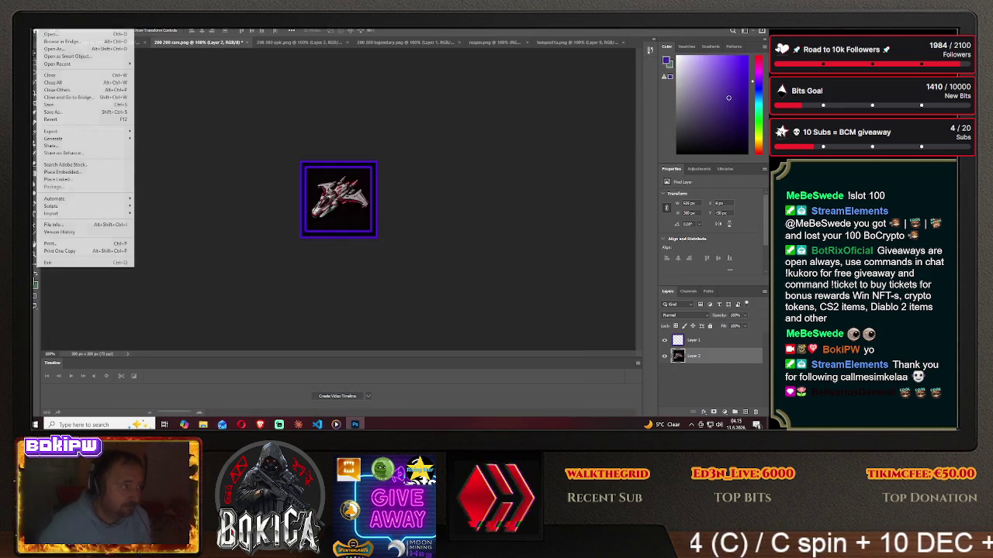
click(62, 115)
click(444, 286)
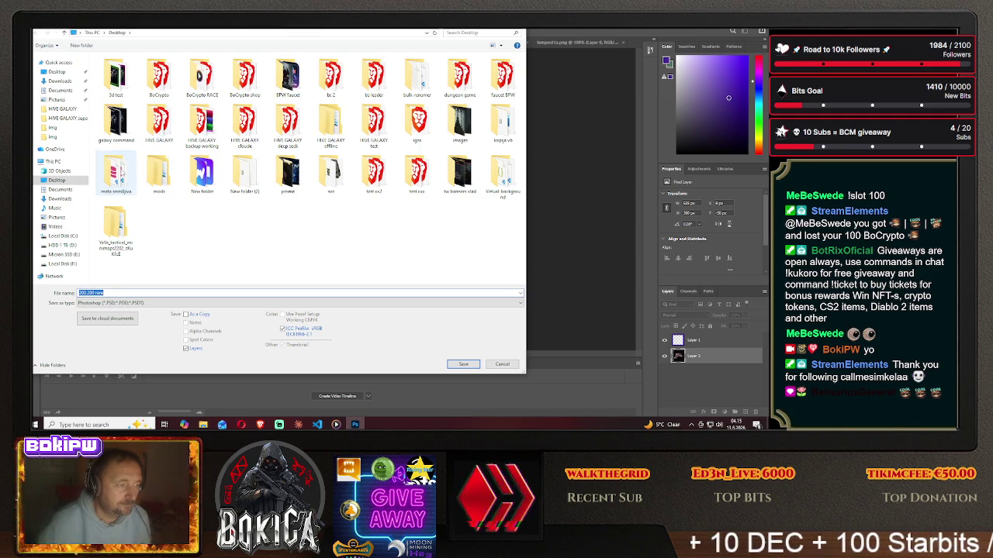
double_click(116, 172)
double_click(136, 81)
double_click(124, 86)
click(154, 303)
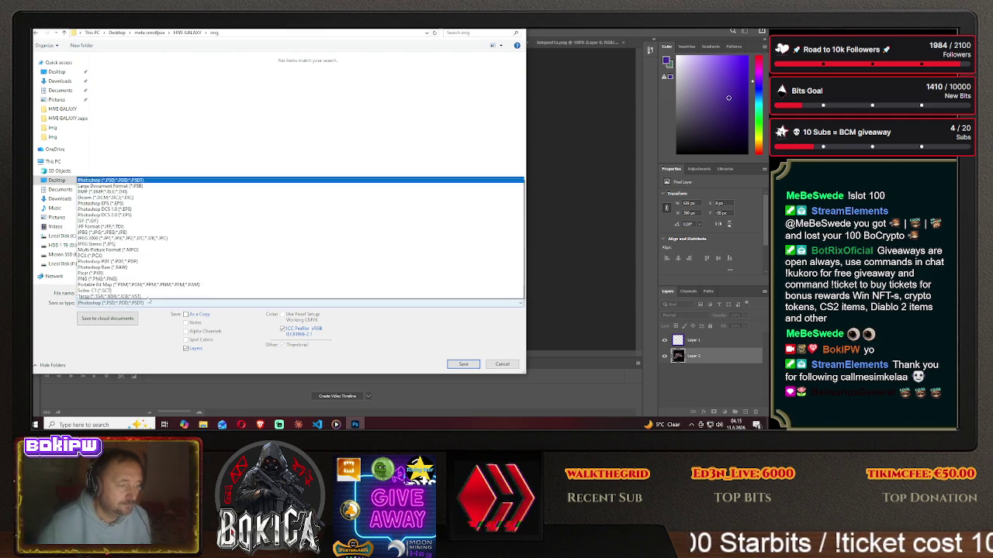
click(152, 271)
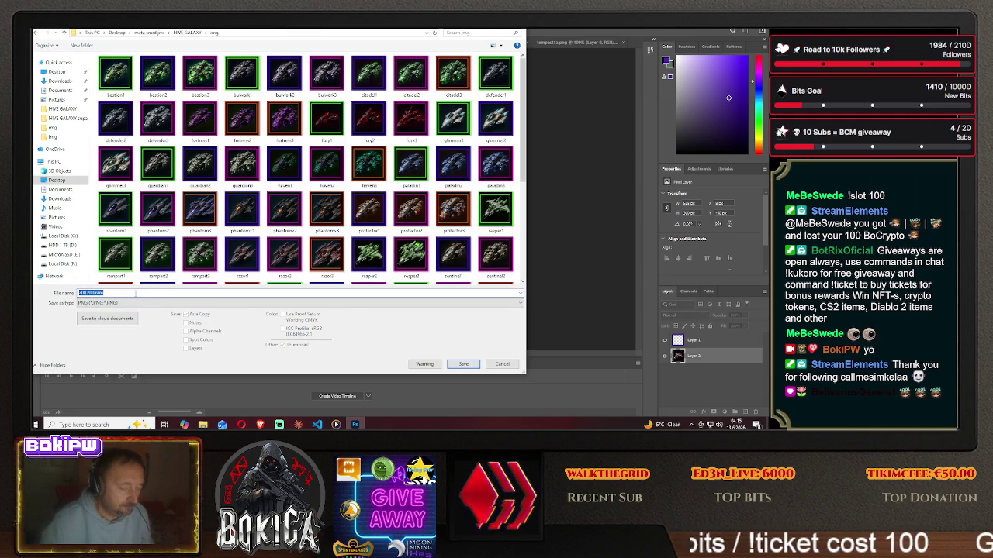
text(TEMPEST)
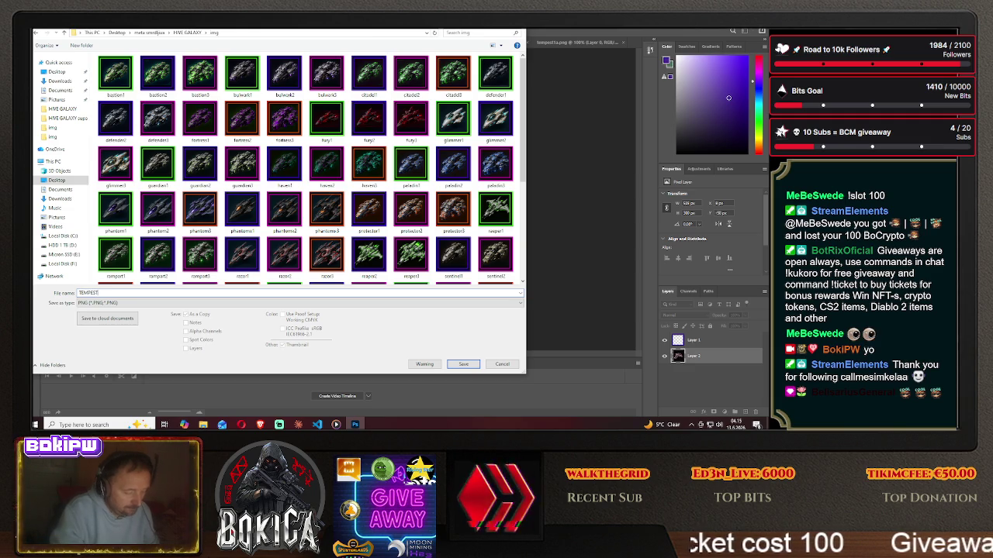
text(1)
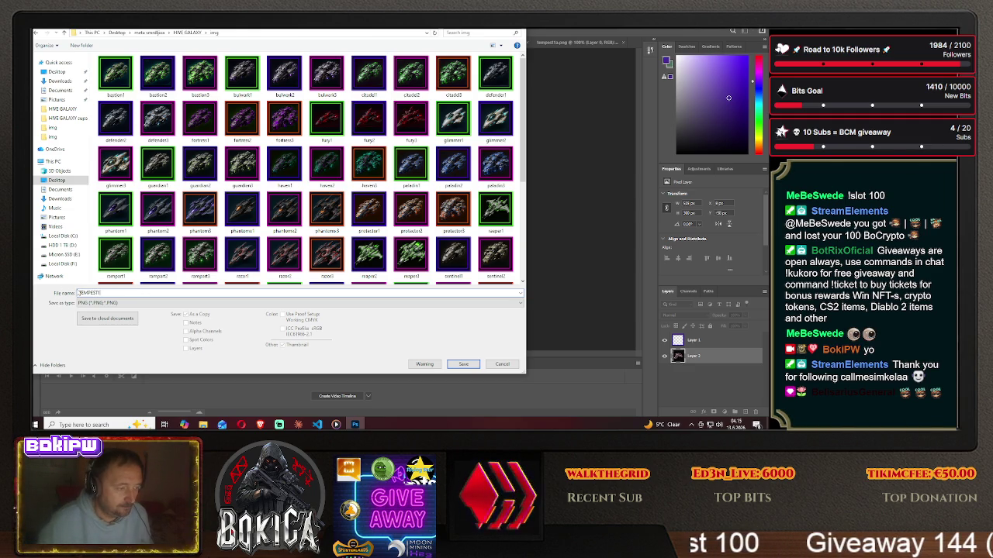
text(tempest1)
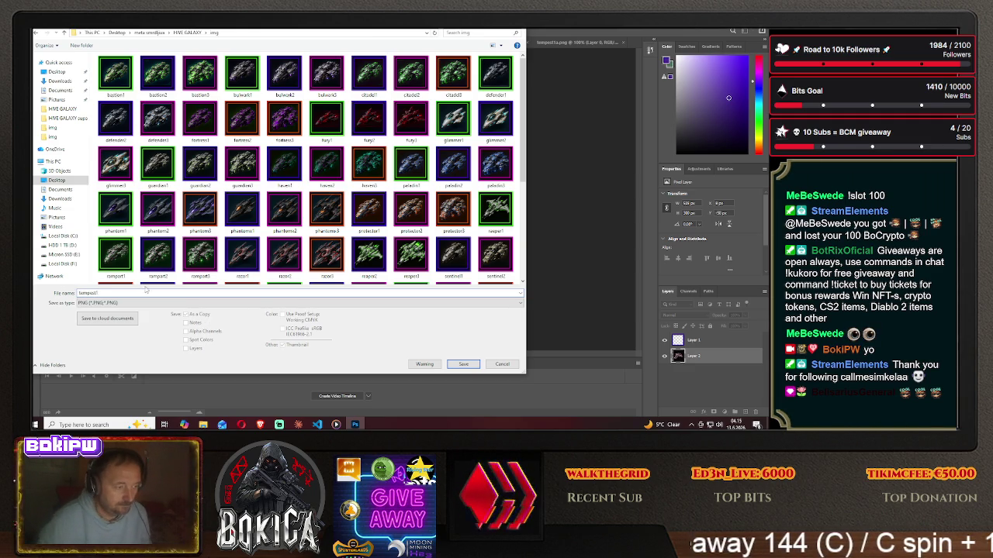
click(461, 365)
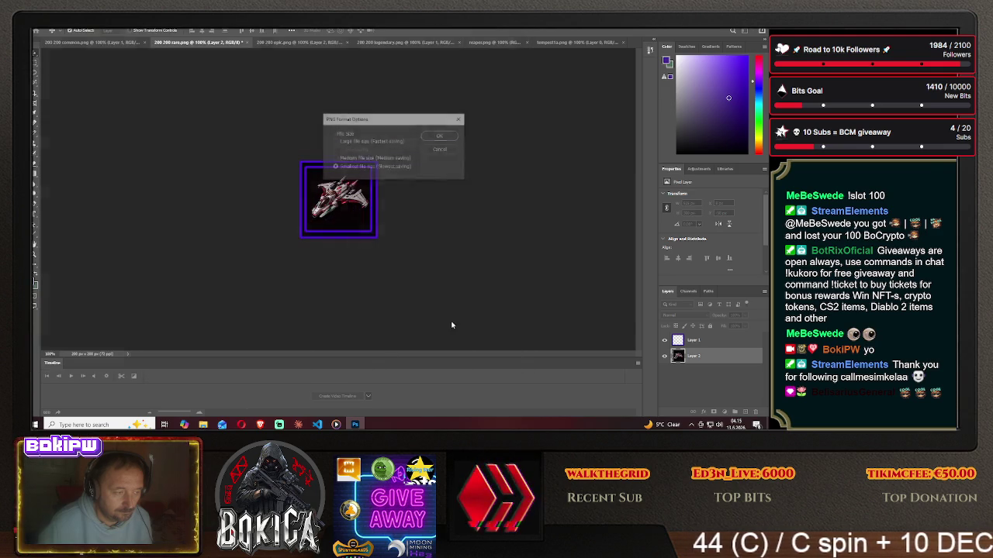
click(434, 136)
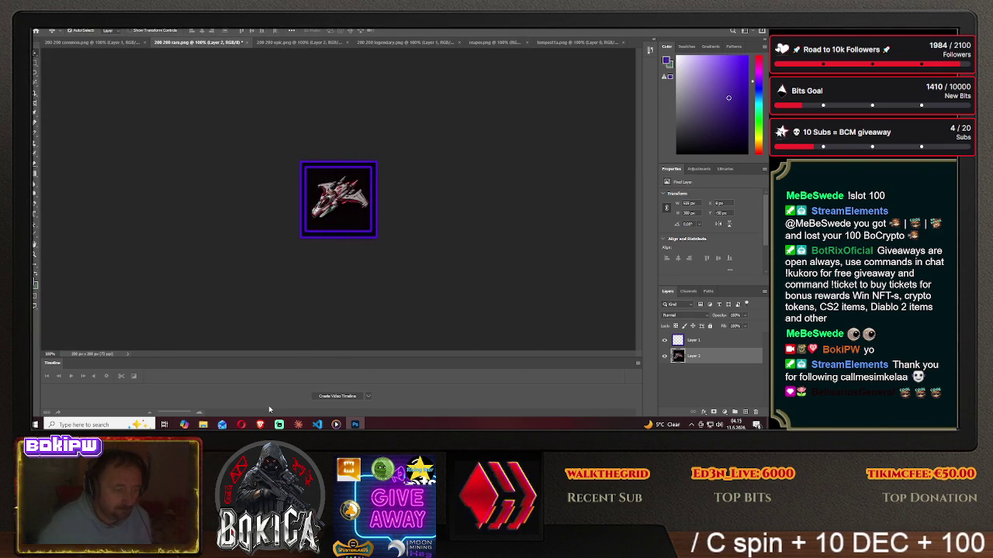
Delete the ship layer from the rare frame document.
click(260, 425)
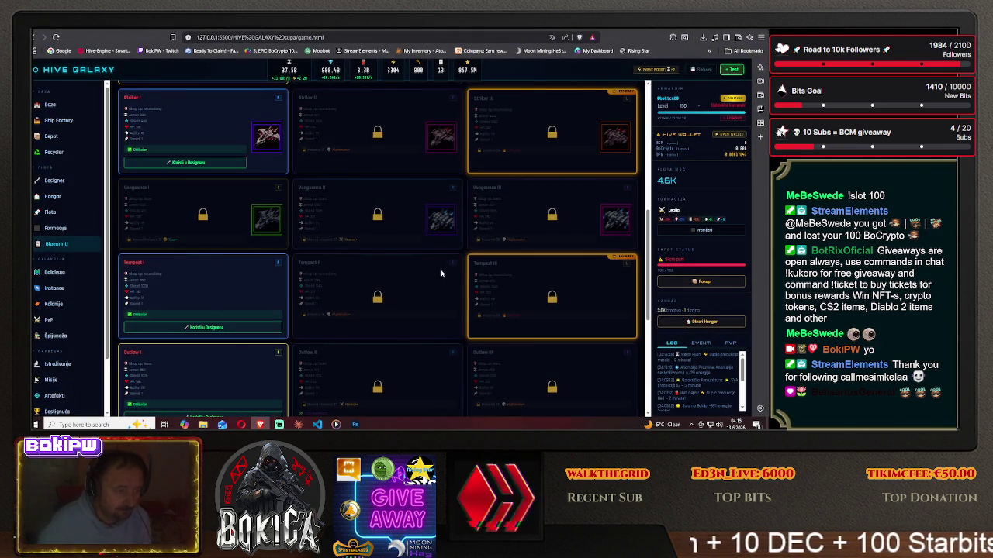
click(355, 424)
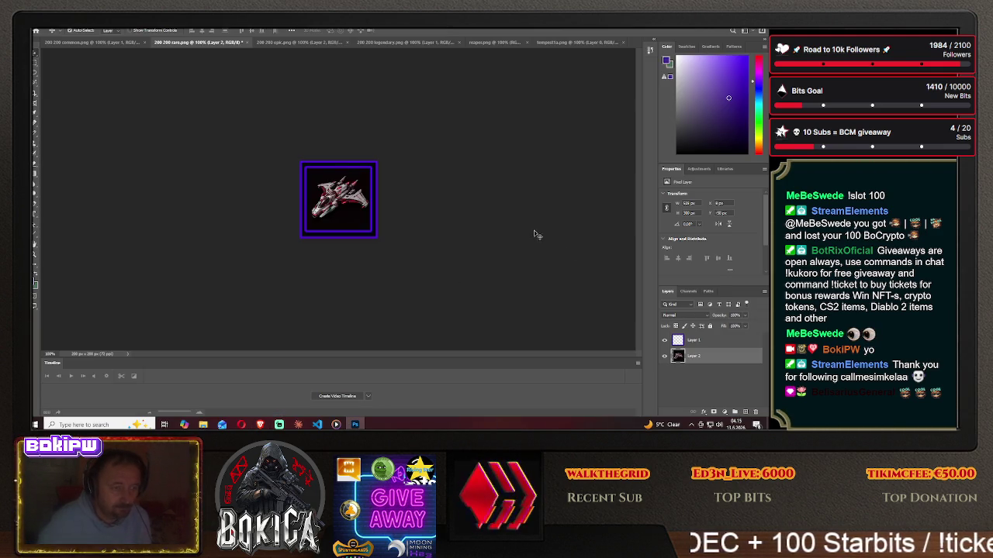
key(Delete)
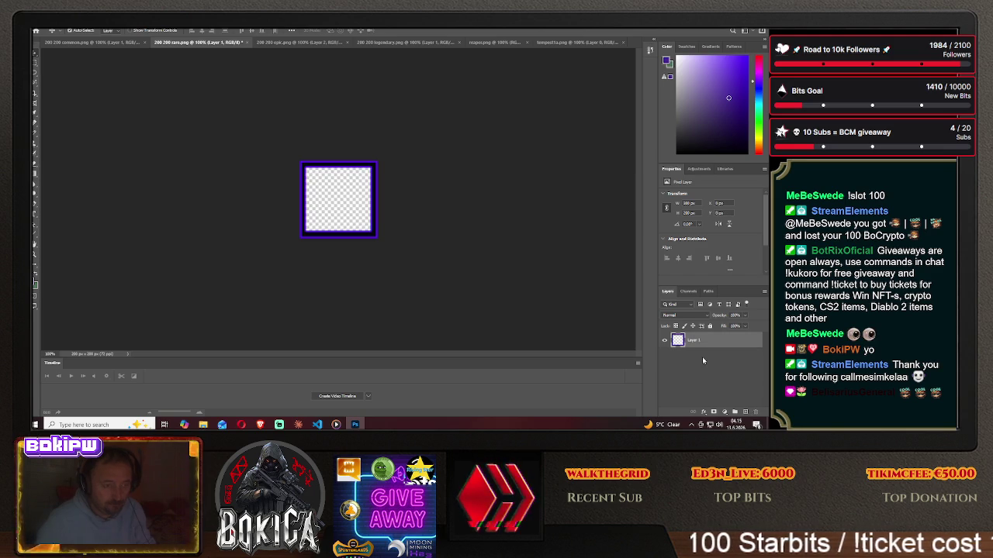
Drag the tempest1a ship into the epic document, delete the old Layer 2, and centre the new ship.
click(574, 42)
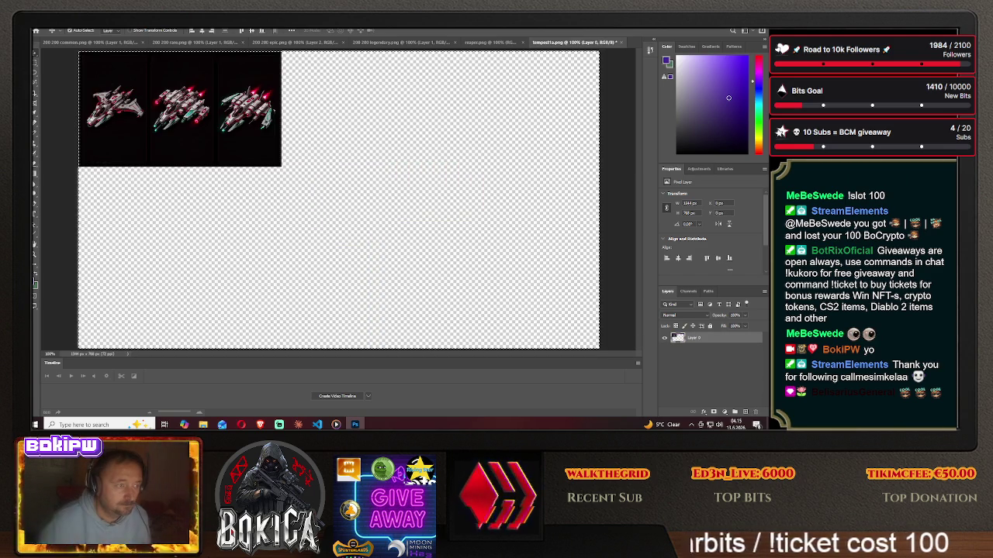
mouse_move(161, 84)
mouse_down()
mouse_move(281, 44)
mouse_move(327, 186)
mouse_move(341, 198)
mouse_move(295, 204)
mouse_move(302, 188)
mouse_move(295, 200)
mouse_up()
click(706, 373)
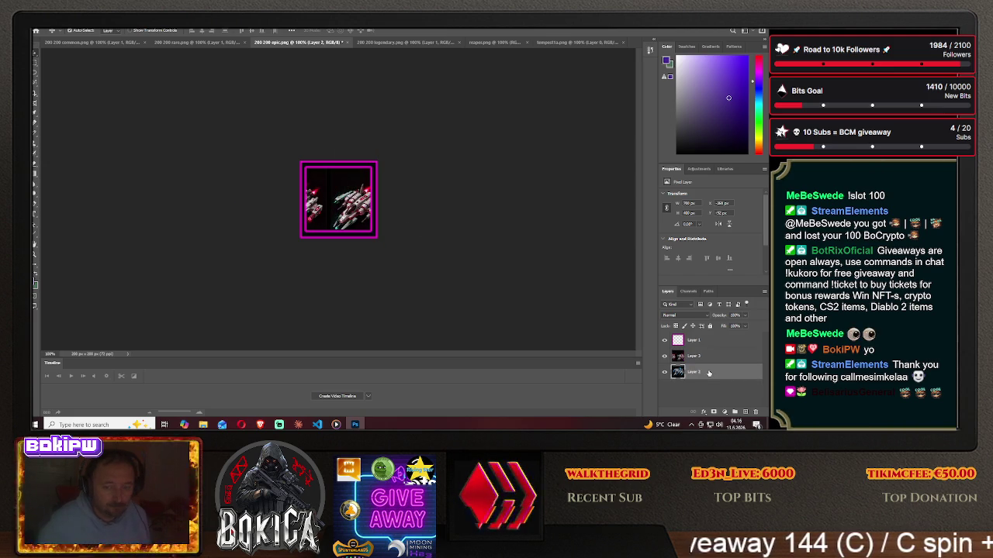
key(Delete)
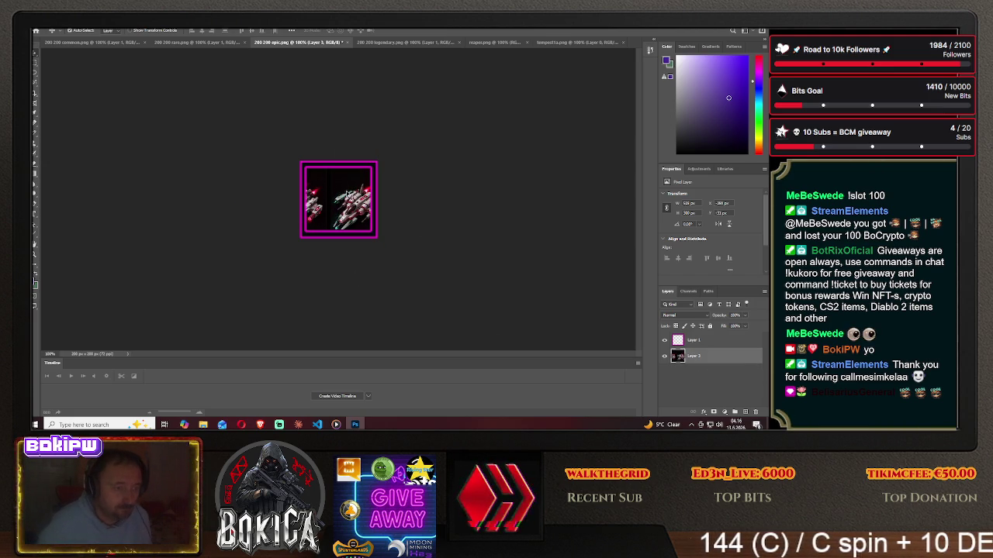
drag(343, 196, 321, 194)
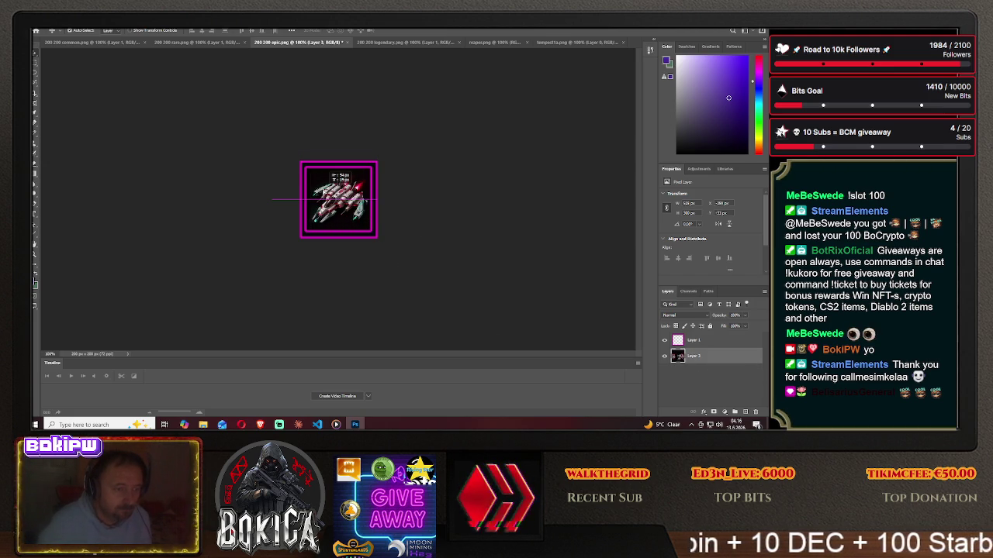
drag(341, 183, 340, 179)
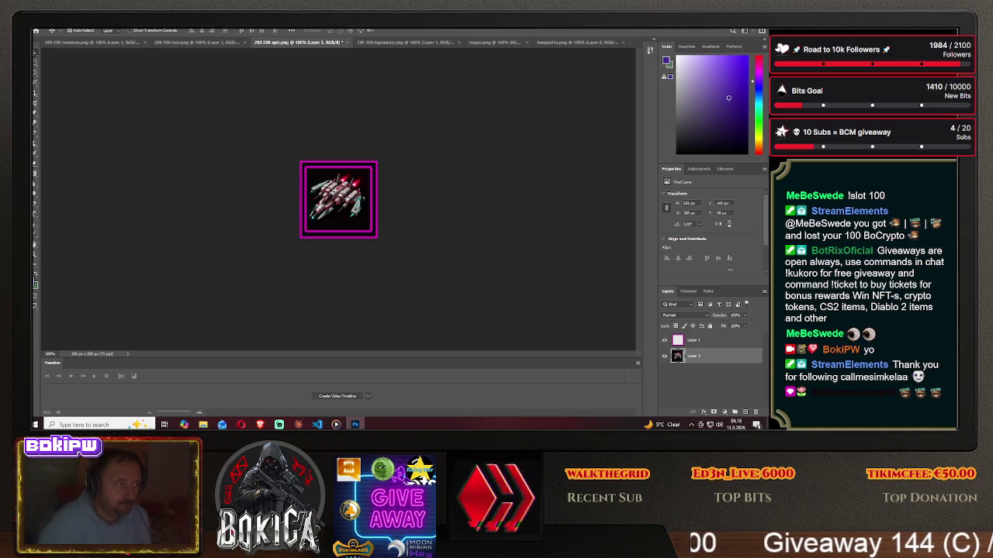
click(37, 31)
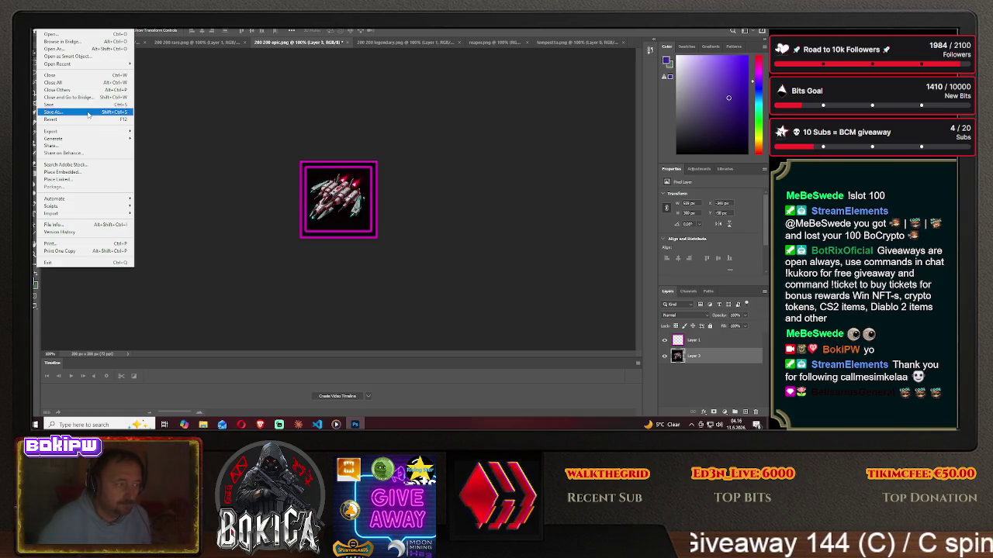
Save the epic-framed ship as PNG tempest2 in the HIVE GALAXY img folder.
click(70, 117)
click(444, 286)
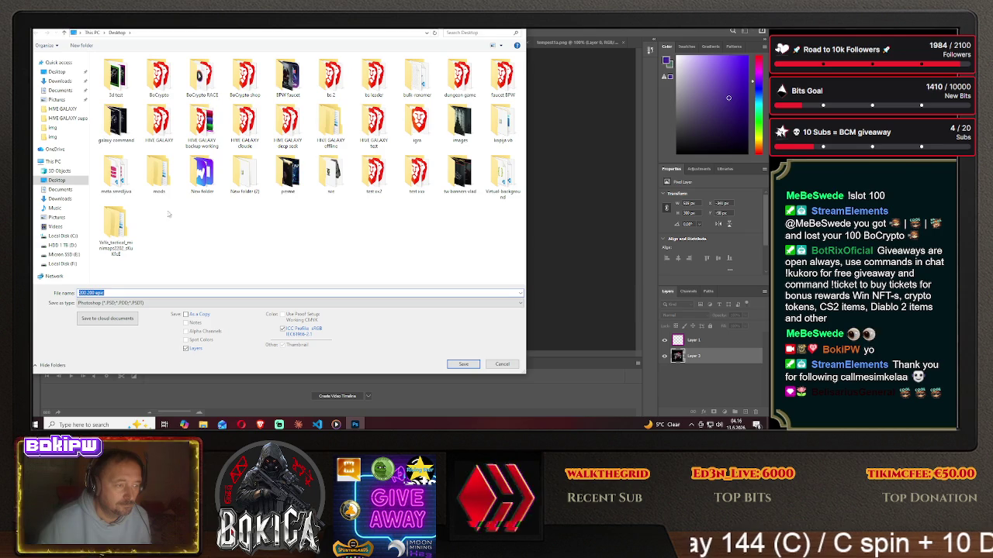
double_click(115, 172)
double_click(116, 78)
double_click(109, 84)
click(144, 302)
click(109, 272)
click(134, 293)
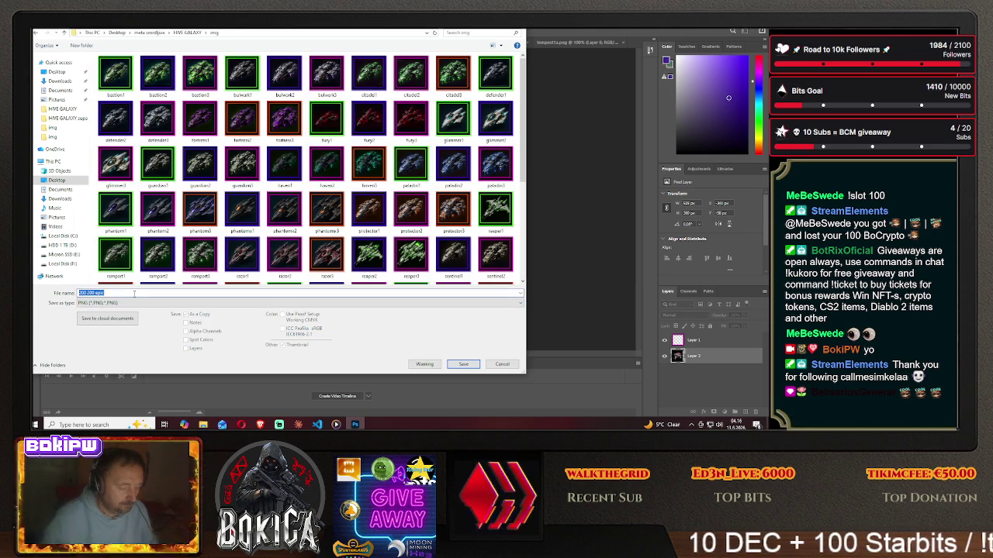
text(tempest2)
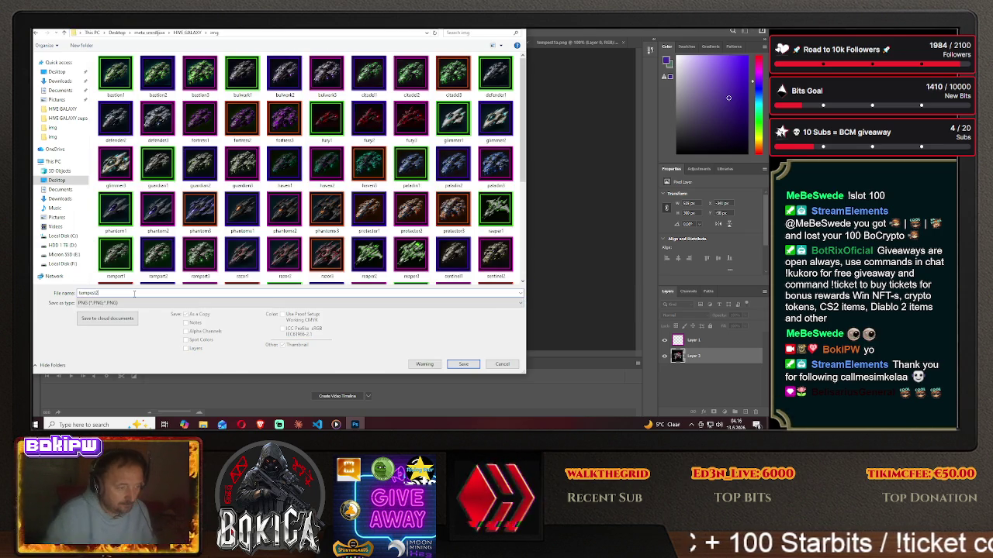
key(Return)
click(439, 137)
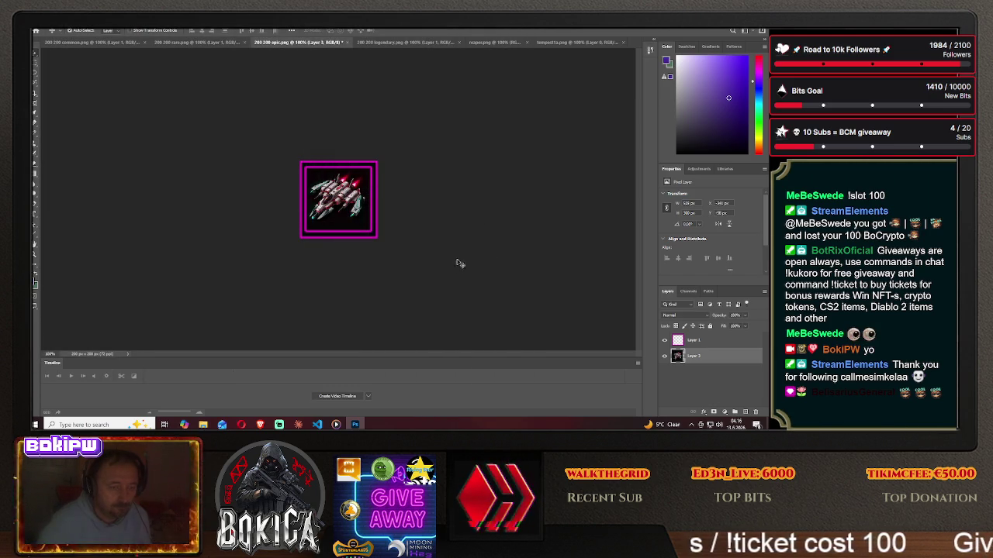
Delete the ship layer from the epic image, leaving only the empty magenta frame.
click(260, 424)
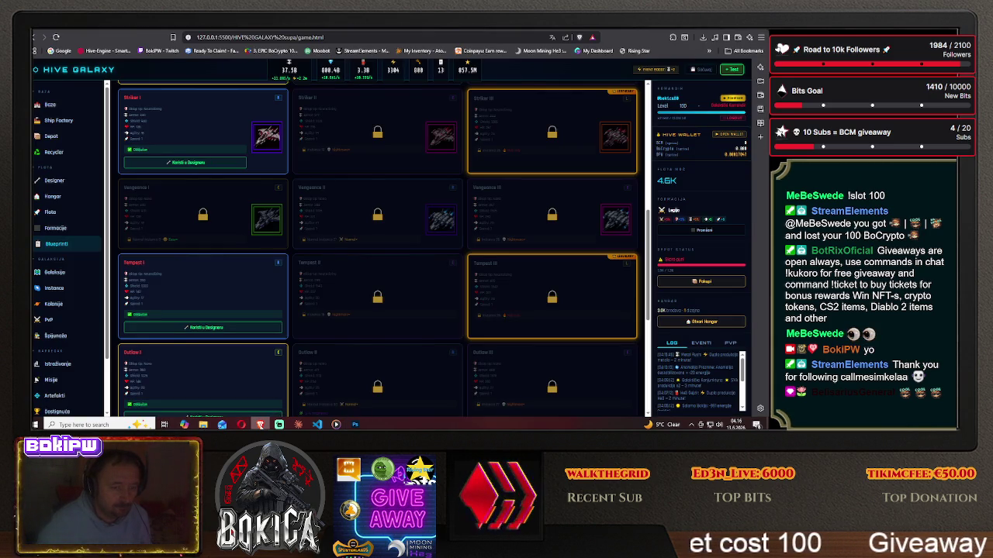
key(alt+Tab)
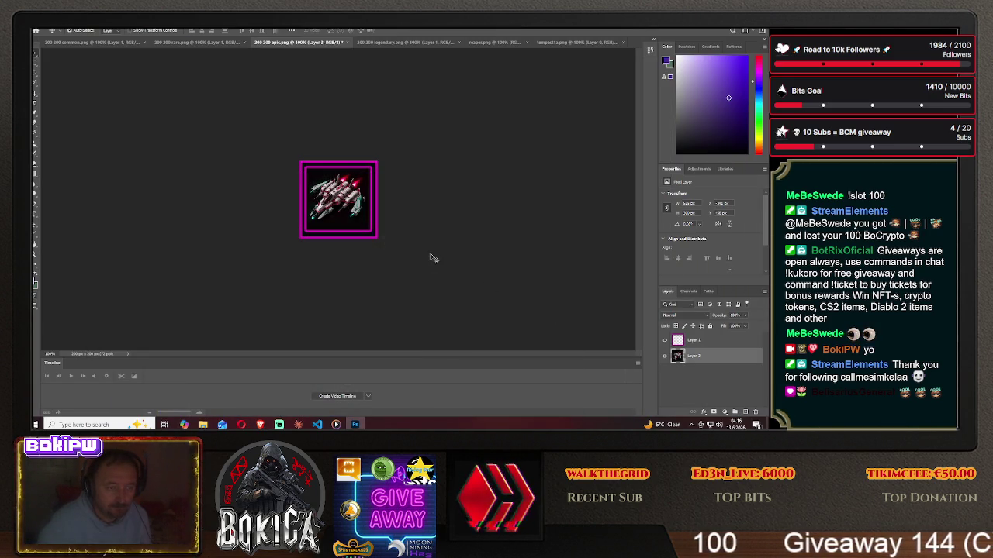
key(Delete)
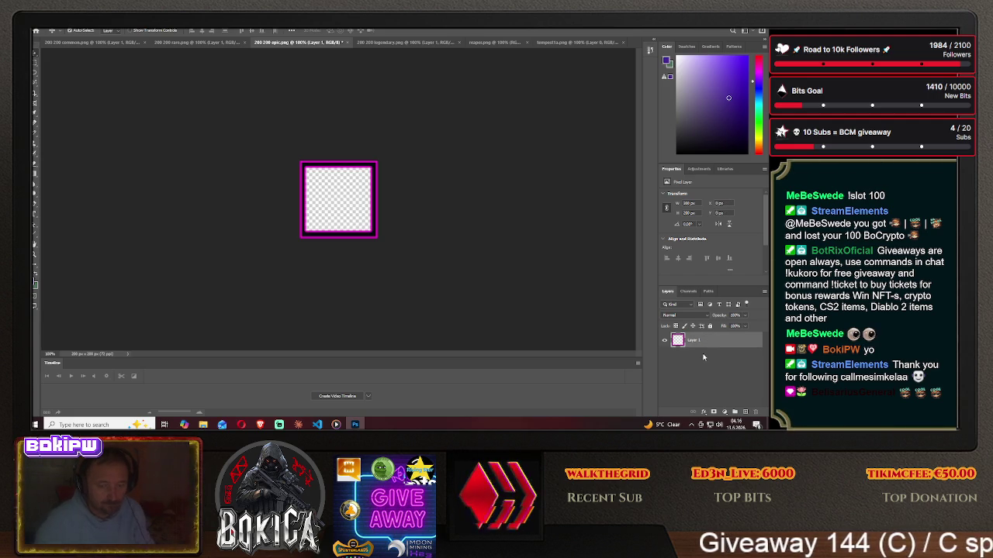
Drag the tempesta ship into 200 200 legendary, centre it, and put the frame layer on top.
click(578, 42)
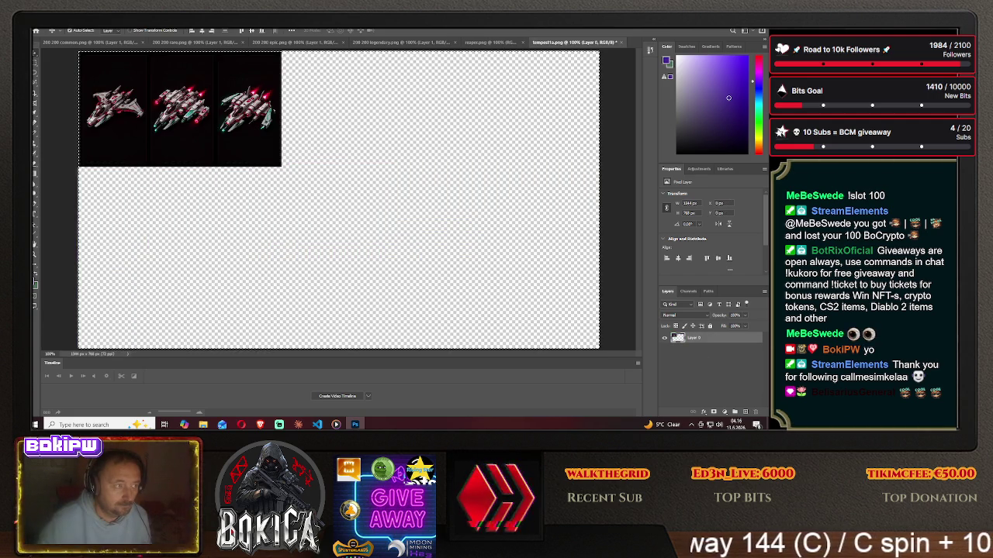
mouse_move(175, 151)
mouse_down()
mouse_move(399, 59)
mouse_move(337, 203)
mouse_up()
drag(419, 187, 270, 196)
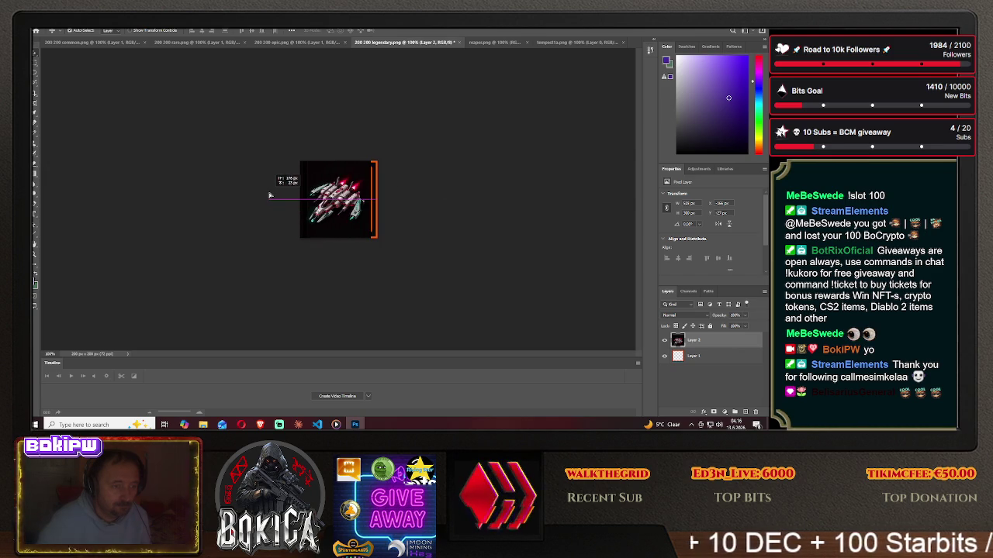
drag(270, 196, 341, 198)
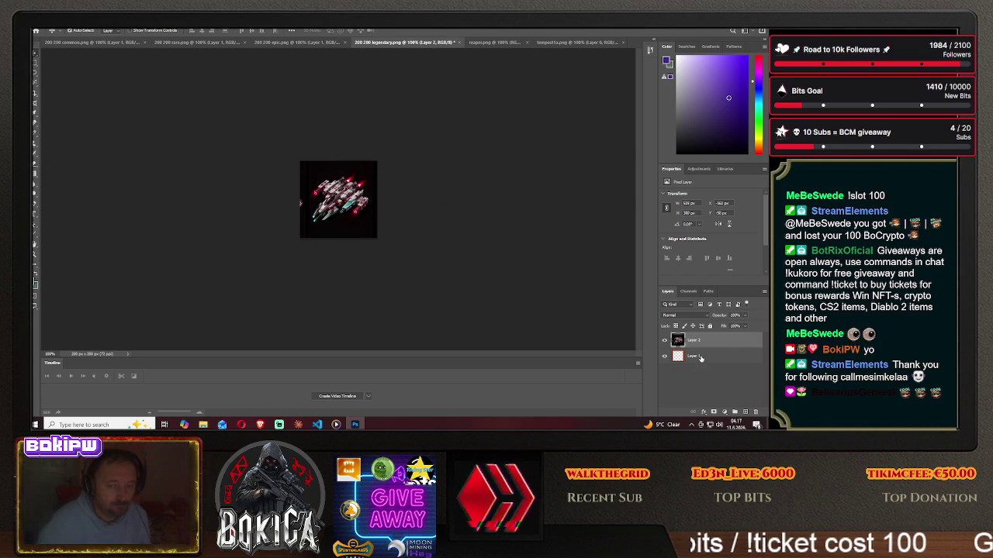
drag(699, 341, 699, 340)
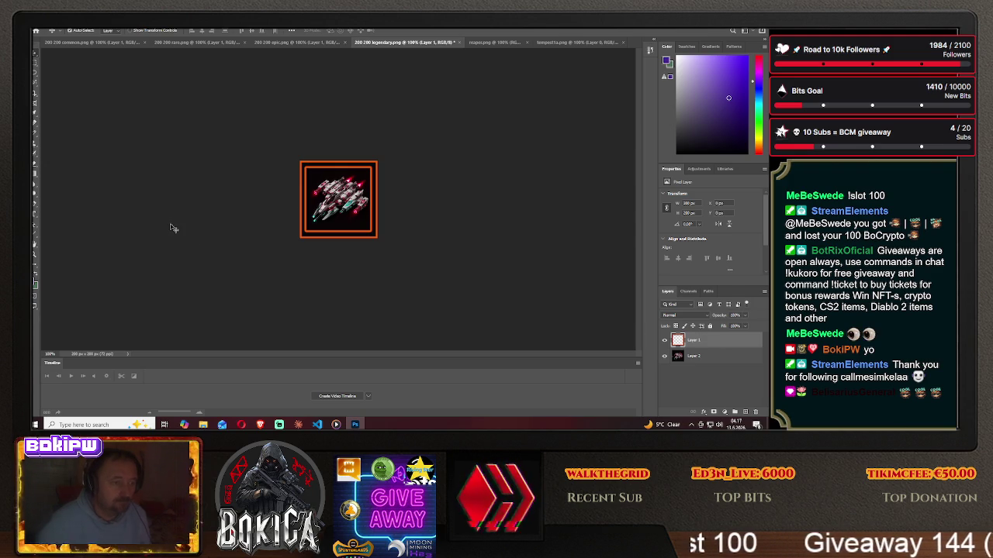
click(35, 31)
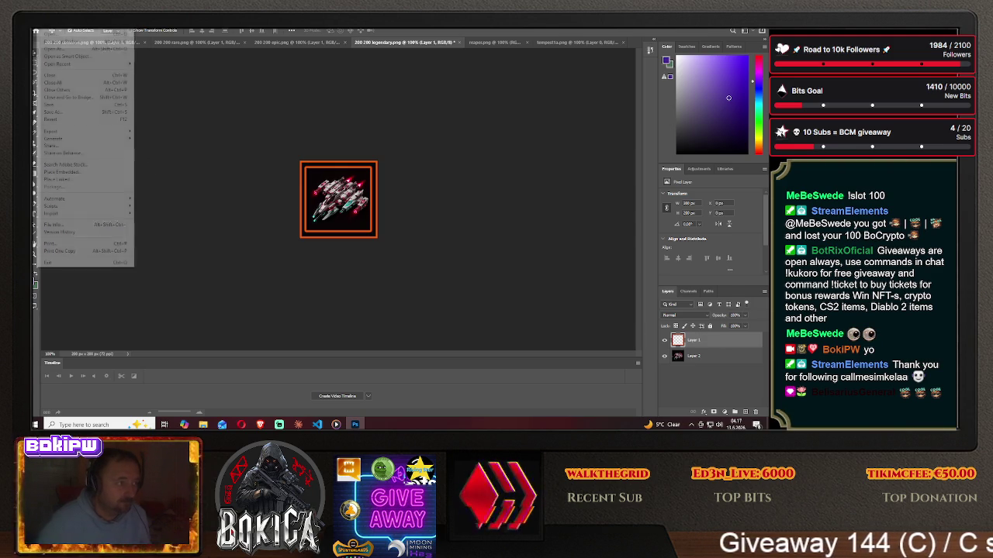
Save the legendary image as PNG tempest3 in HIVE GALAXY\img, then delete its Layer 2 ship layer.
click(53, 111)
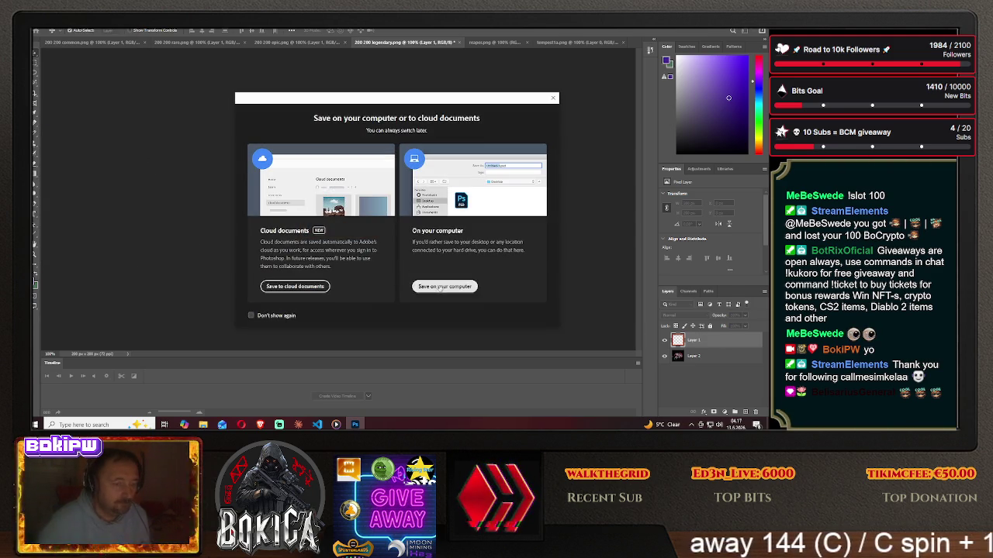
click(444, 286)
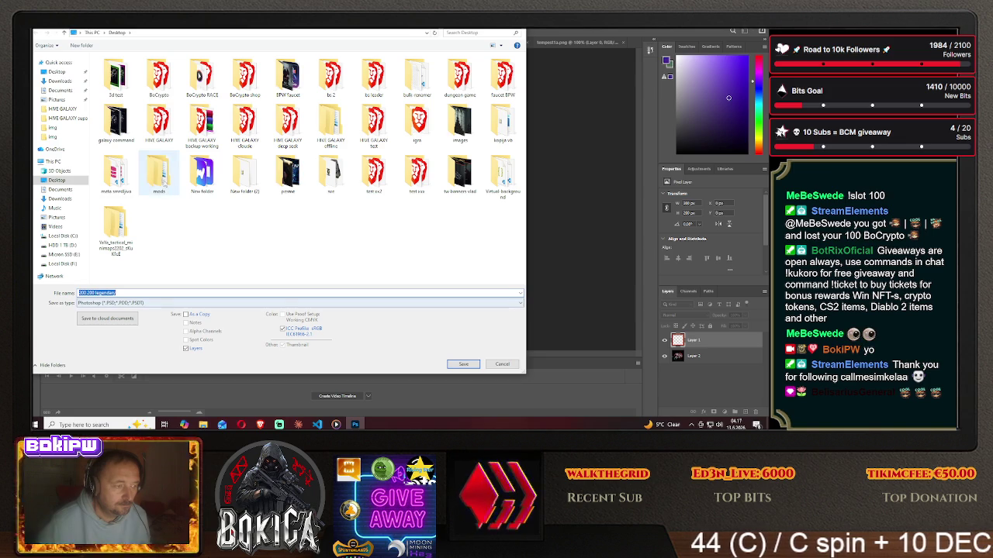
double_click(116, 174)
double_click(113, 69)
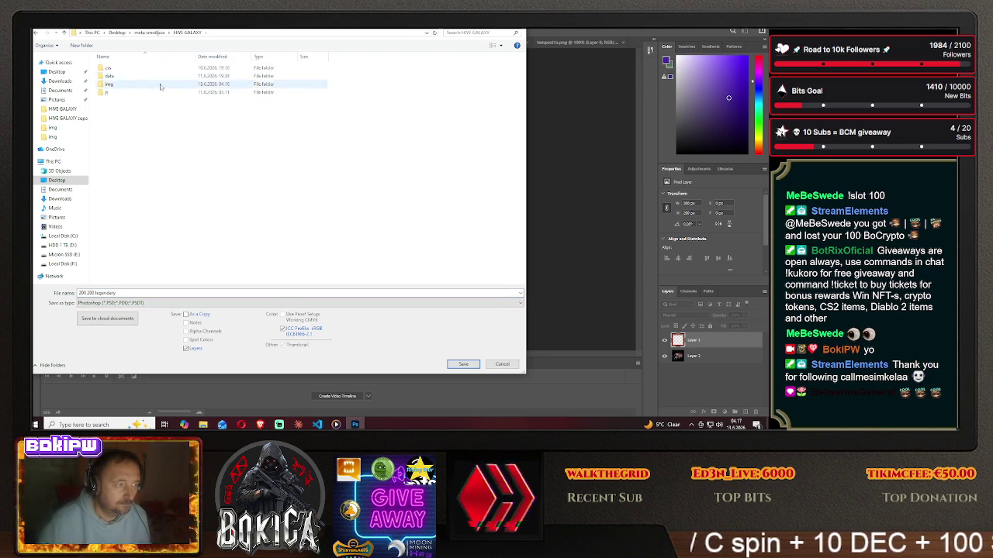
double_click(138, 85)
click(144, 302)
click(124, 271)
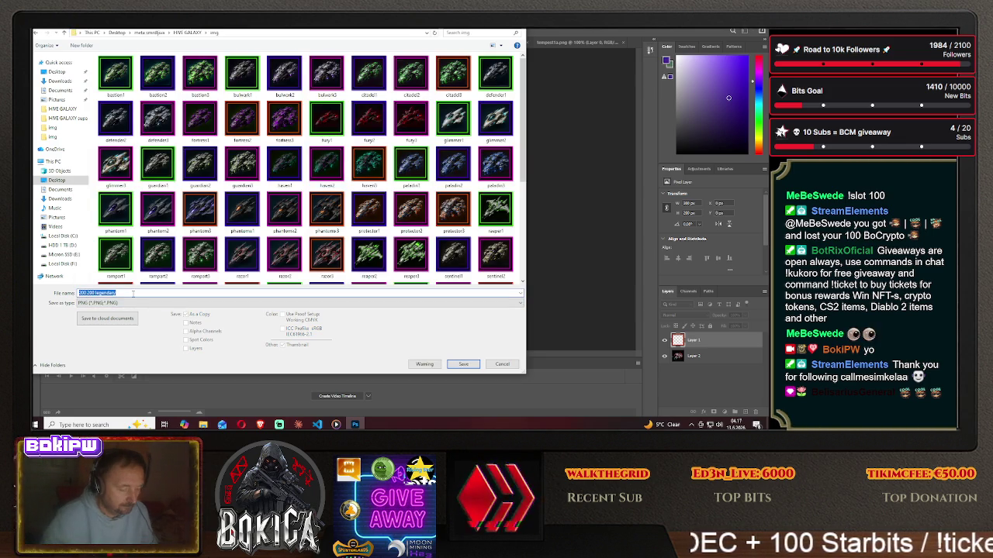
double_click(133, 293)
text(tempest3)
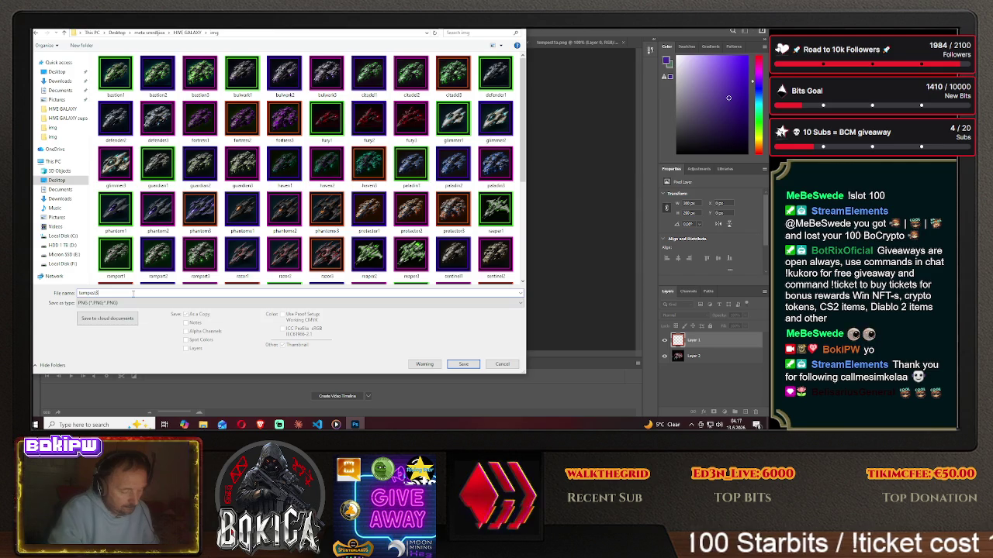
click(463, 364)
key(Return)
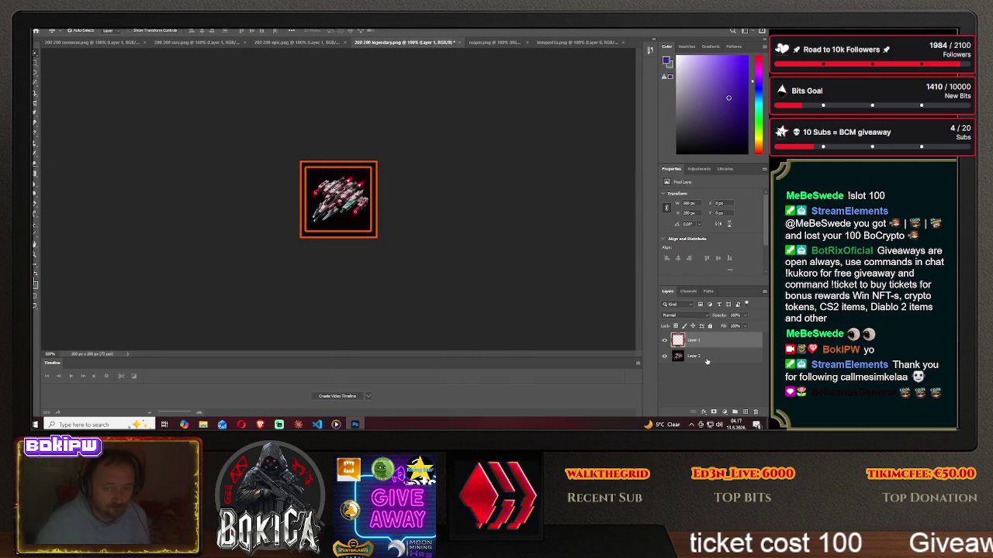
click(707, 358)
key(Delete)
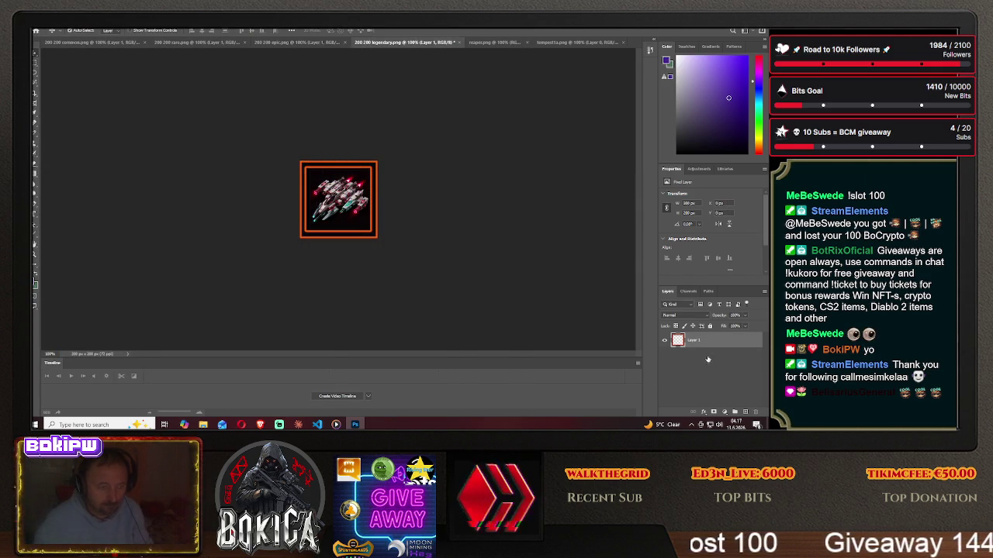
Clear the selection on the tempesta sprite sheet and close it, answering the unsaved-changes prompt.
click(550, 44)
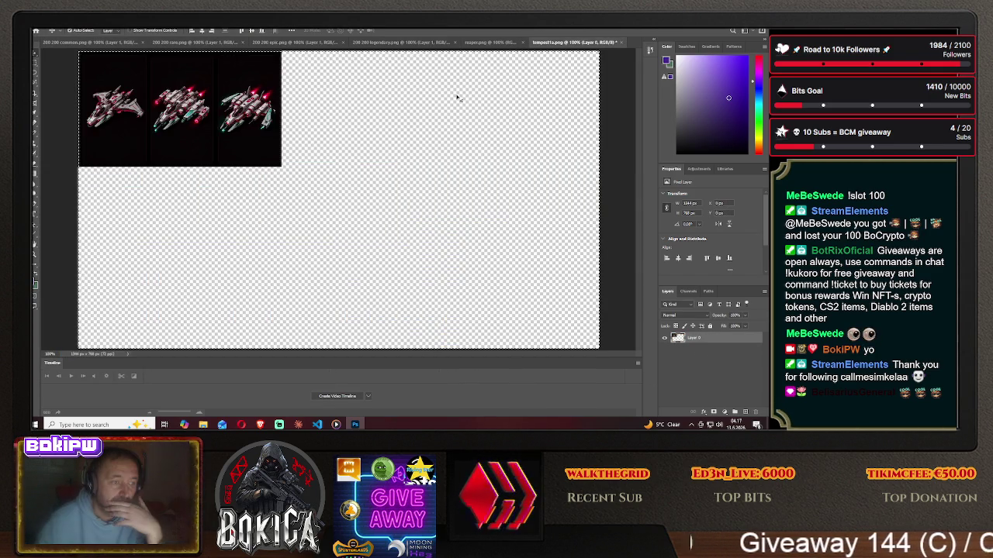
key(m)
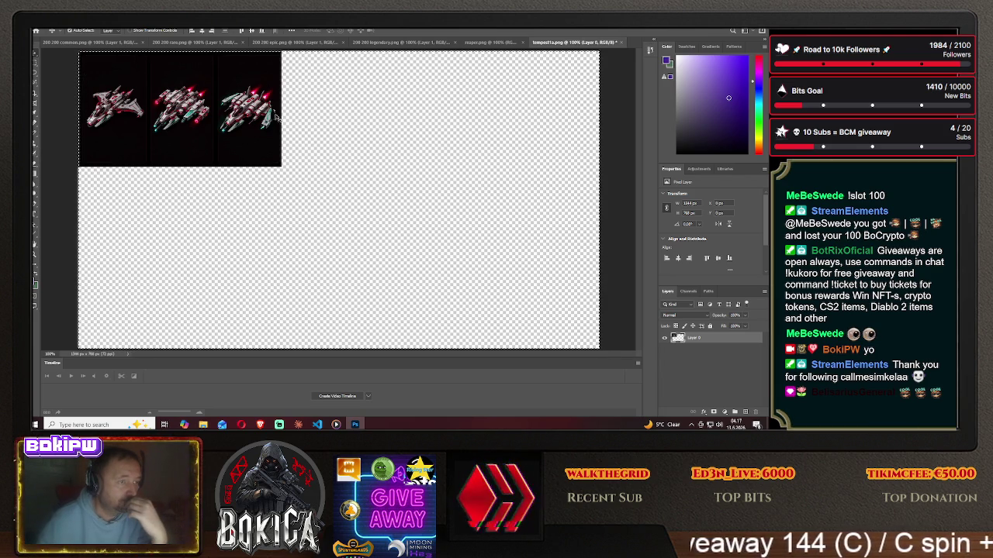
key(ctrl+d)
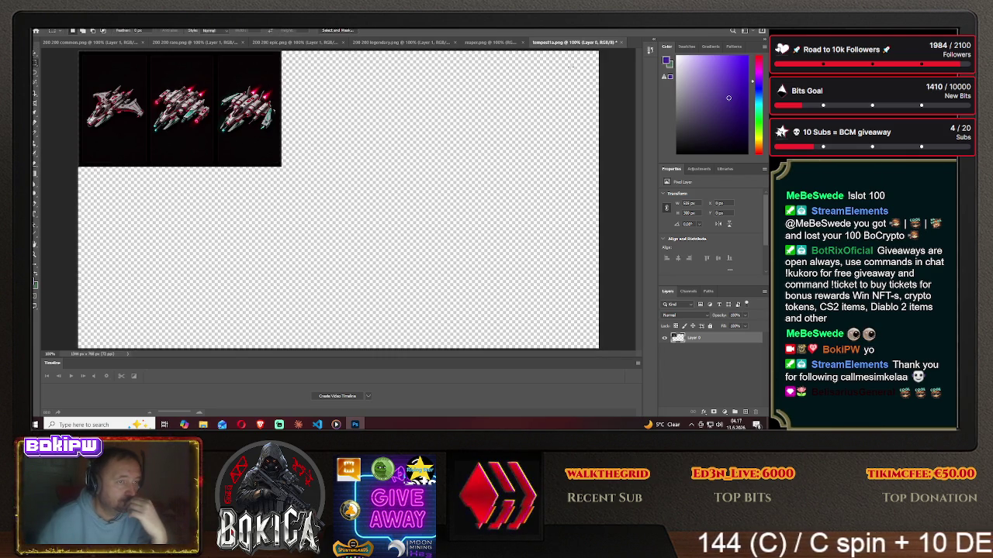
click(625, 44)
click(400, 166)
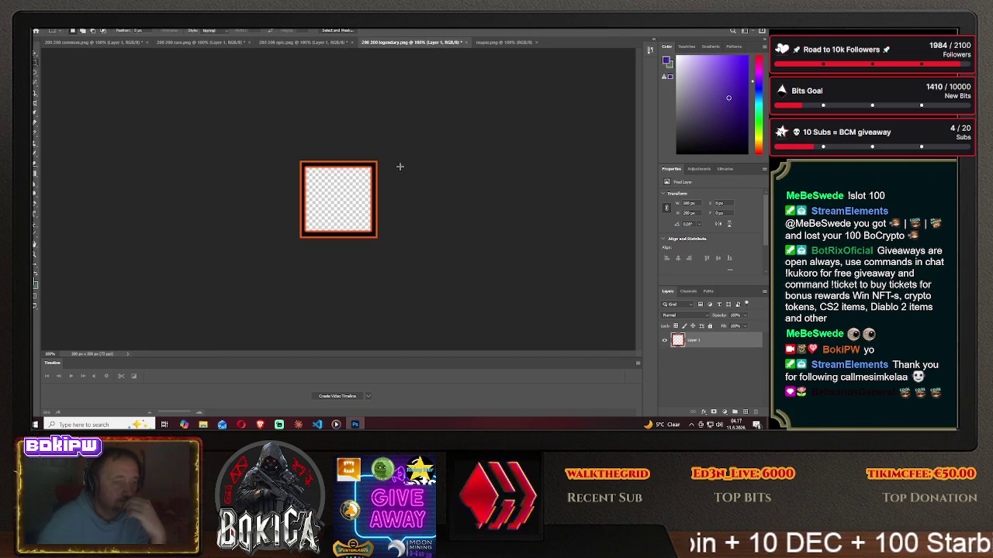
View the reaper ship tiers image, glance at the game, then show the Windows desktop.
click(505, 42)
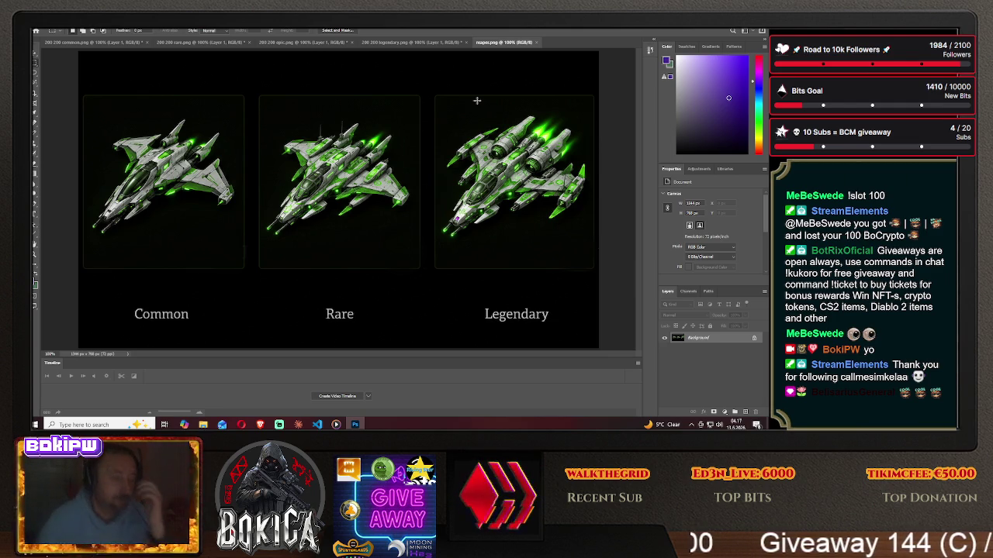
key(alt+Tab)
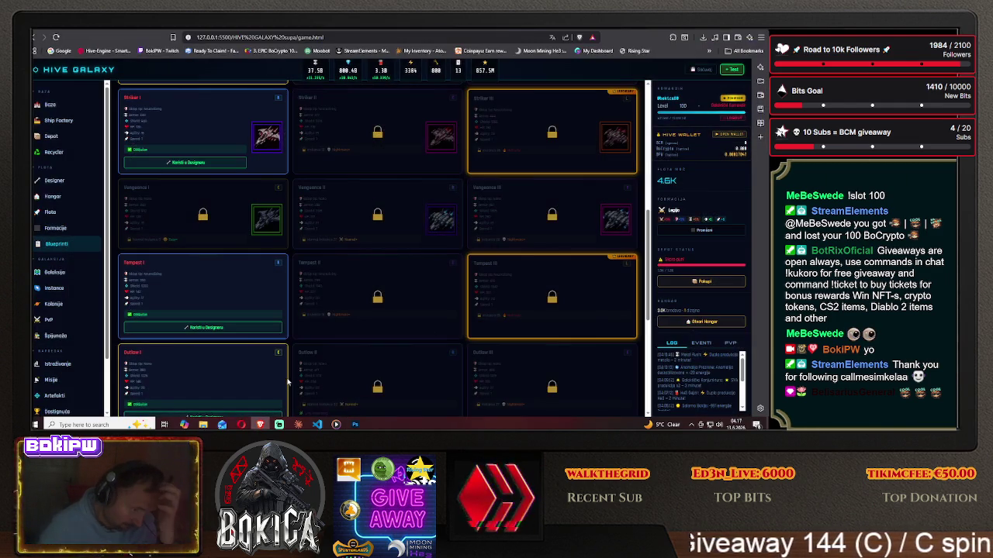
key(alt+Tab)
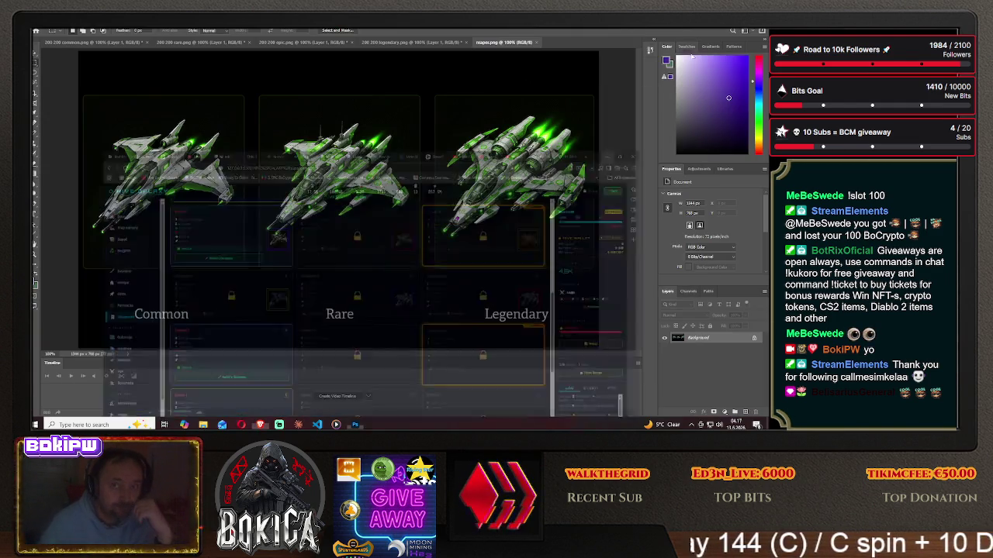
key(super+d)
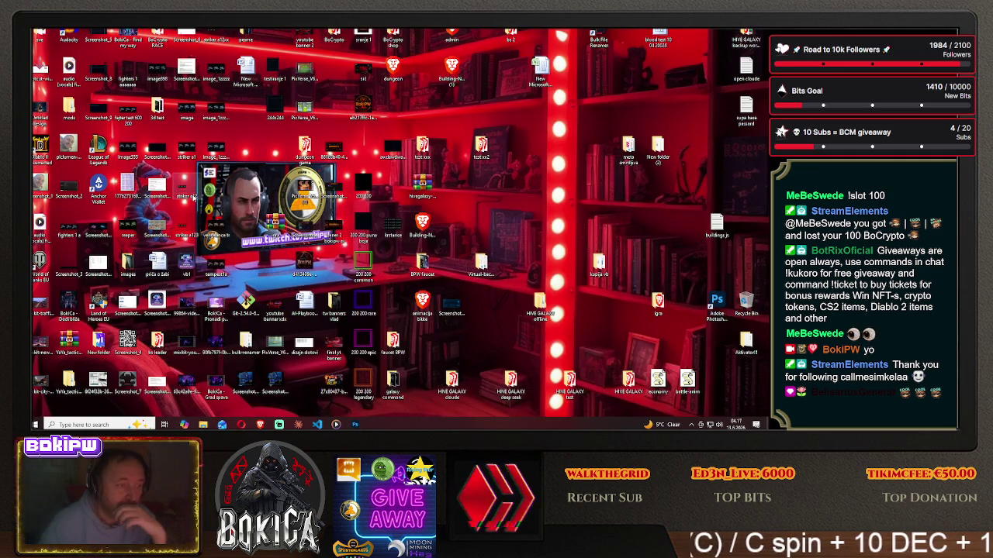
Copy the img folder from the HIVE GALAXY project folder.
double_click(628, 148)
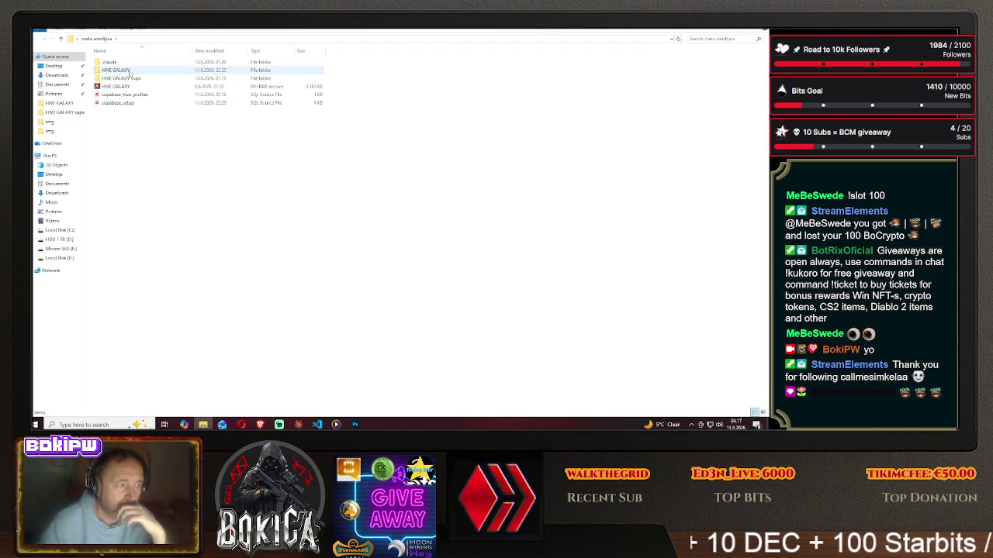
double_click(117, 70)
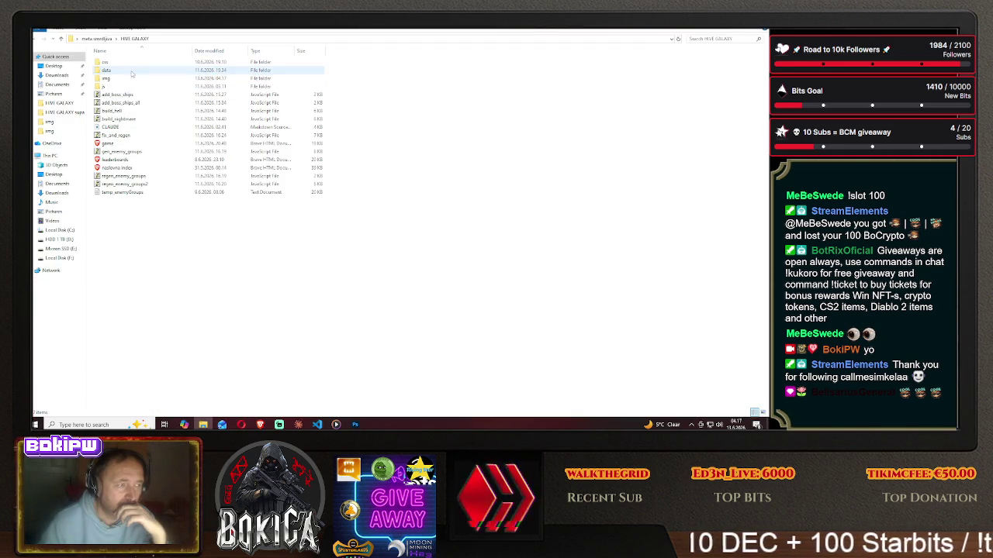
right_click(119, 79)
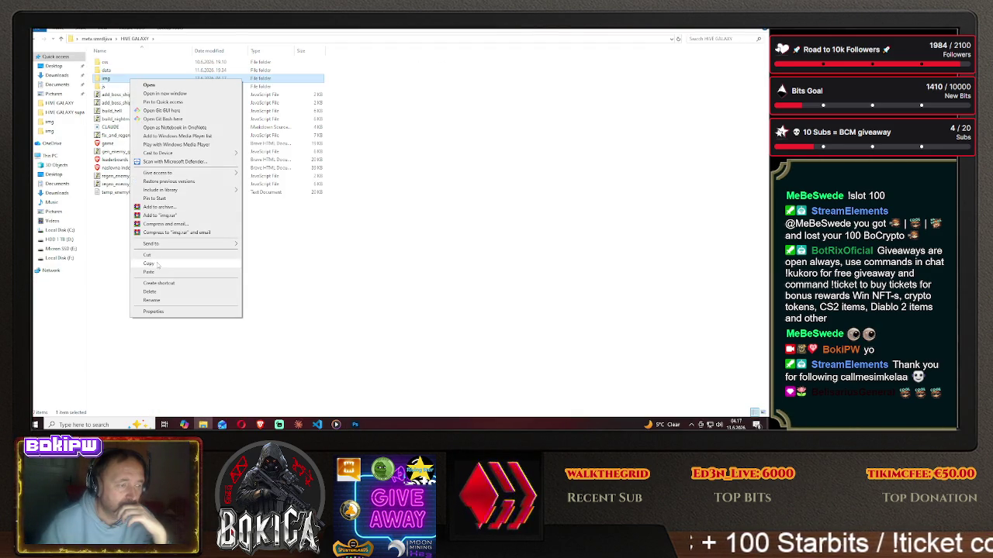
click(741, 48)
click(758, 31)
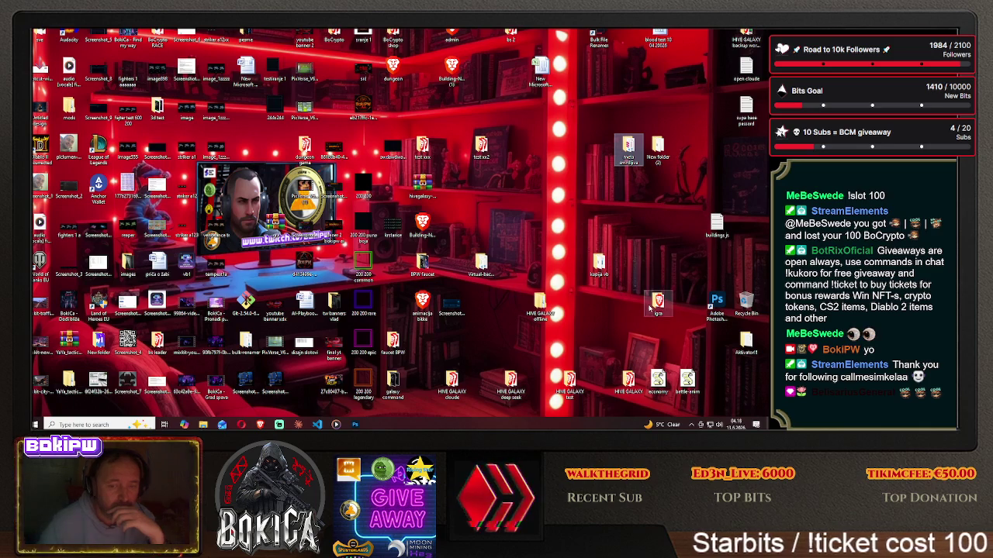
Paste the img folder into HIVE GALAXY offline > HIVE GALAXY supa and return to the game.
double_click(539, 302)
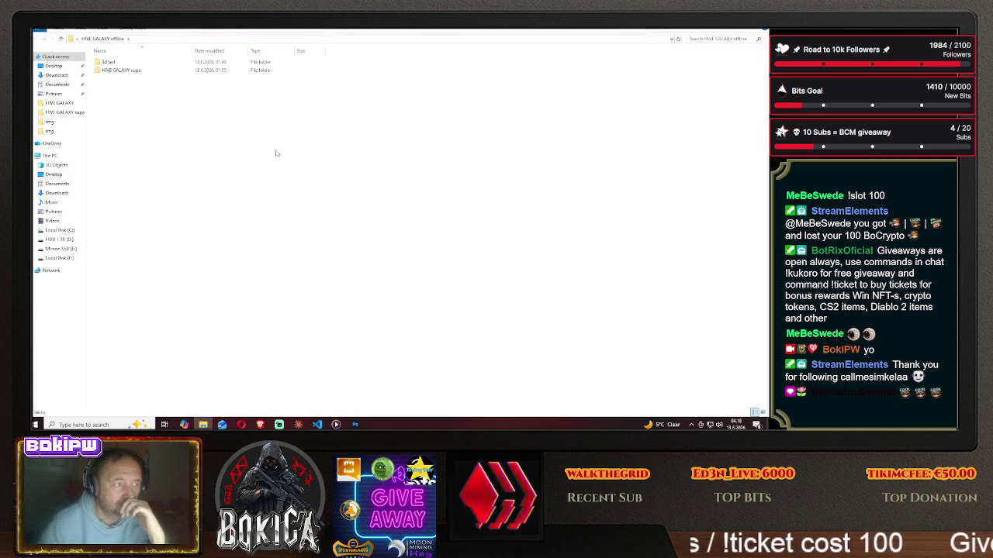
double_click(118, 70)
right_click(191, 197)
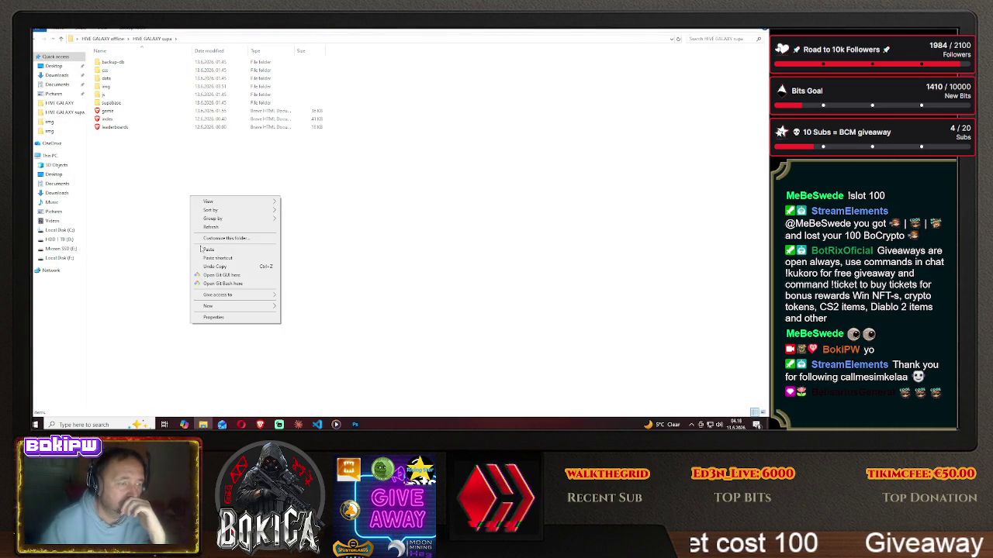
click(221, 275)
click(371, 163)
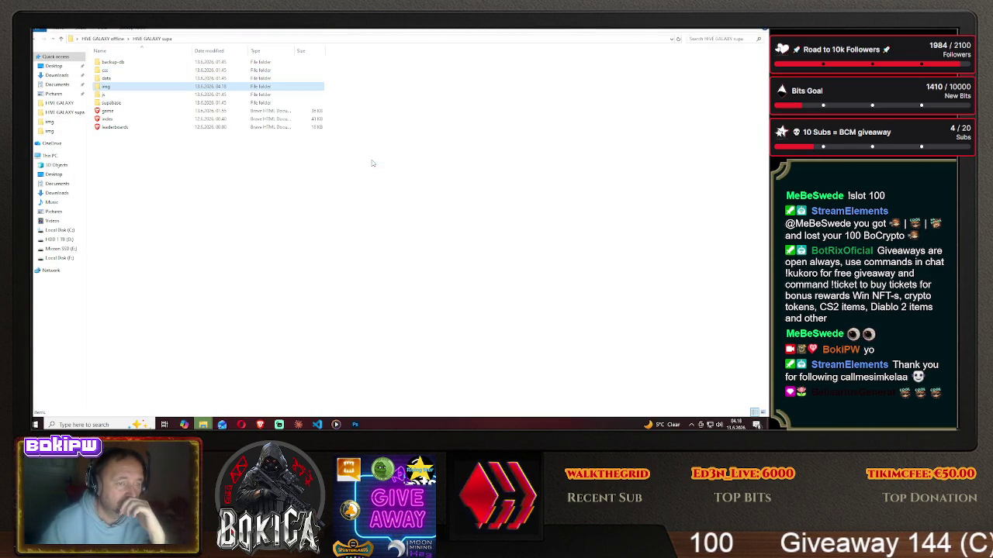
click(761, 31)
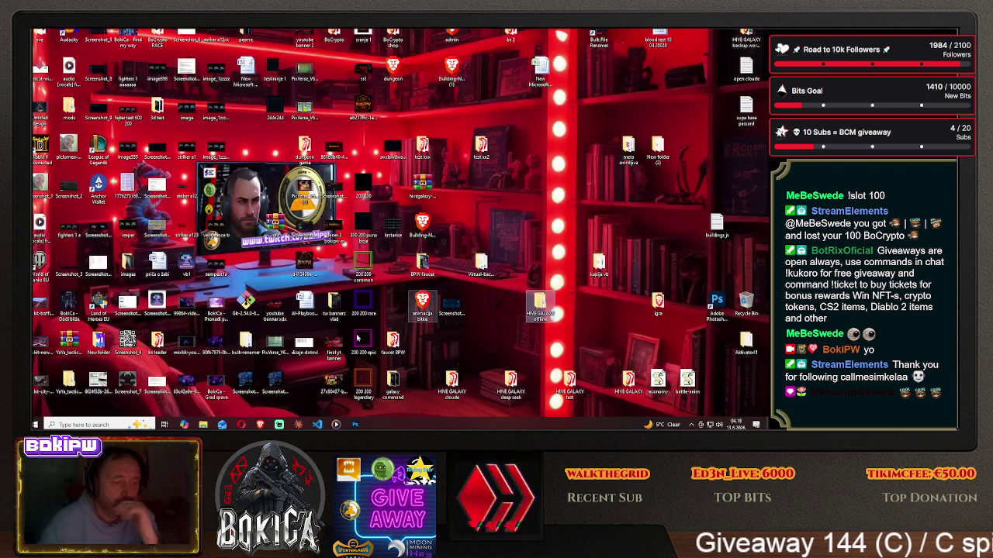
click(259, 424)
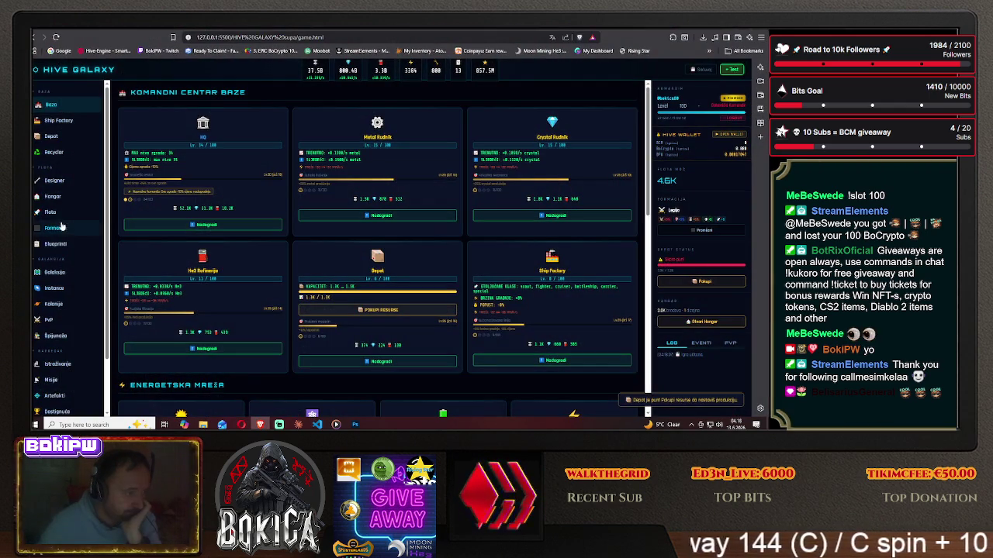
Open the Blueprinti sidebar page and scroll up and down through the Fury-to-Nemesis blueprint cards.
click(54, 243)
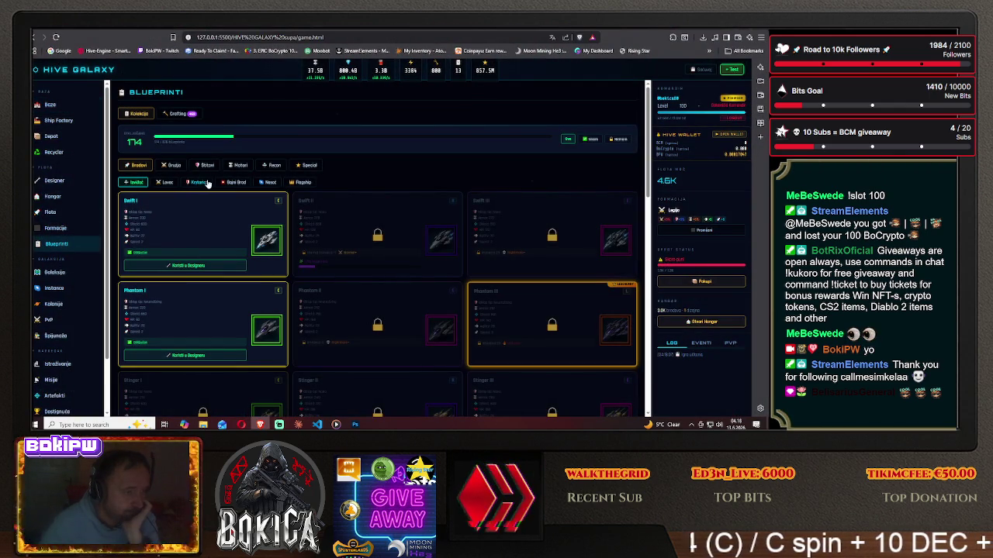
scroll(194, 247, down, 4)
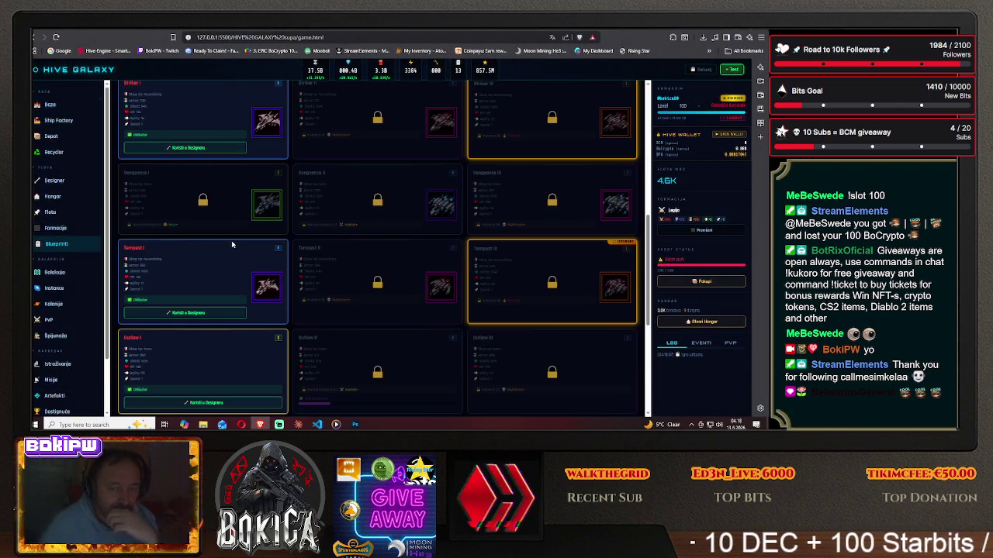
scroll(225, 246, down, 1)
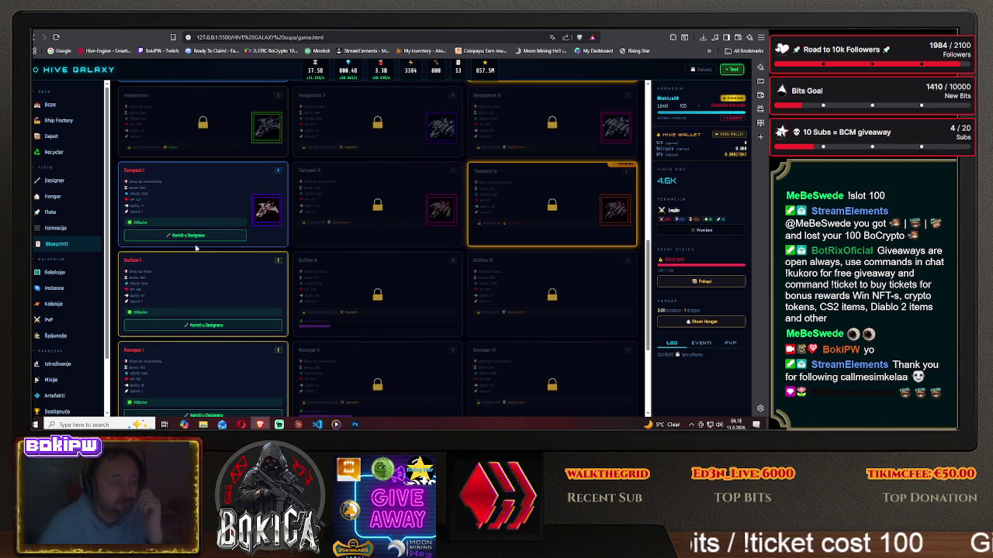
scroll(196, 248, up, 1)
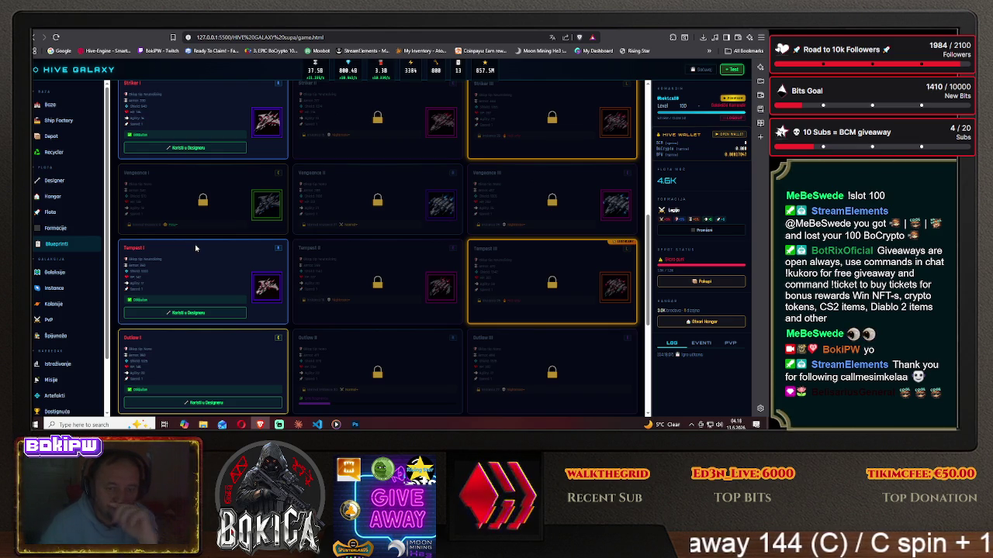
scroll(196, 248, up, 1)
scroll(196, 248, up, 1)
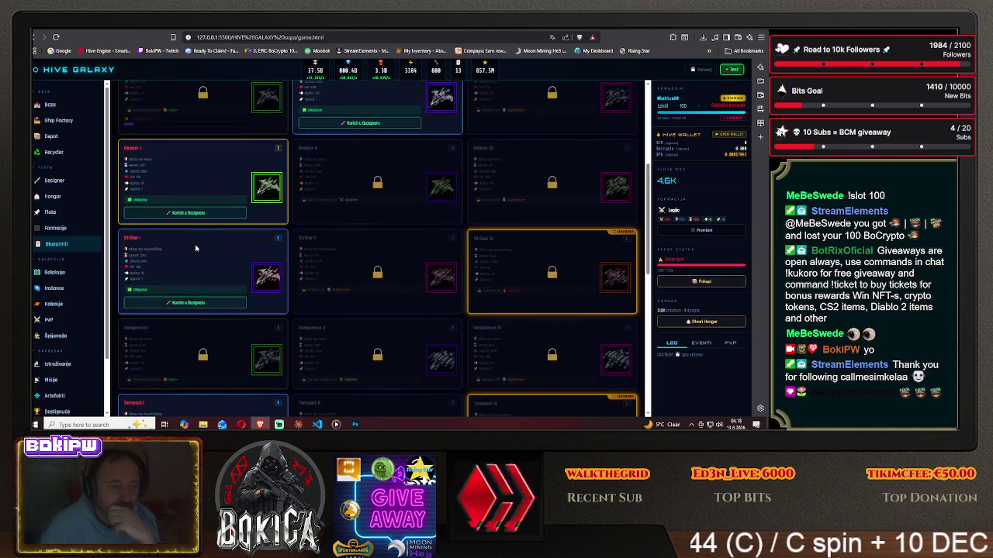
scroll(195, 244, up, 1)
scroll(195, 245, up, 1)
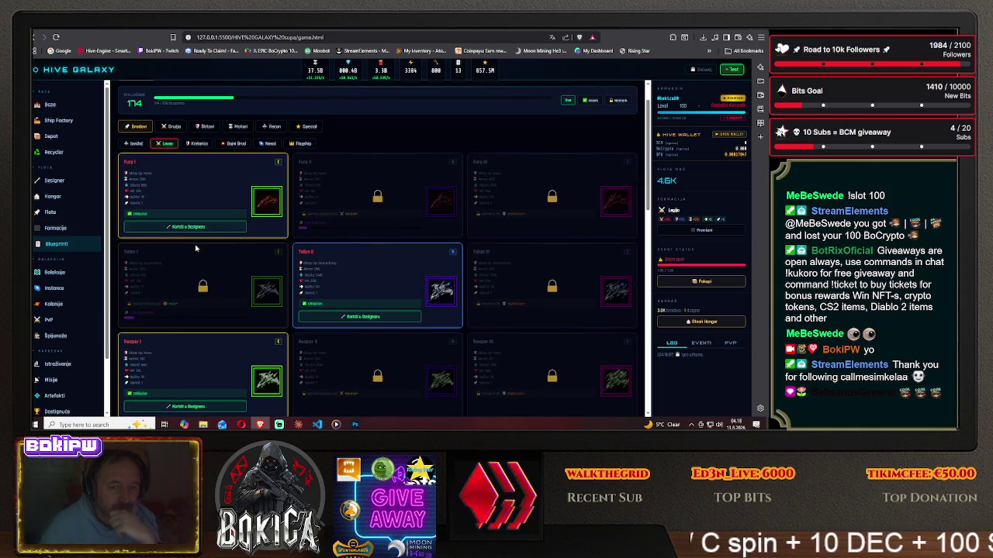
scroll(195, 244, down, 1)
scroll(180, 251, down, 1)
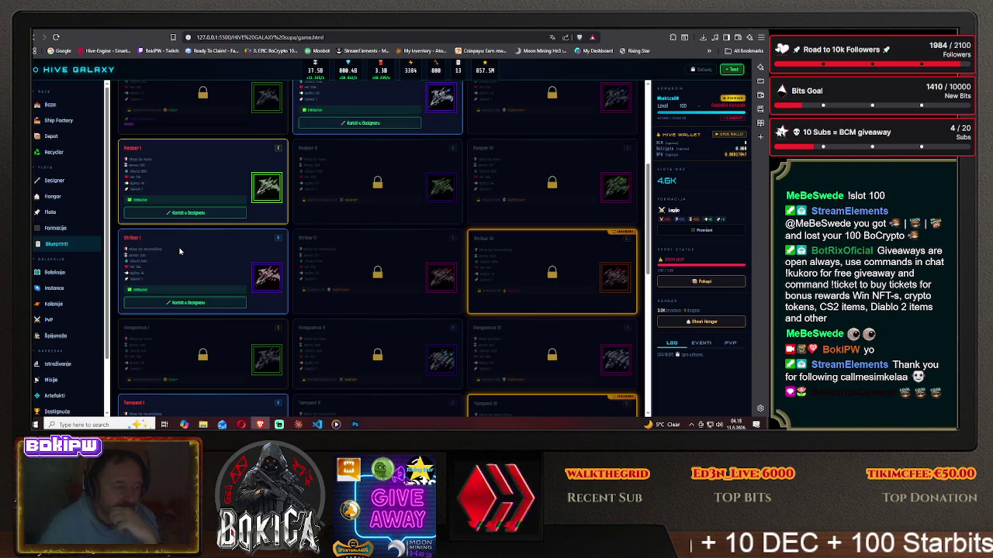
scroll(180, 250, down, 1)
scroll(179, 251, down, 1)
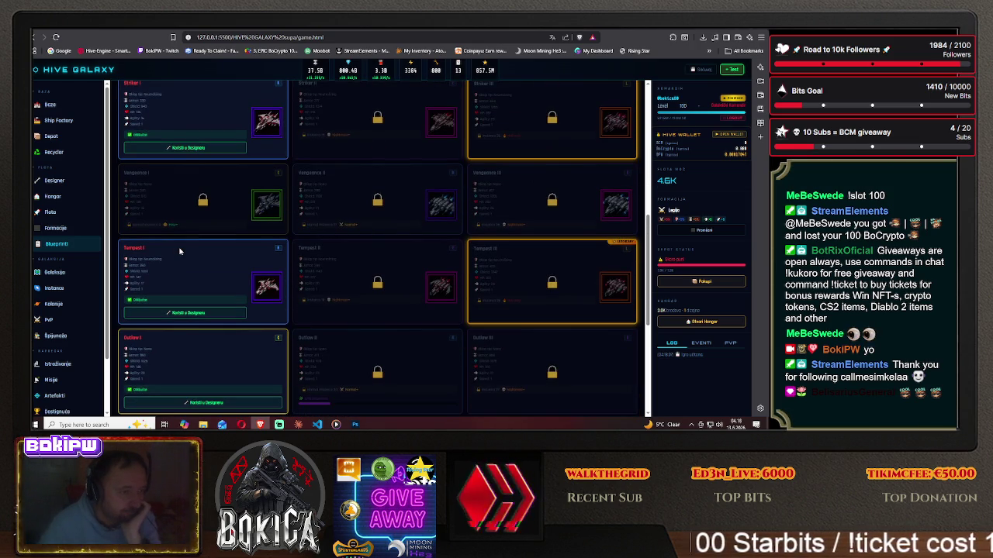
scroll(179, 250, up, 1)
scroll(179, 250, up, 1)
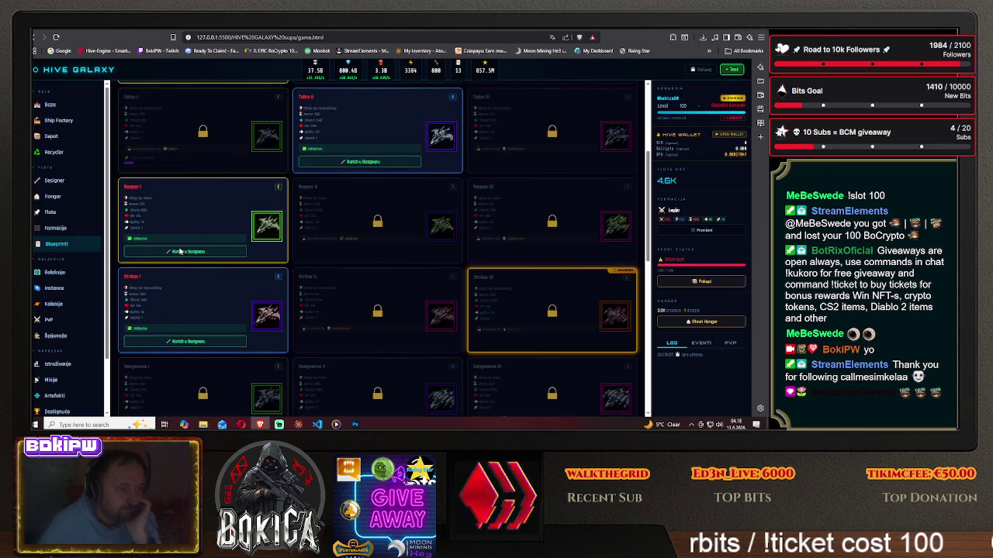
scroll(180, 252, down, 1)
scroll(179, 252, up, 2)
scroll(179, 252, down, 1)
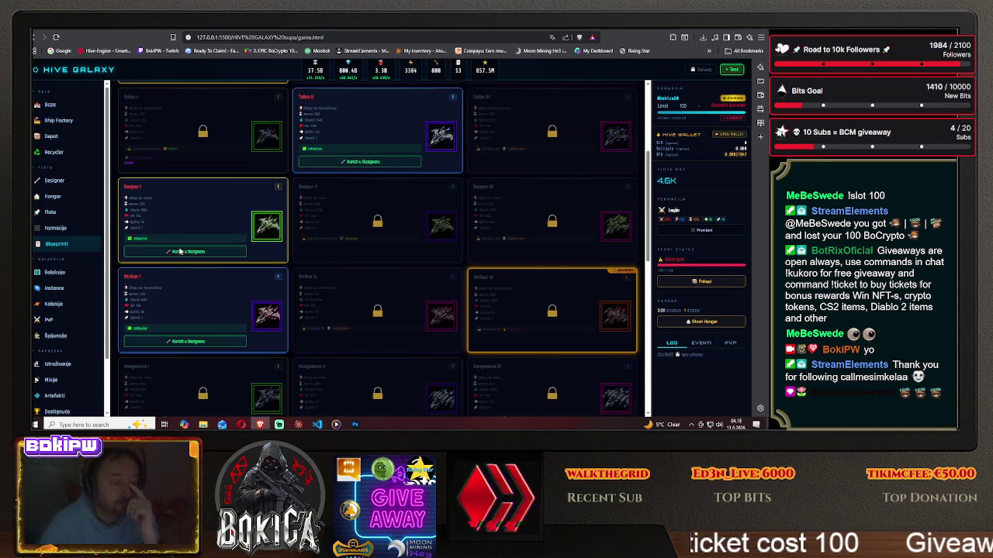
scroll(179, 252, down, 1)
scroll(179, 253, down, 1)
scroll(179, 252, down, 1)
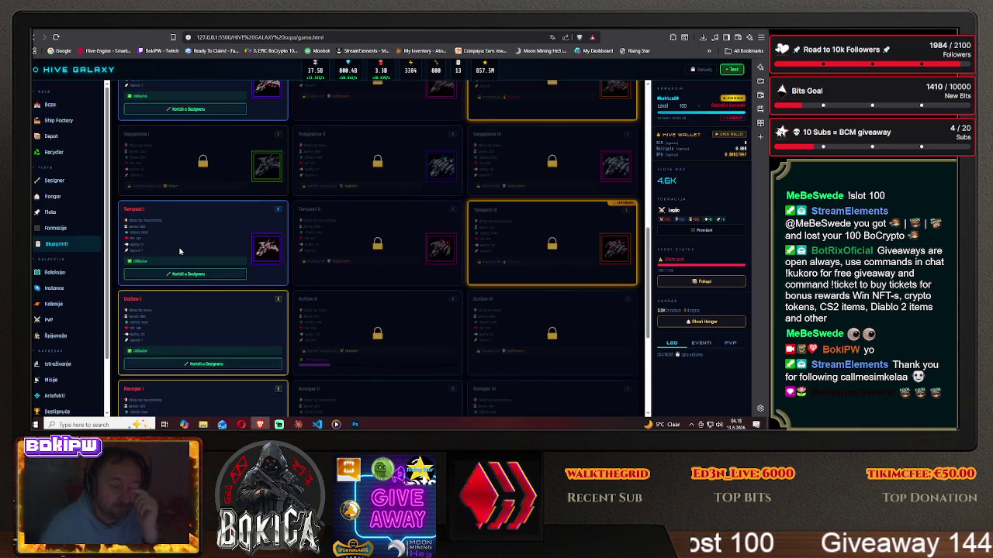
scroll(179, 252, up, 1)
scroll(180, 252, down, 1)
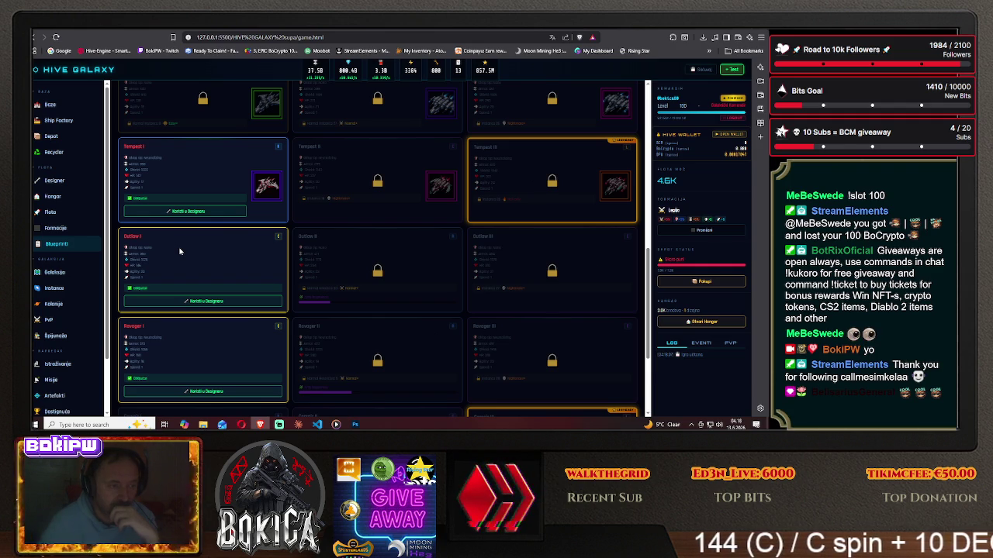
scroll(179, 252, up, 1)
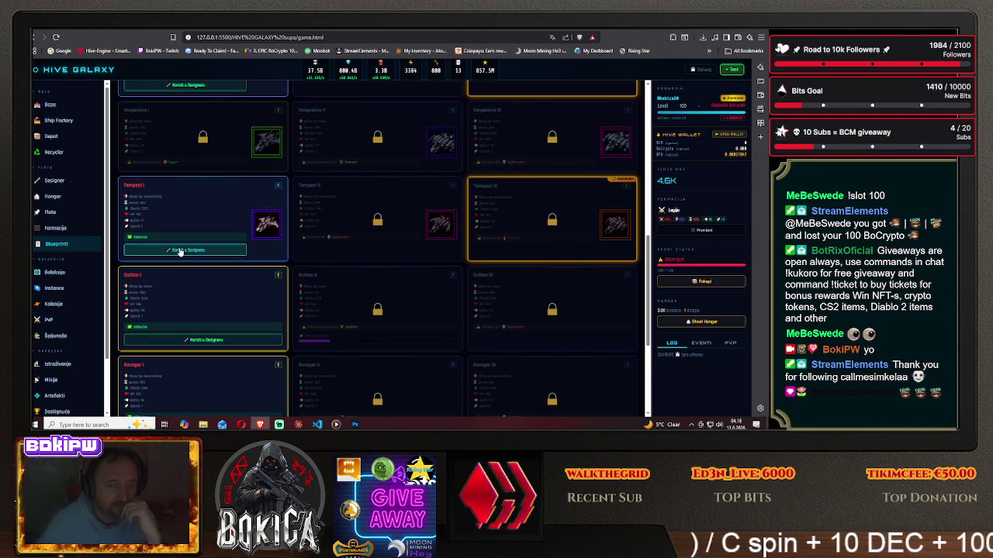
scroll(179, 252, up, 1)
scroll(179, 252, up, 1)
scroll(179, 252, up, 1)
scroll(179, 252, up, 2)
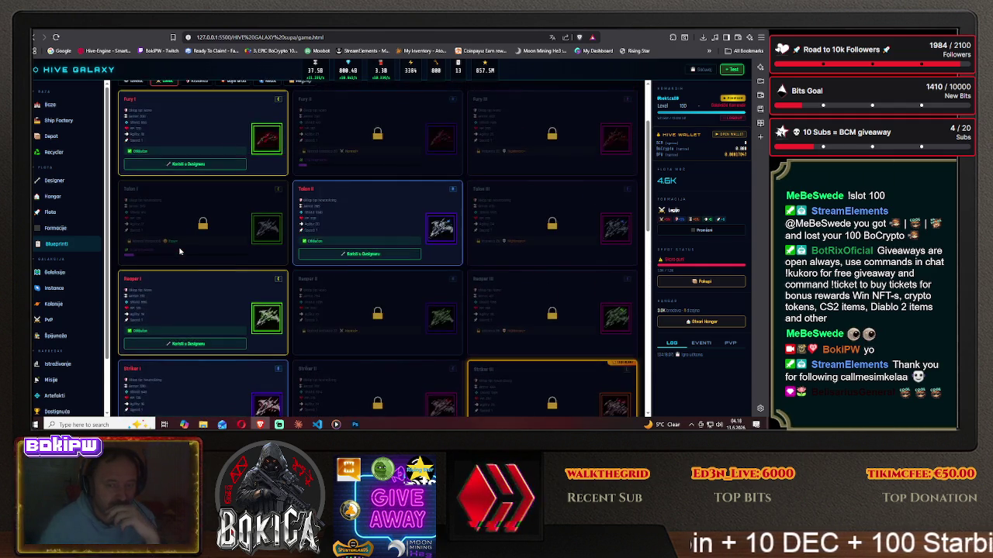
scroll(179, 250, up, 2)
scroll(179, 251, down, 4)
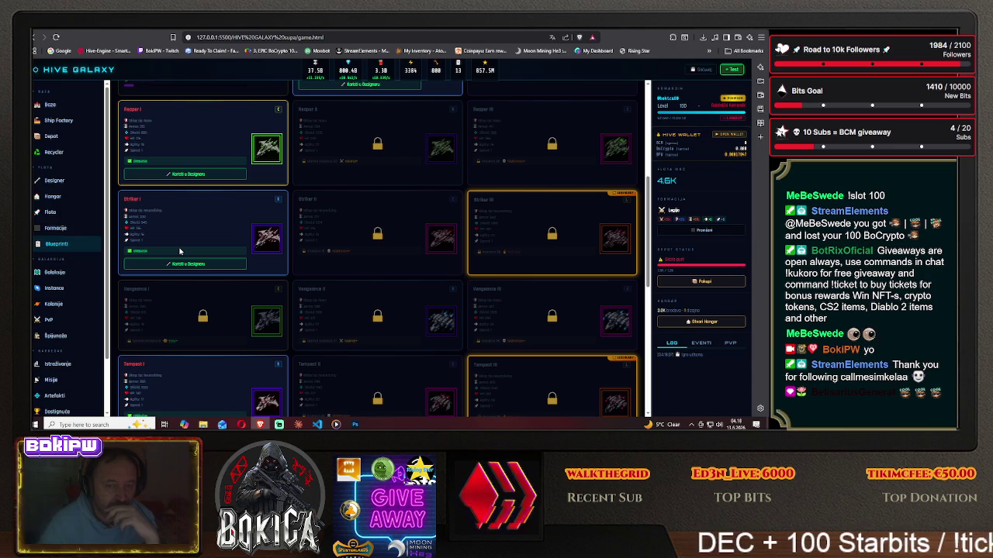
scroll(179, 250, up, 2)
scroll(179, 250, up, 1)
scroll(179, 251, up, 2)
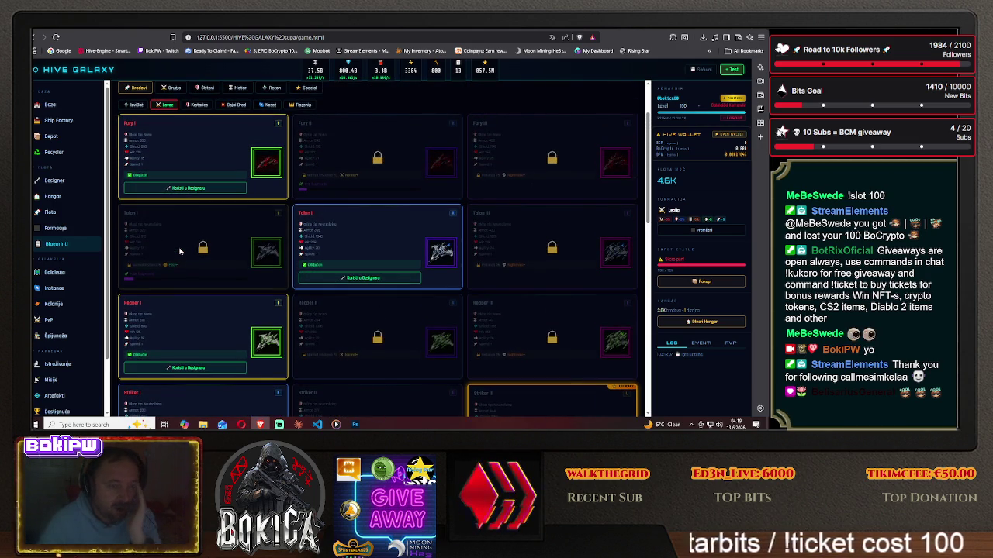
scroll(179, 250, down, 2)
scroll(179, 251, down, 1)
scroll(179, 251, down, 1)
scroll(179, 251, down, 1)
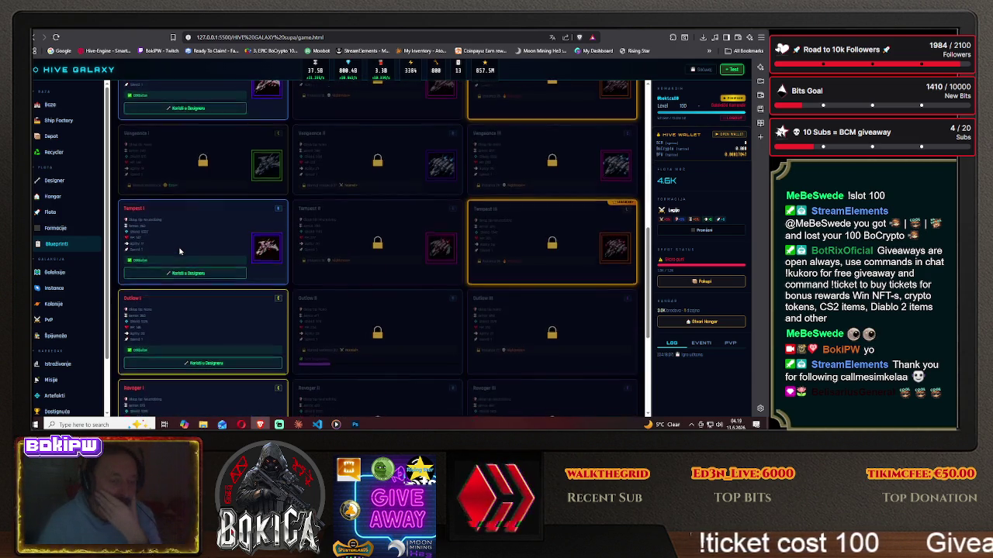
scroll(179, 250, down, 1)
scroll(180, 250, down, 1)
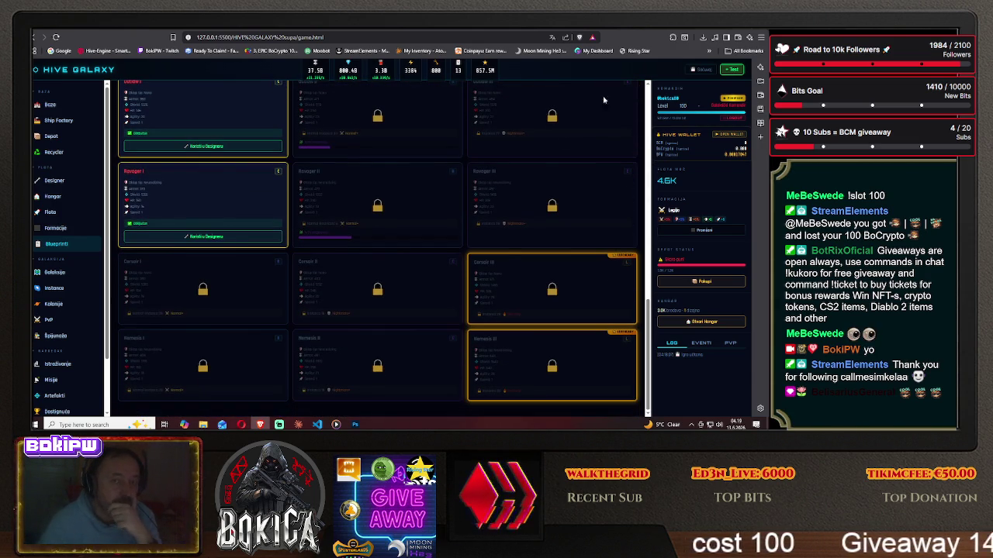
key(ctrl+Tab)
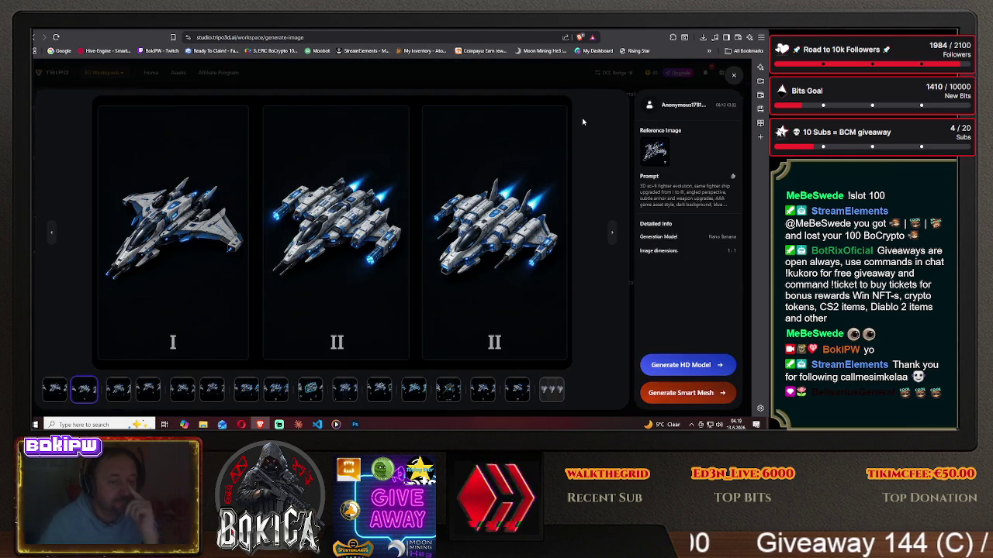
Close the image viewer, upload the Desktop vengeance ship image as reference, and generate.
click(733, 76)
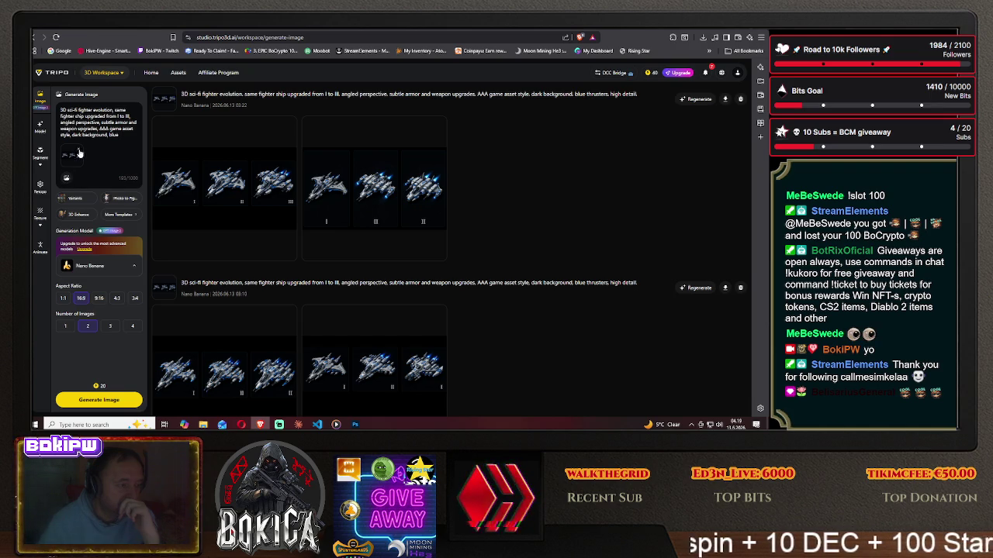
click(67, 179)
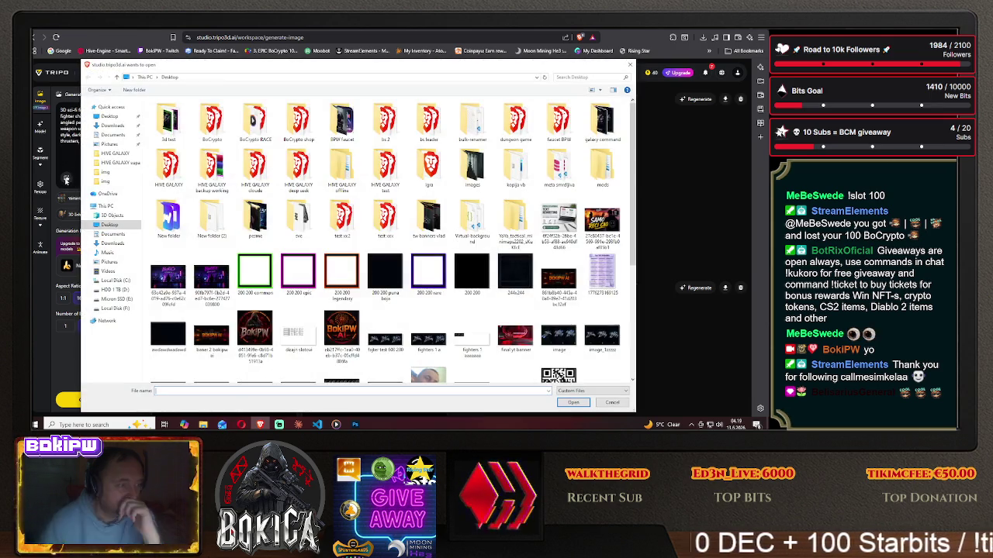
scroll(355, 277, down, 4)
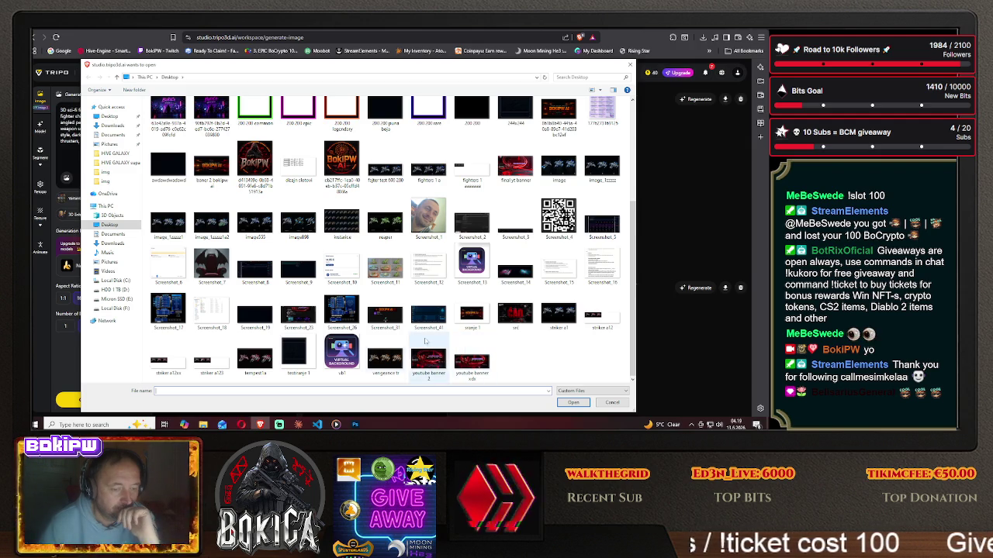
click(385, 358)
click(570, 402)
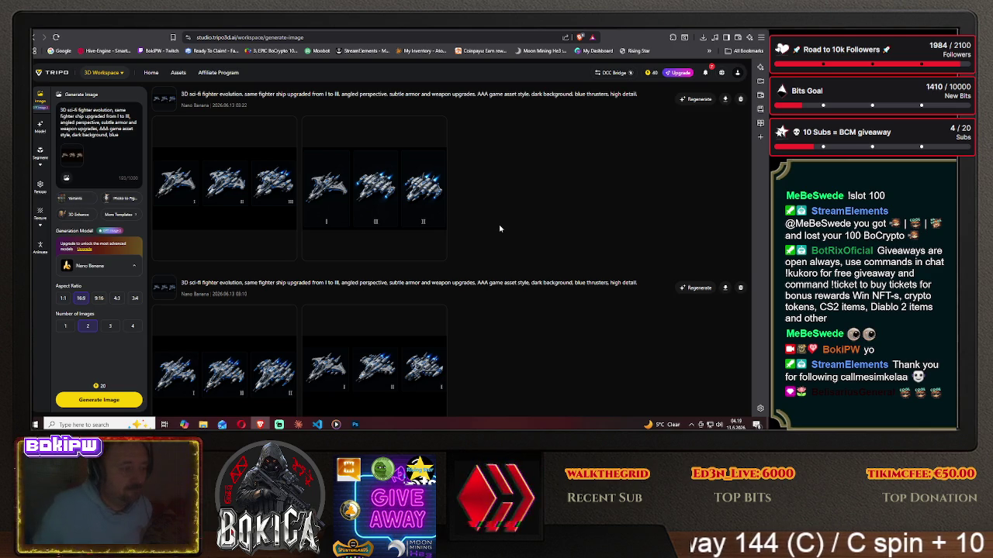
click(91, 400)
mouse_move(376, 185)
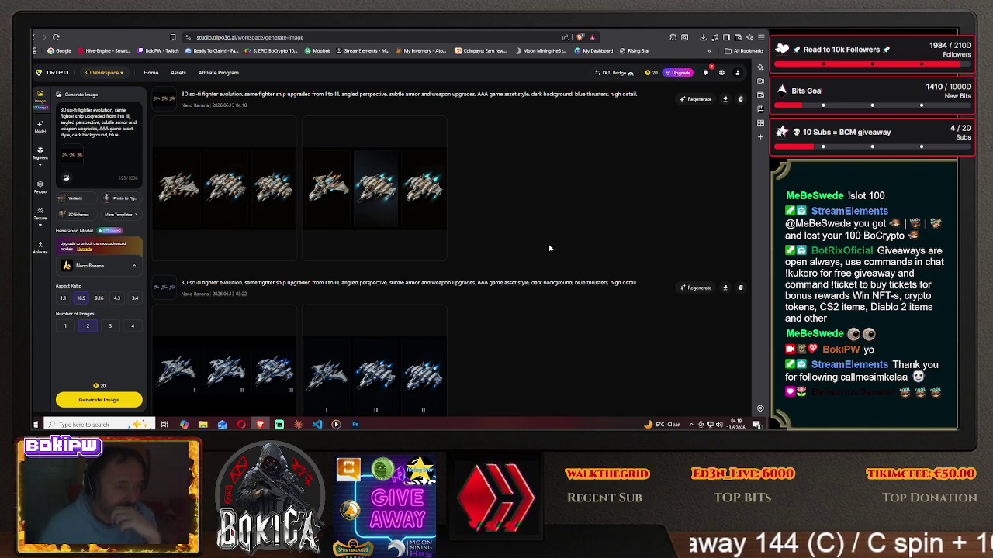
mouse_move(224, 186)
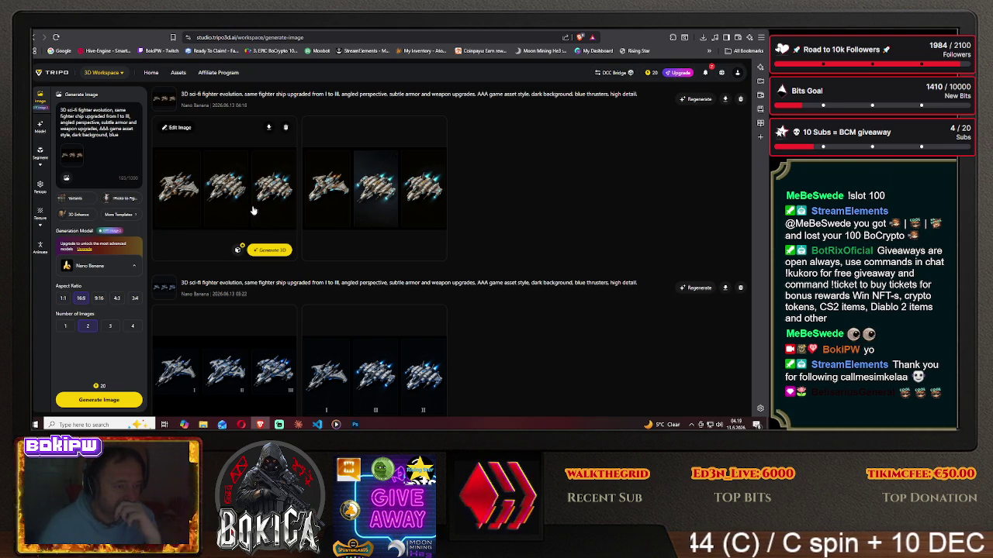
click(252, 207)
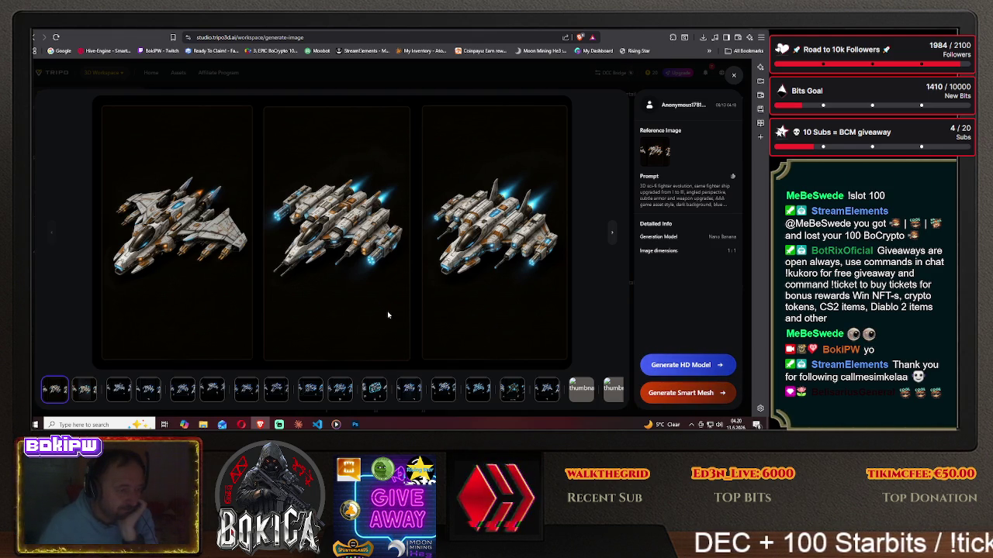
click(355, 424)
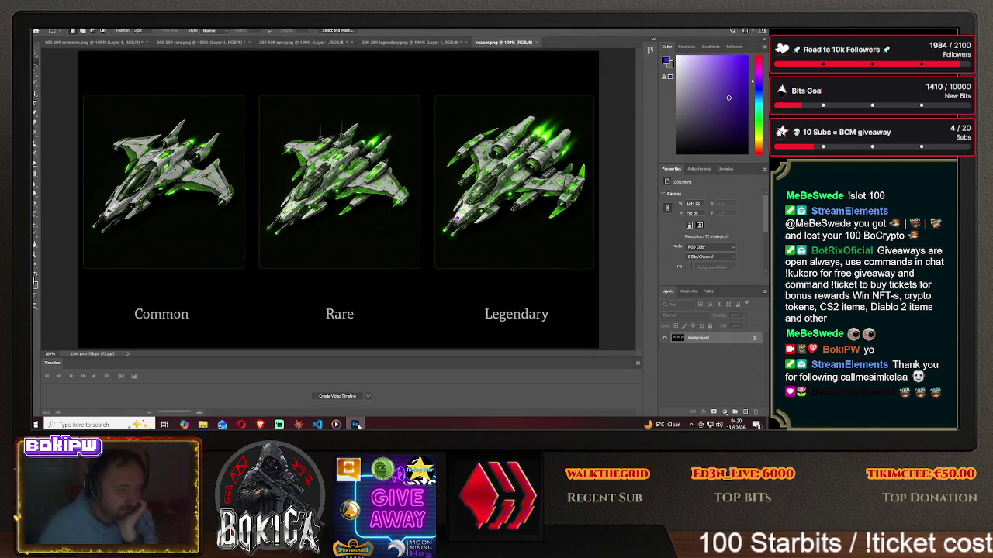
click(355, 424)
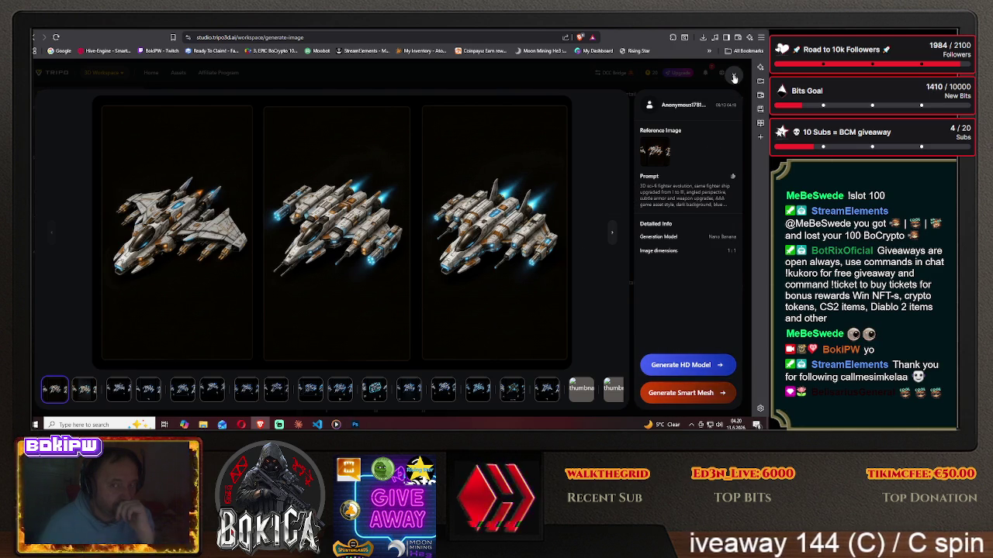
click(734, 75)
click(380, 194)
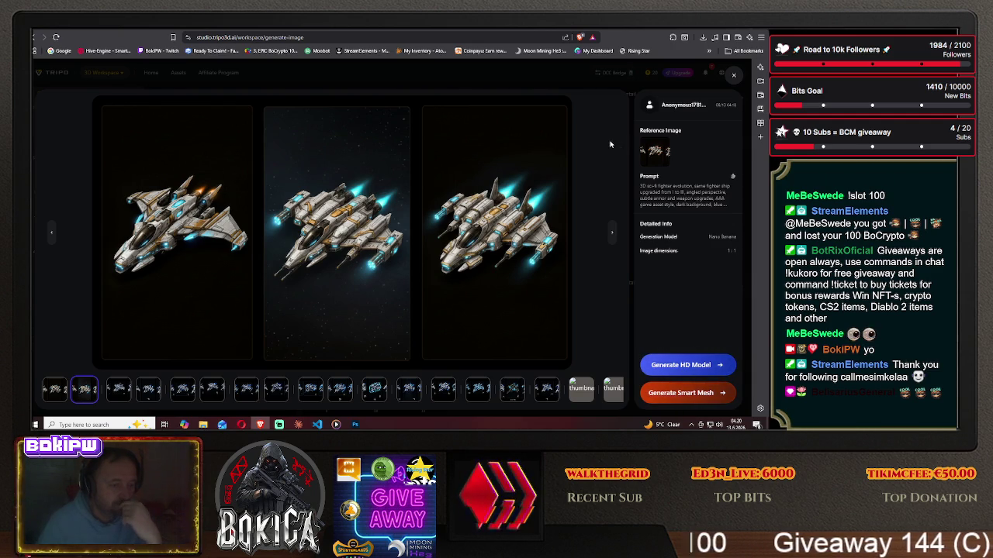
click(733, 78)
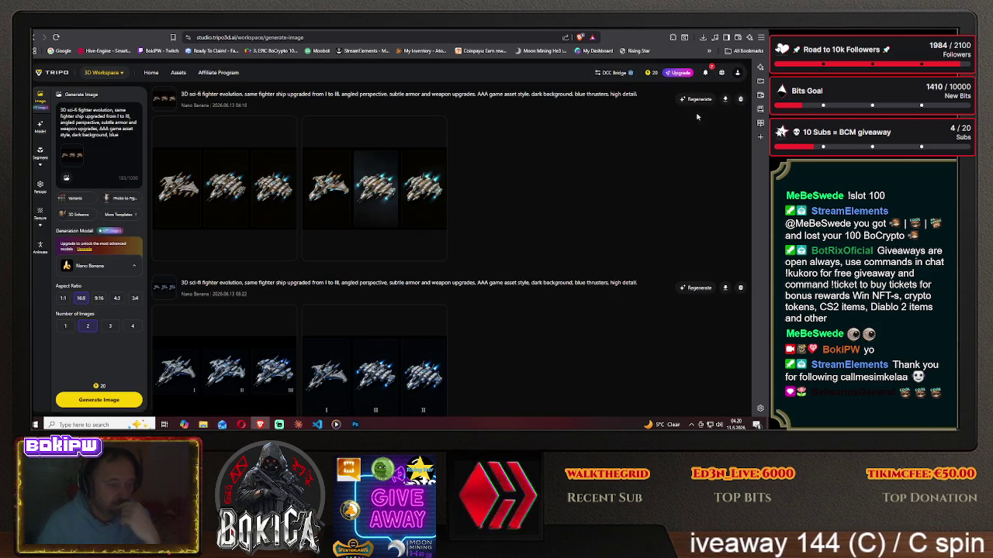
Save Tripo Studio's full-size three-tier ship image to the Desktop as image_0lol.png.
click(263, 194)
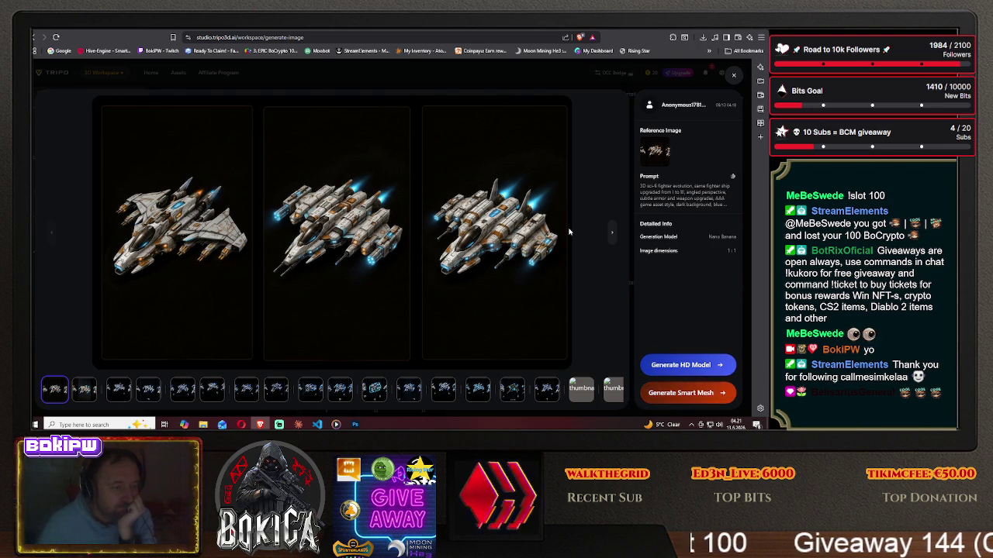
right_click(350, 232)
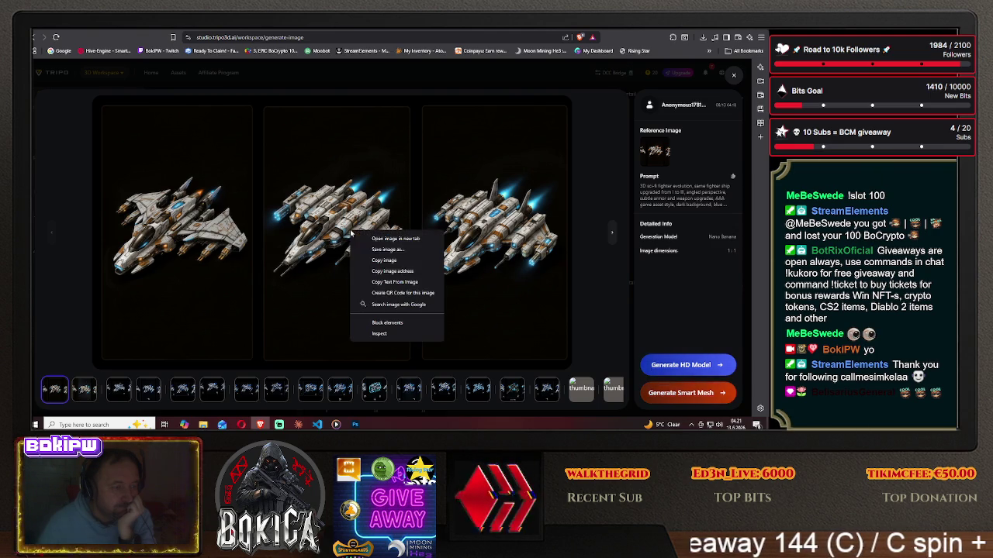
click(396, 251)
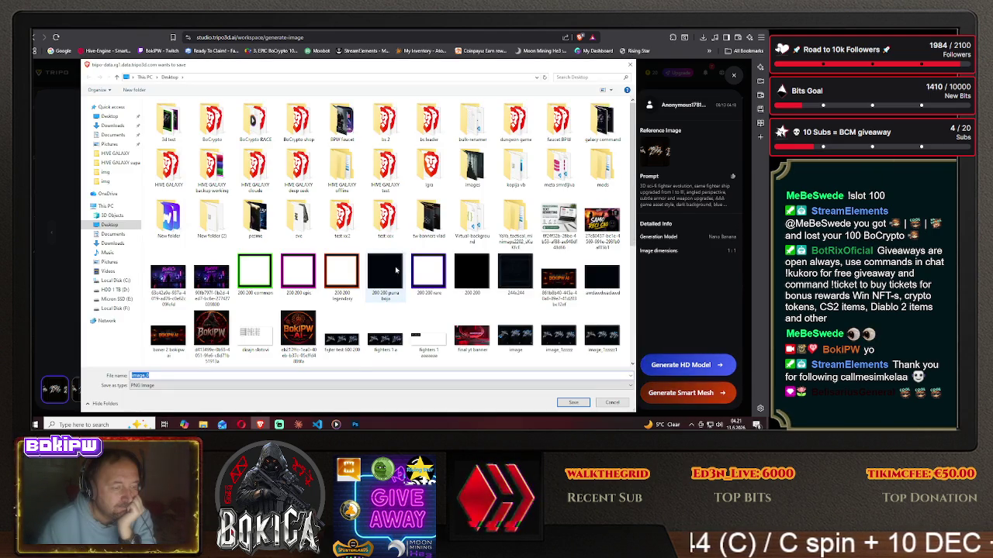
click(237, 375)
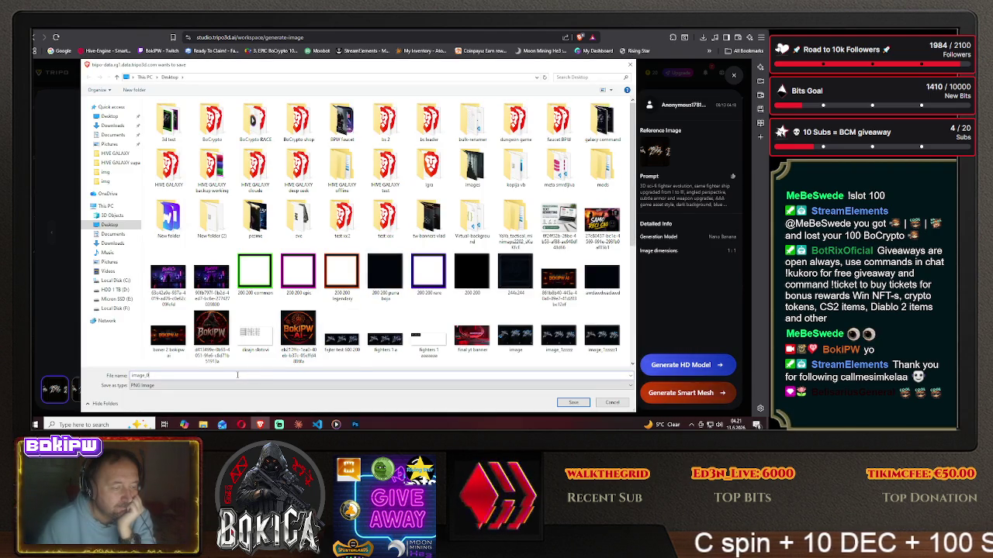
text(lol)
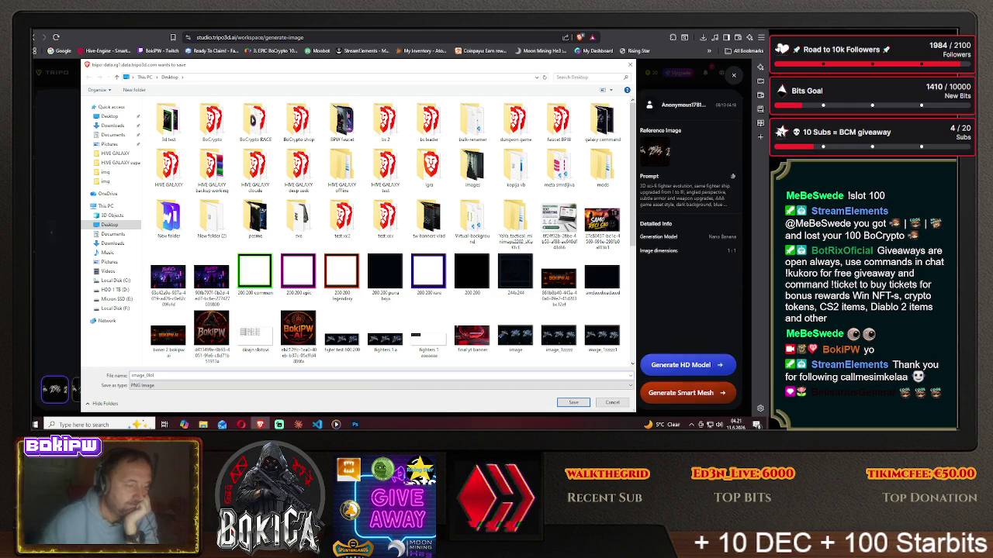
key(Return)
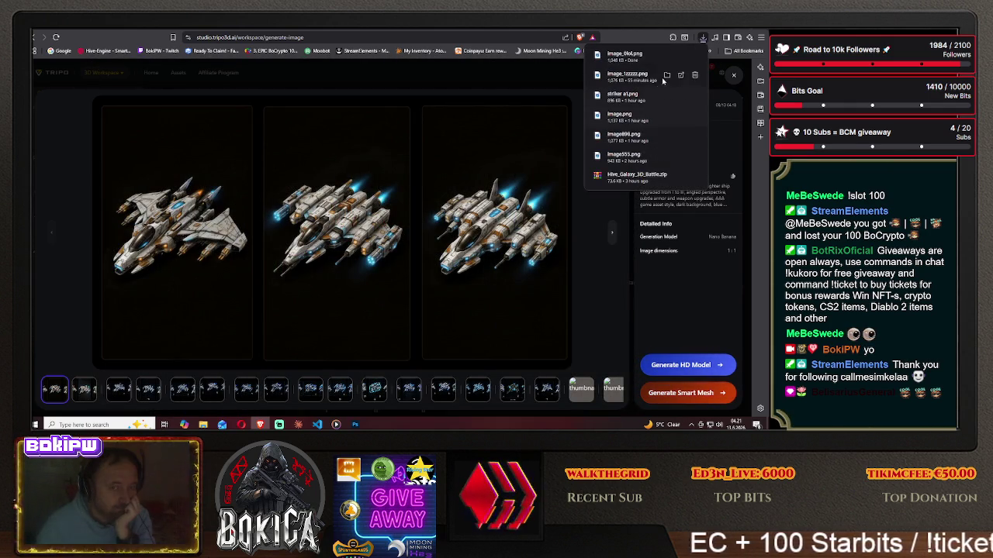
key(super+d)
Open image_0lol.png from the Desktop in Photoshop and add a Hue/Saturation adjustment layer.
click(354, 424)
click(36, 30)
click(54, 45)
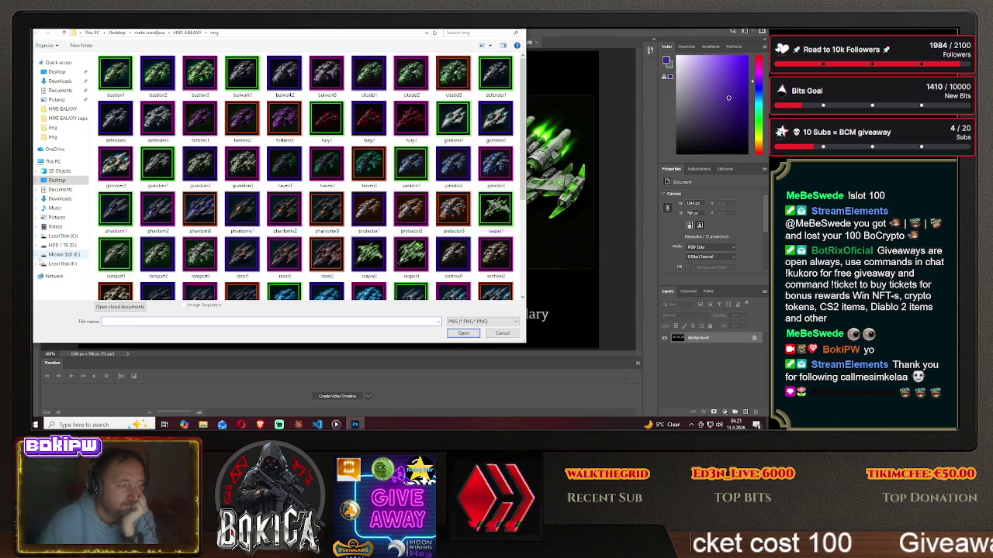
click(55, 180)
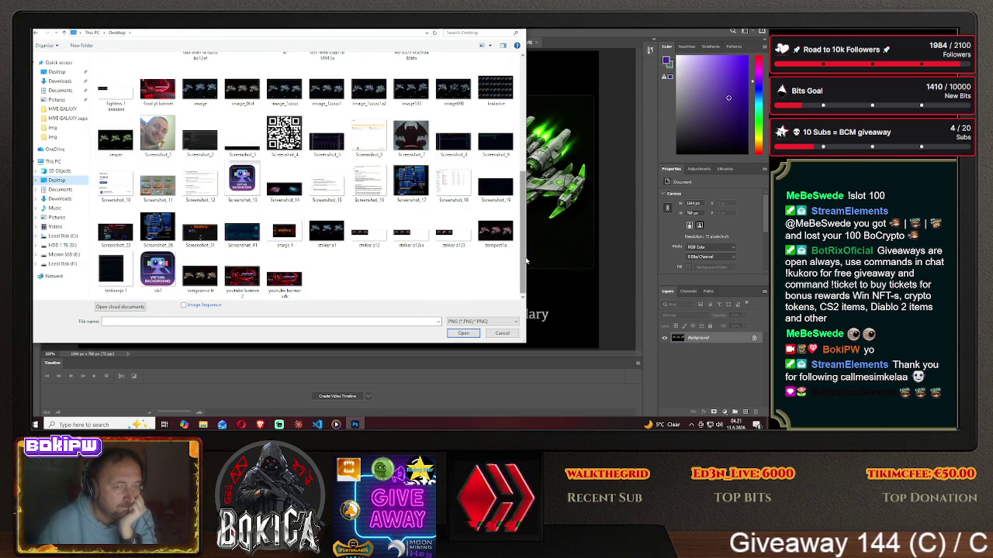
drag(526, 261, 526, 245)
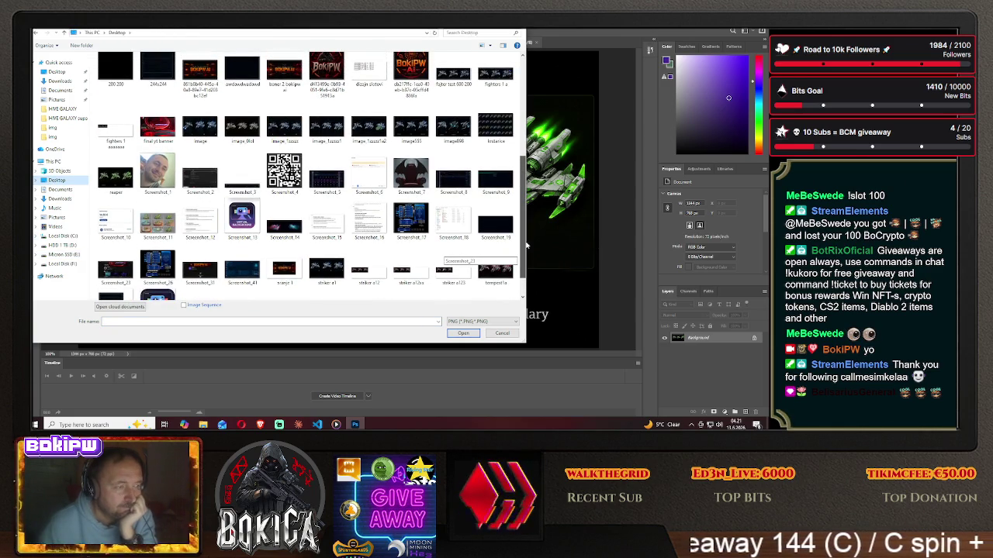
double_click(256, 135)
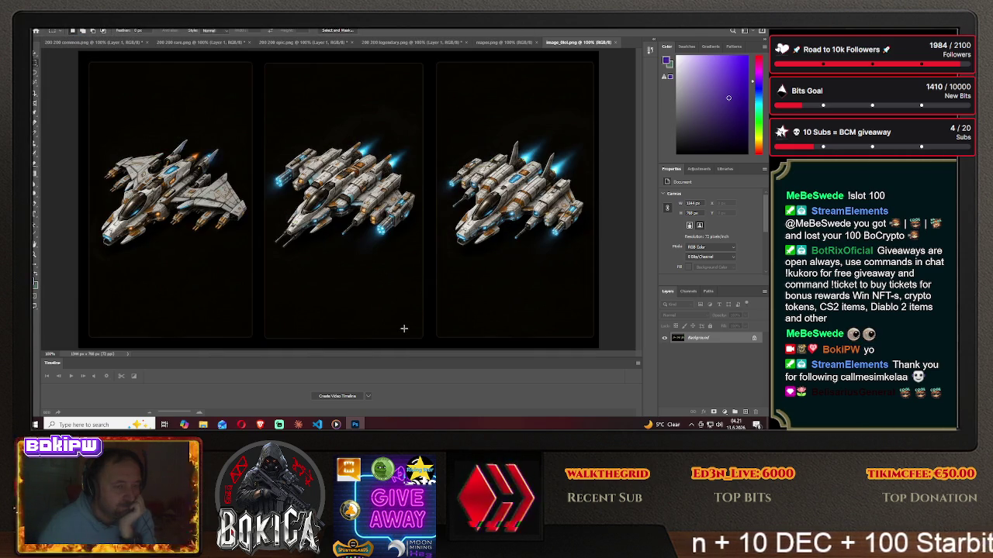
click(698, 169)
click(683, 209)
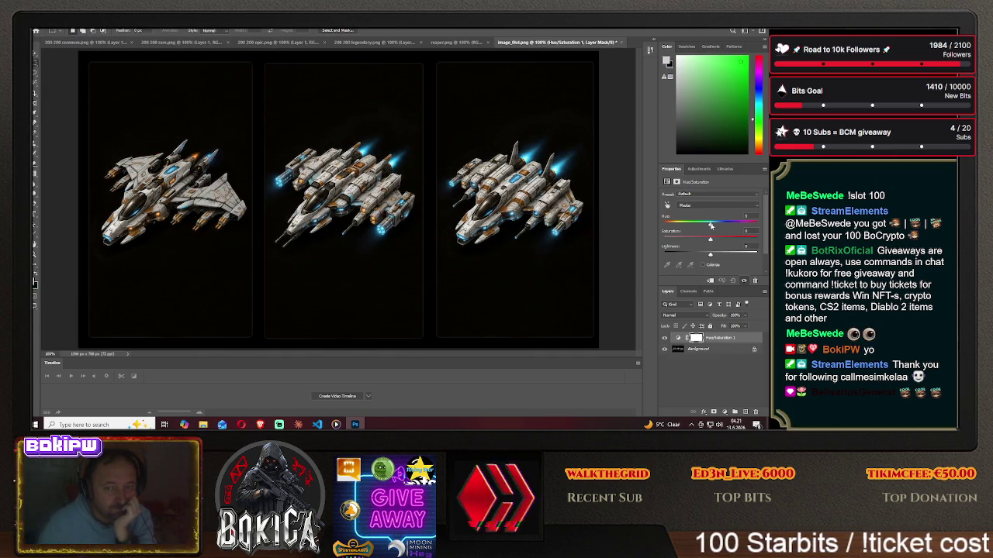
Shift the ships' hue toward yellow and blue and push saturation to maximum.
drag(711, 224, 730, 225)
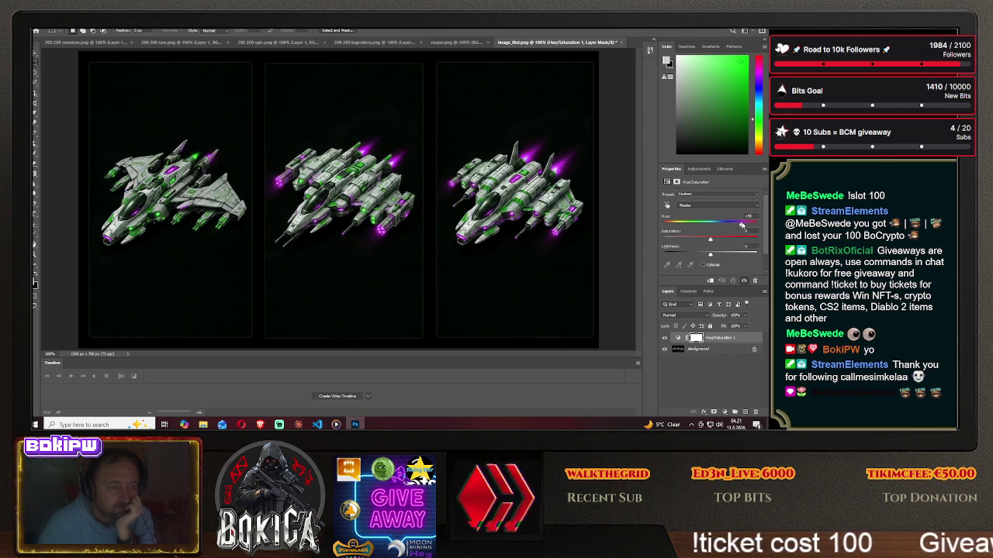
drag(744, 224, 758, 225)
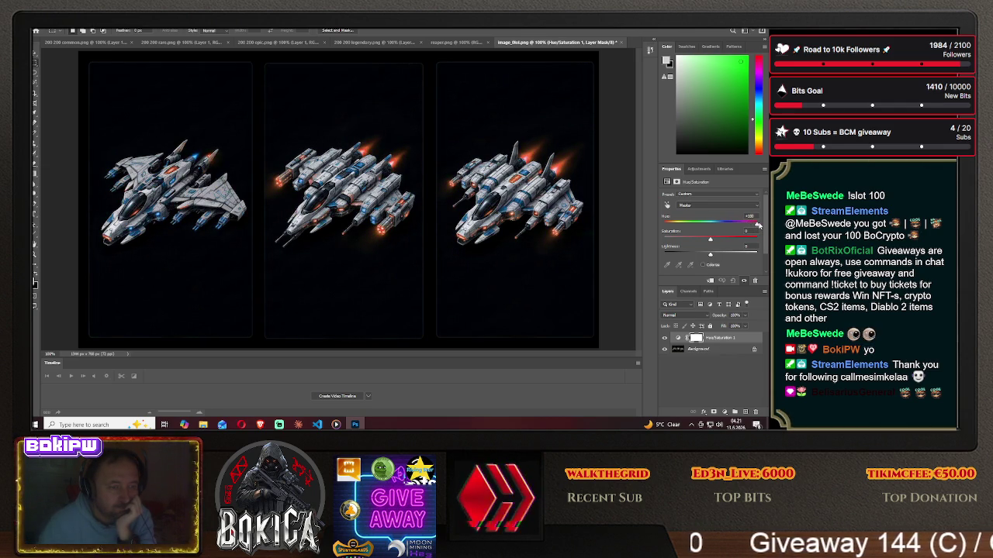
drag(759, 225, 728, 225)
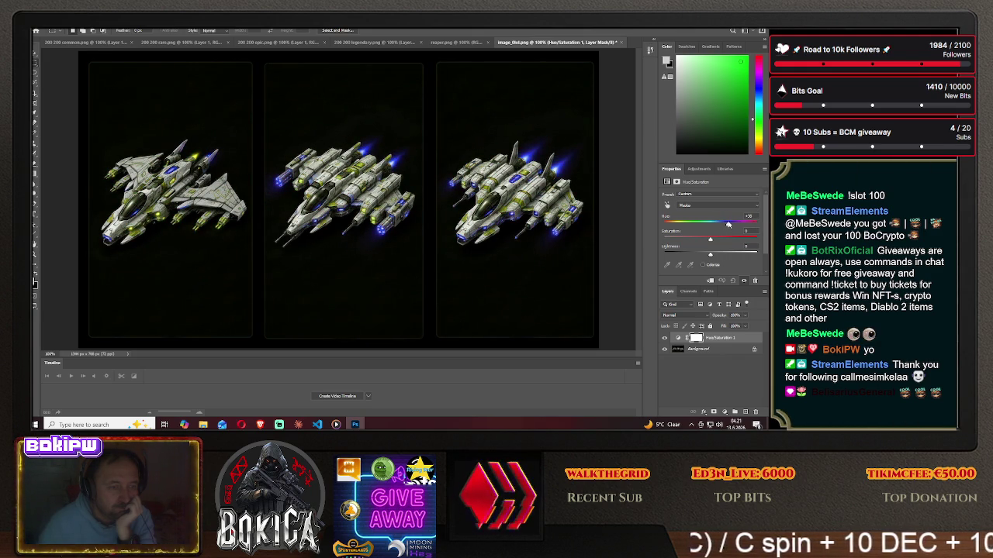
drag(698, 242, 739, 241)
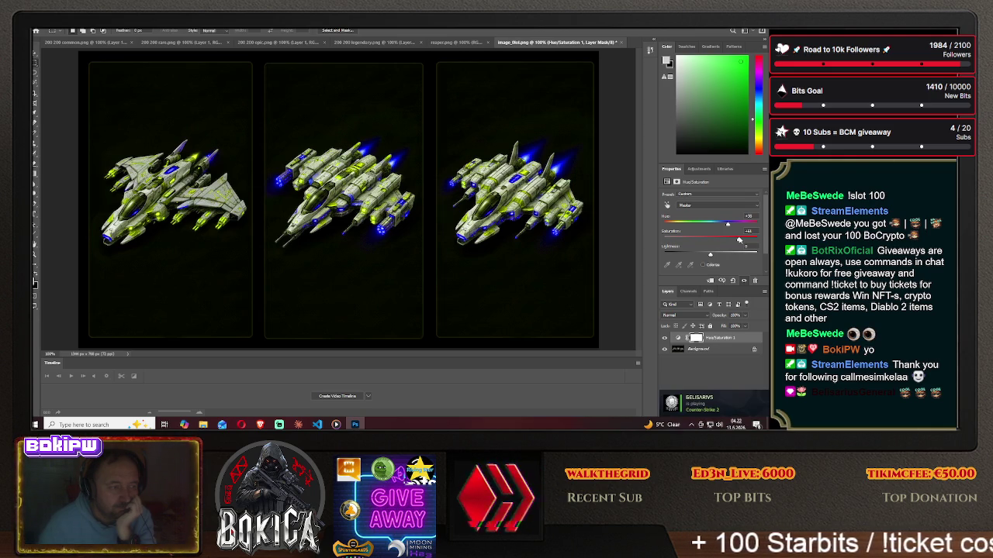
drag(739, 241, 757, 241)
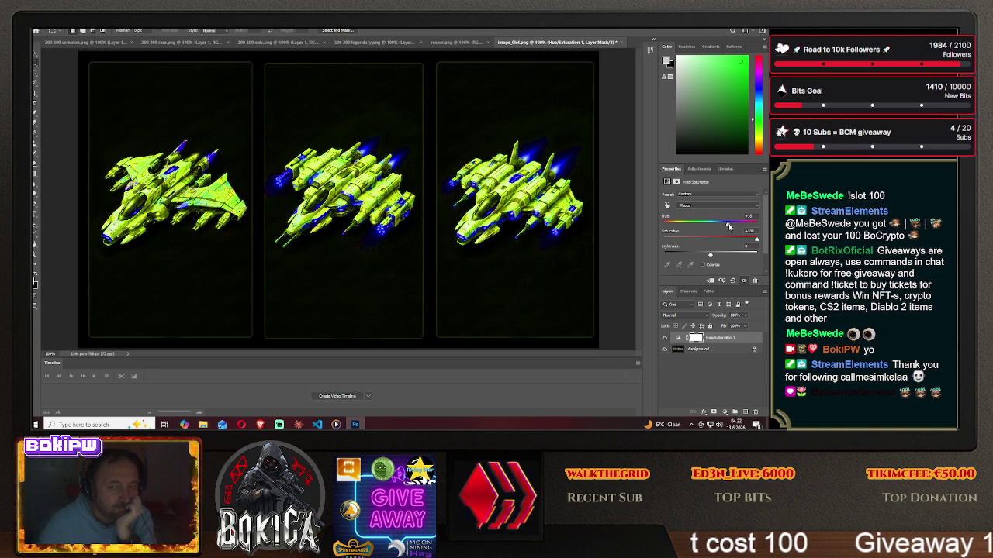
Rotate the hue to blue-purple trim with yellow glow and tone saturation down.
drag(729, 225, 695, 227)
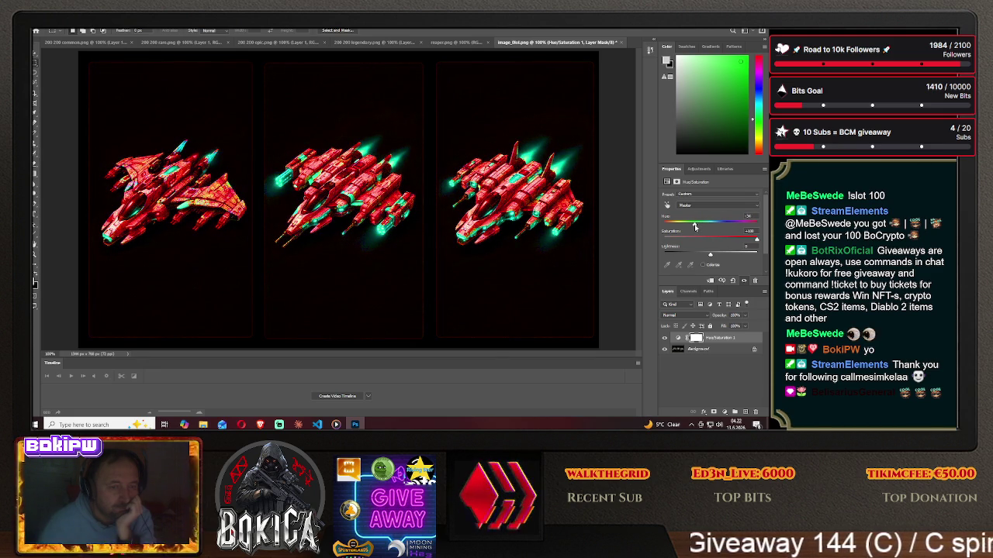
drag(694, 226, 658, 232)
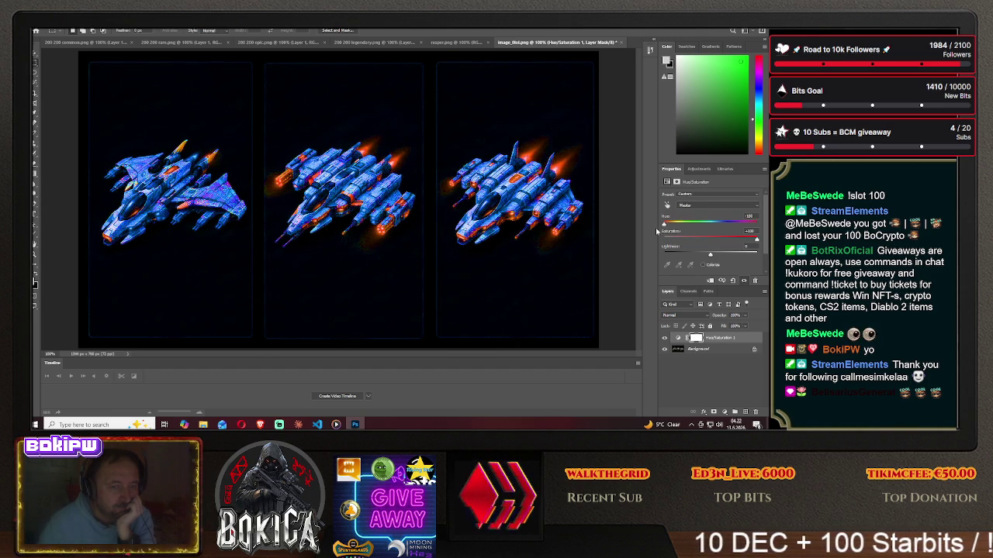
drag(657, 231, 669, 229)
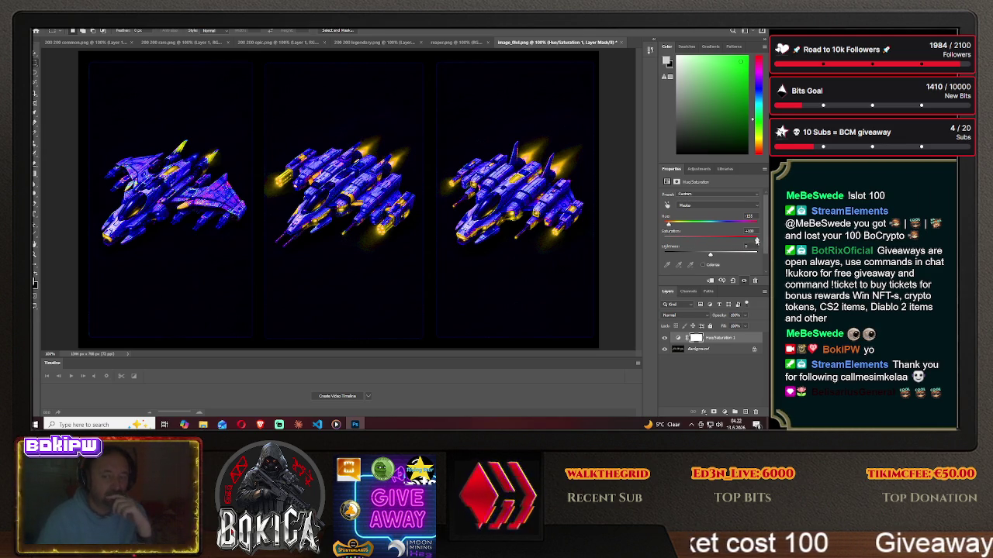
drag(757, 242, 741, 242)
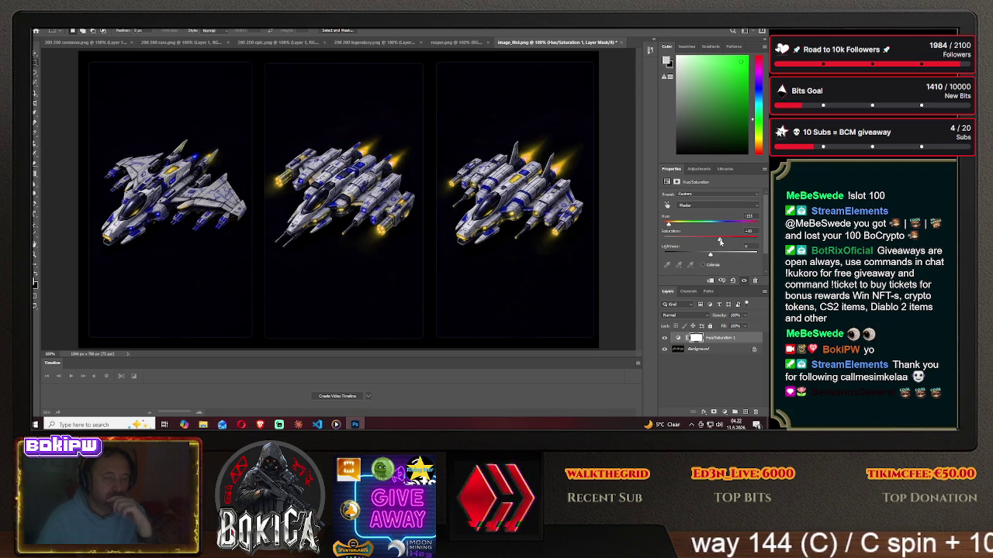
drag(720, 241, 701, 242)
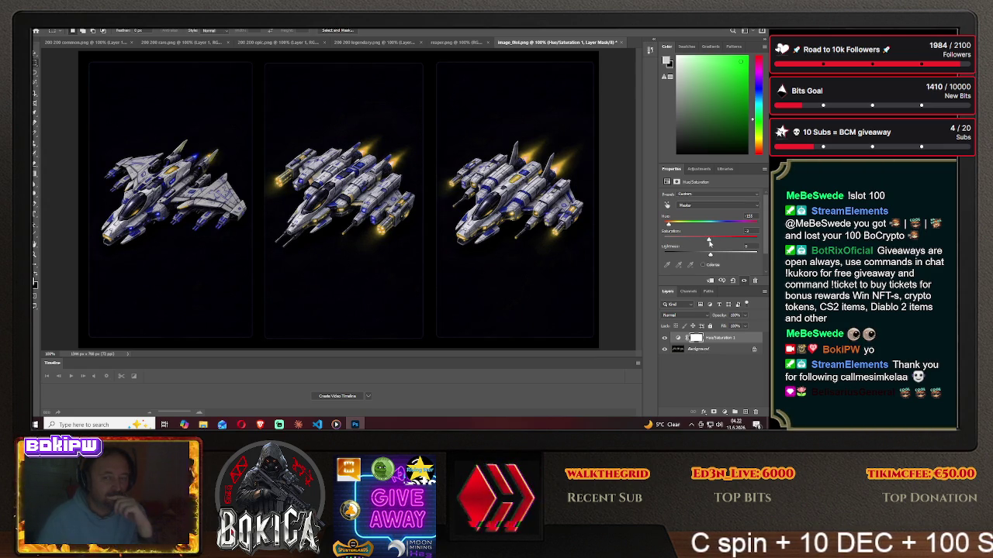
drag(668, 224, 668, 225)
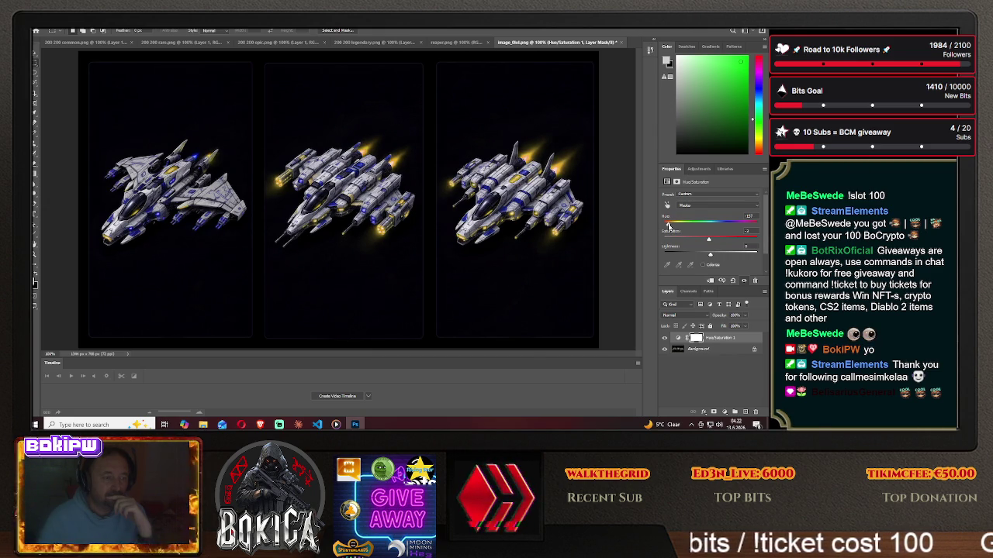
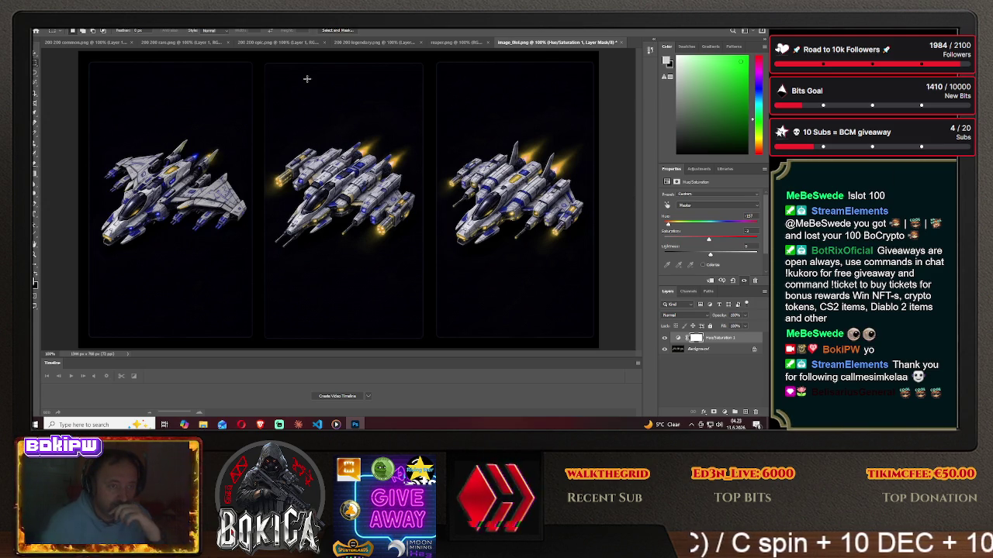
Save the blue three-ship image as a PNG, replacing the existing file.
click(40, 27)
click(69, 106)
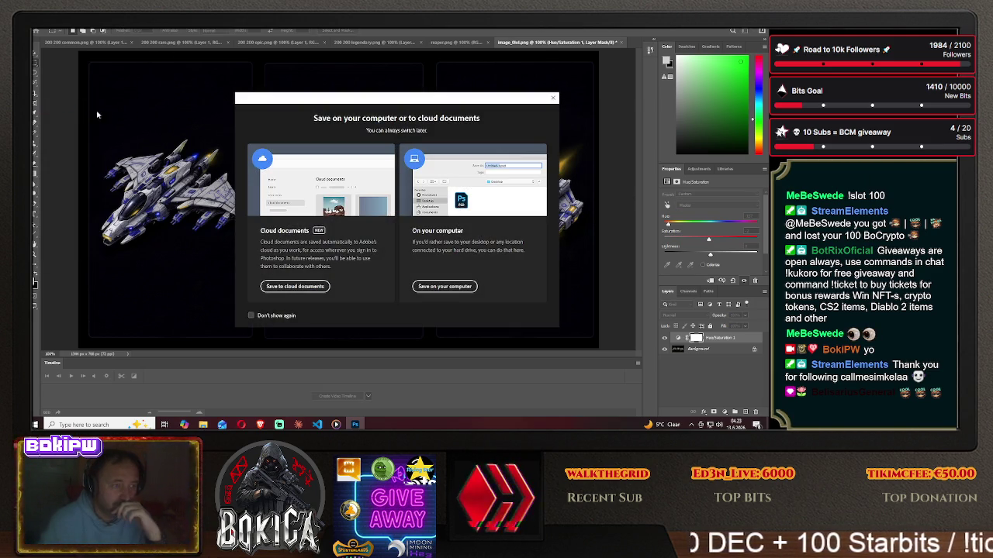
click(444, 286)
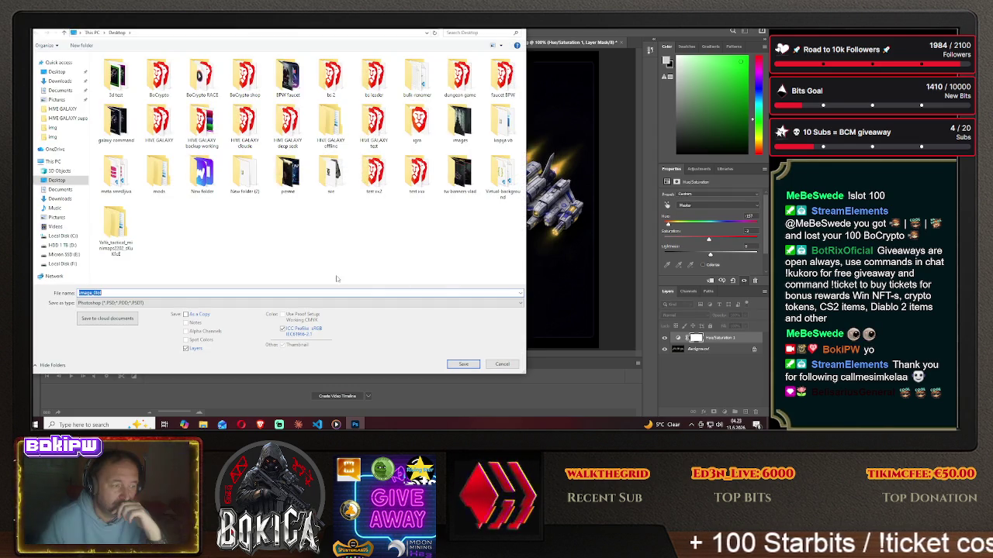
click(187, 304)
click(177, 277)
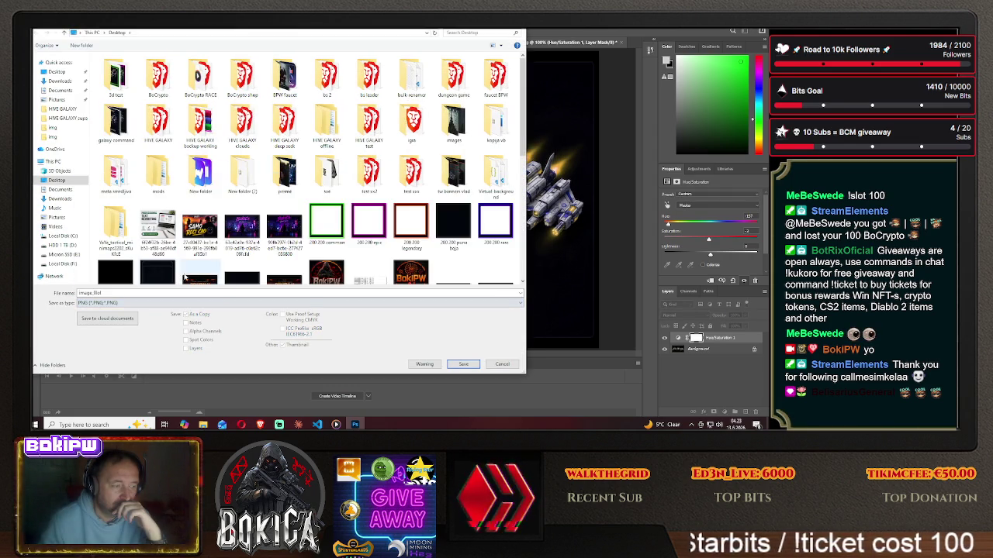
click(463, 364)
click(417, 222)
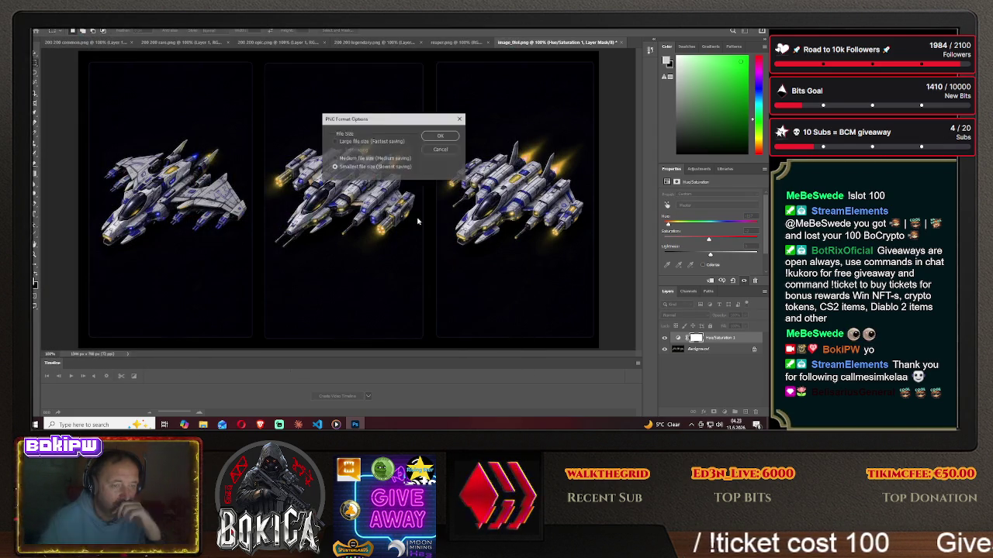
click(438, 137)
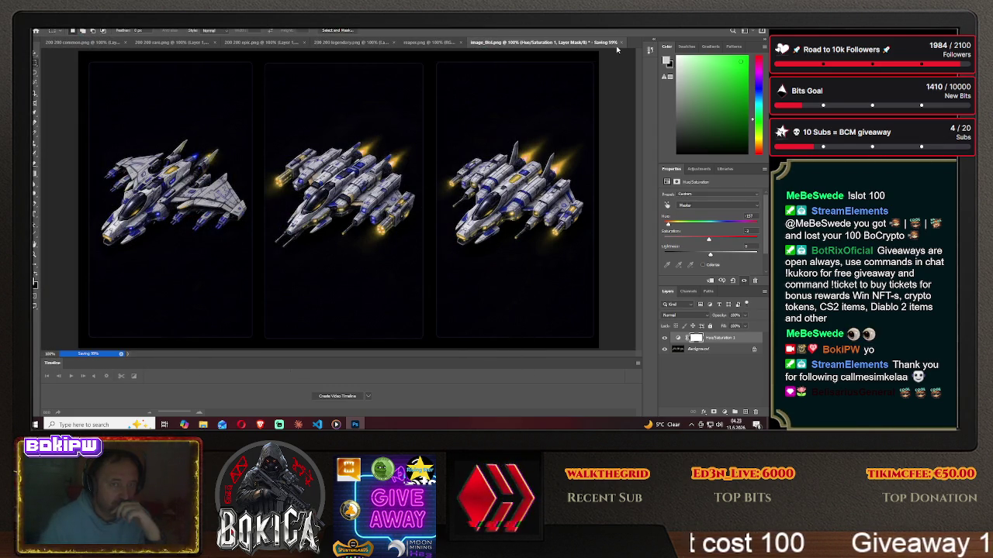
Dismiss the pop-up message and close the image without saving further changes.
click(394, 167)
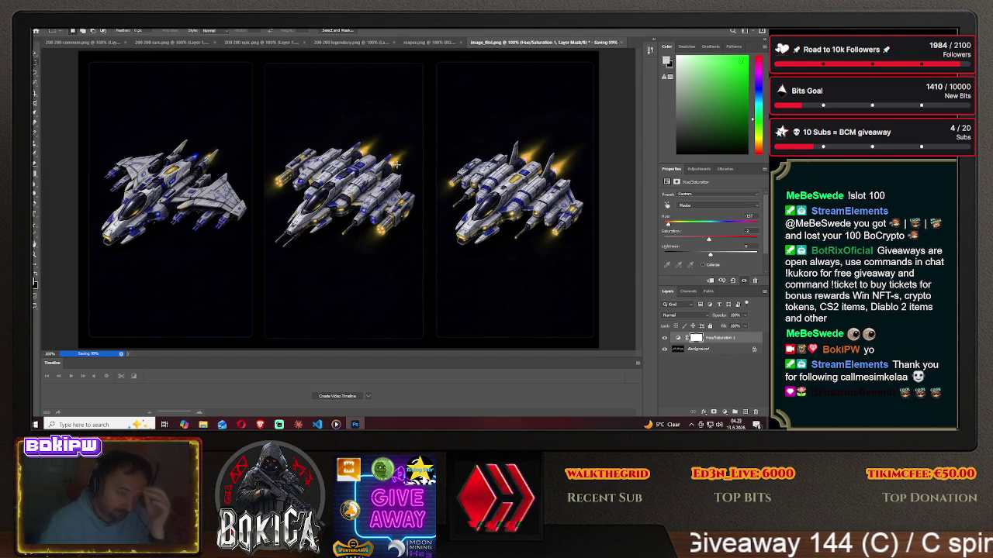
key(ctrl+w)
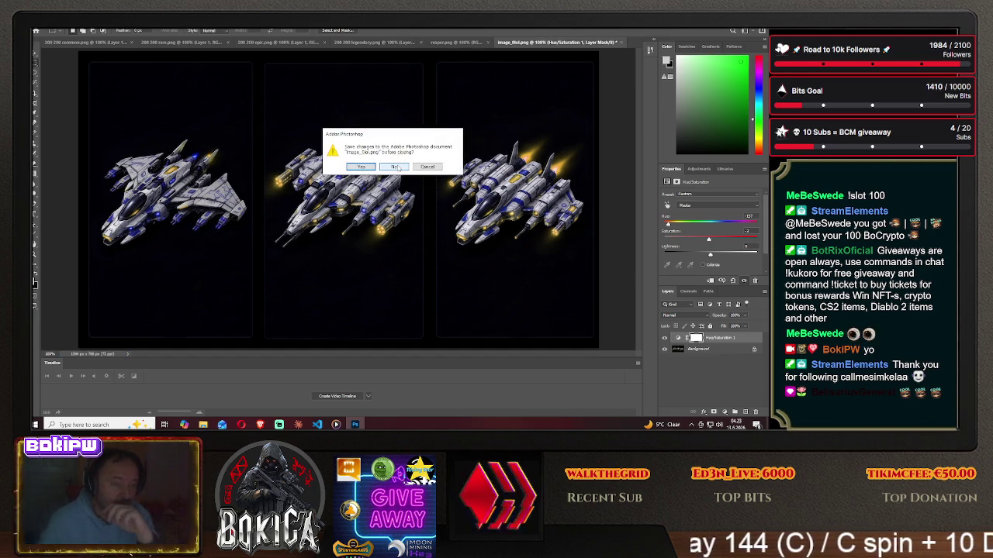
click(393, 168)
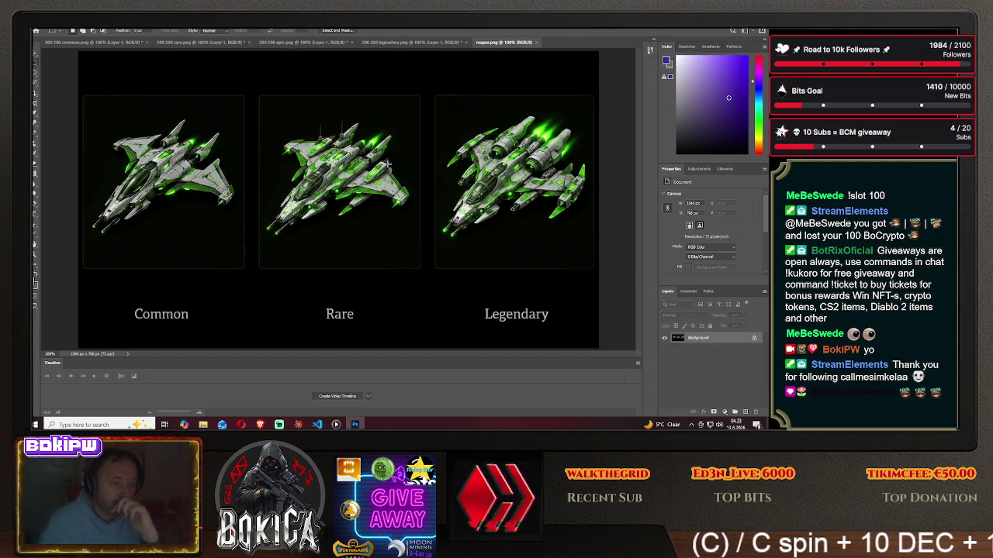
Open image_0lol.png, the sheet of three blue ships, from the Desktop.
click(36, 30)
click(48, 41)
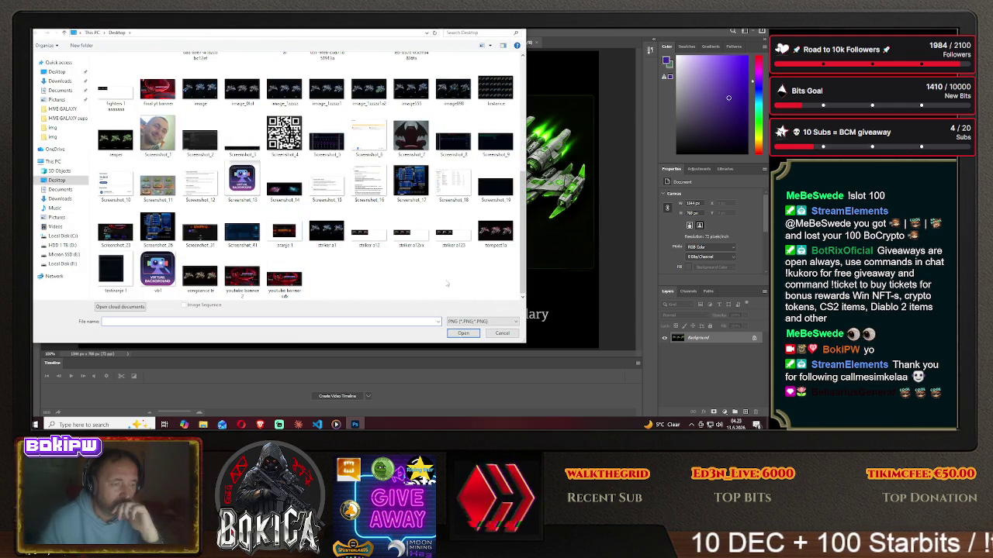
drag(518, 276, 522, 263)
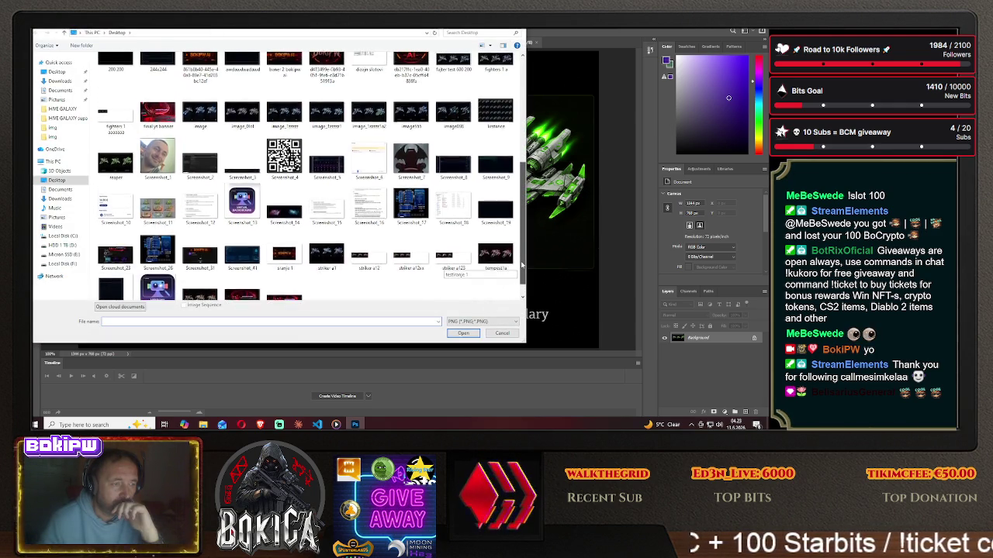
click(242, 117)
click(463, 333)
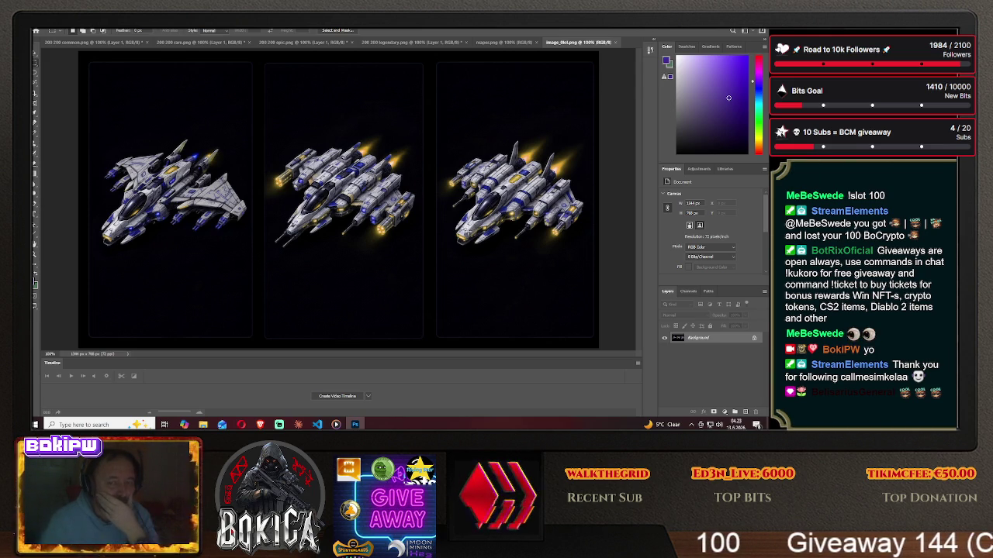
Unlock the Background layer, scale the ships to 300 px high (about 525×300), and select all.
click(755, 338)
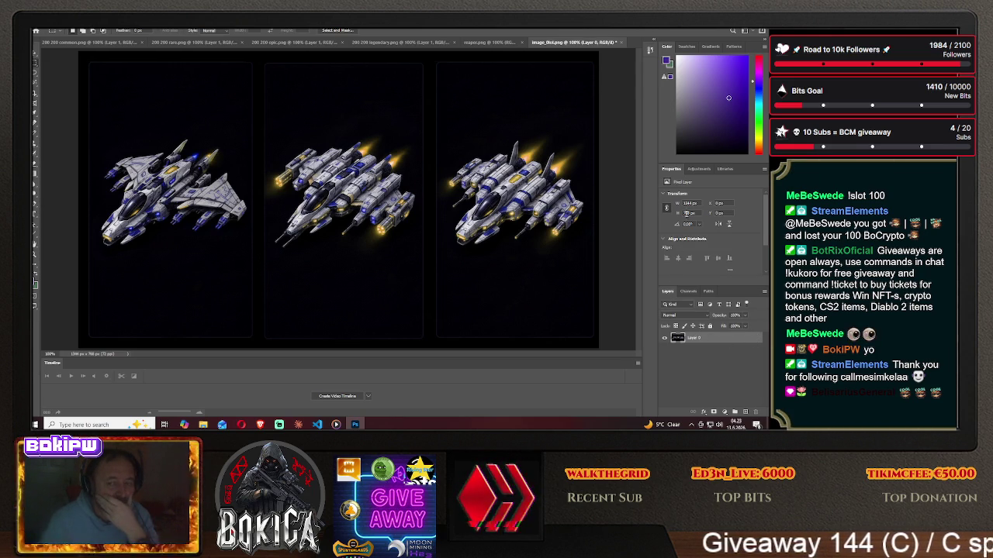
text(300)
key(Return)
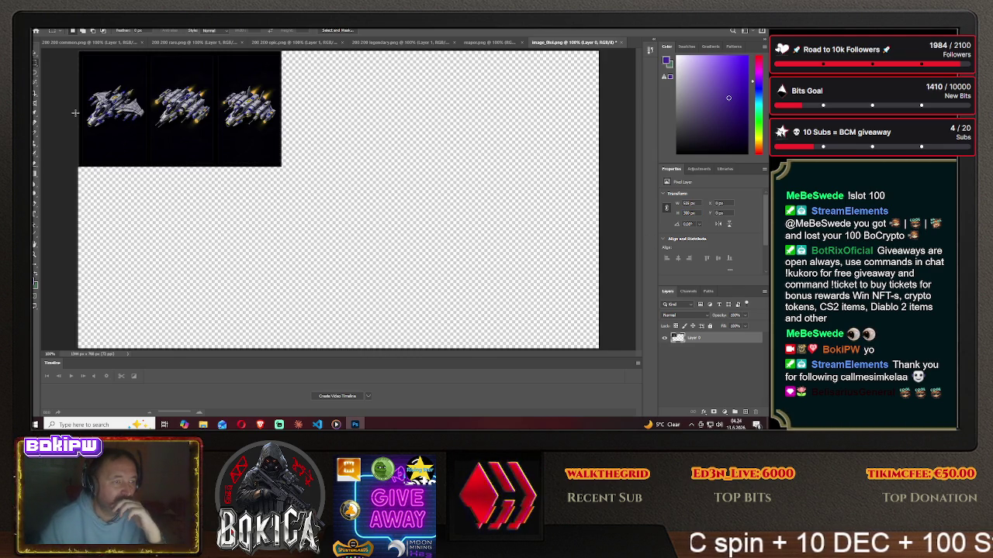
key(ctrl+a)
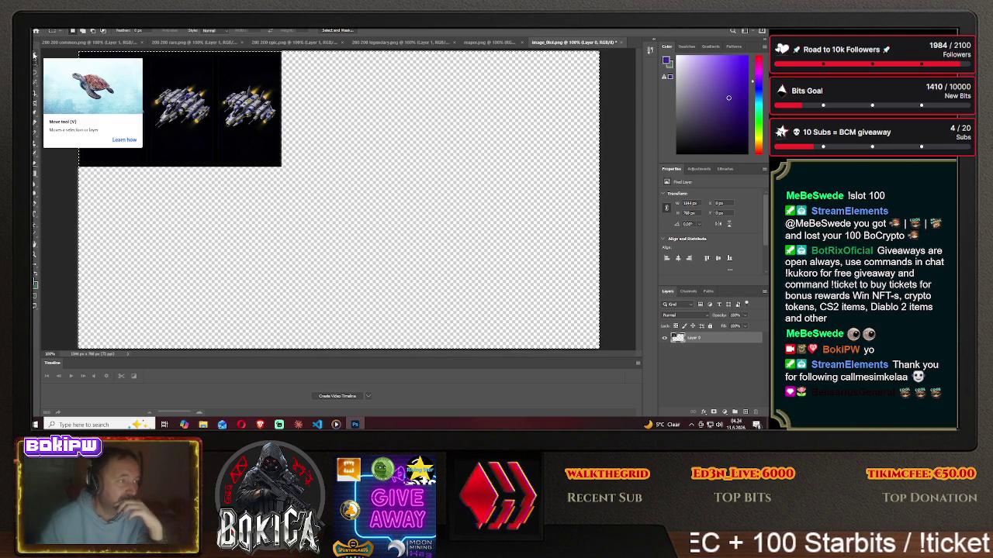
click(261, 424)
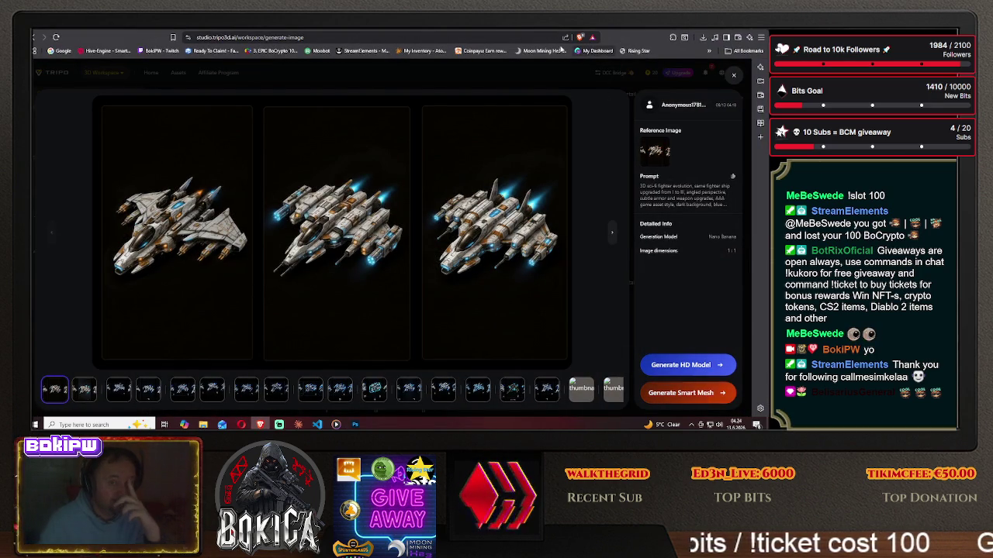
Scroll up to the Tempest I and Outlaw I cards and compare them with the Photoshop sprites.
click(631, 32)
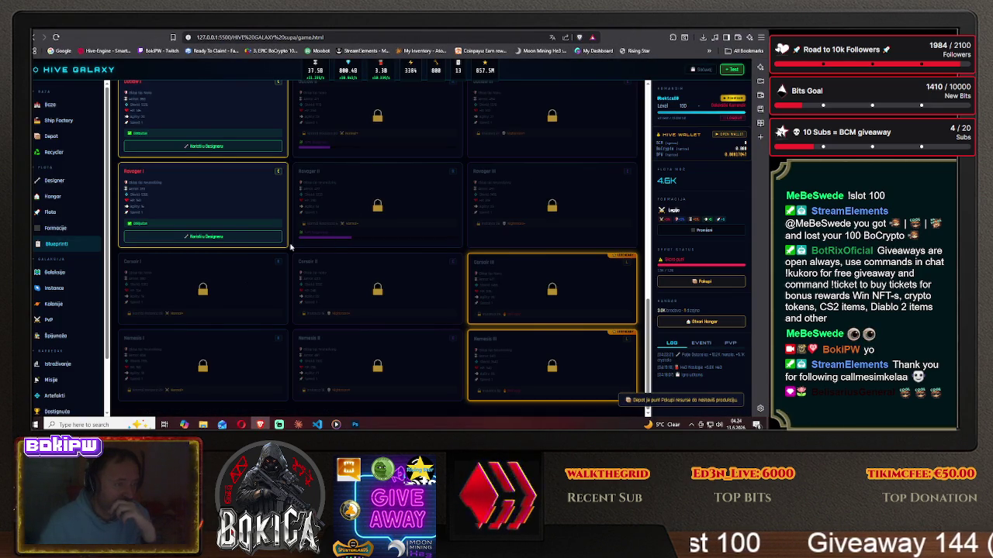
scroll(290, 246, up, 1)
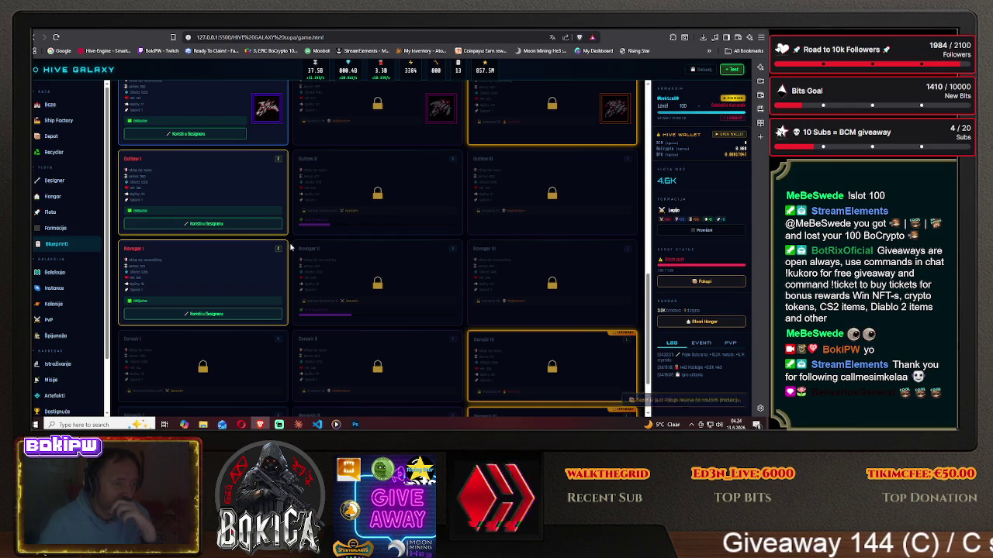
scroll(290, 247, up, 1)
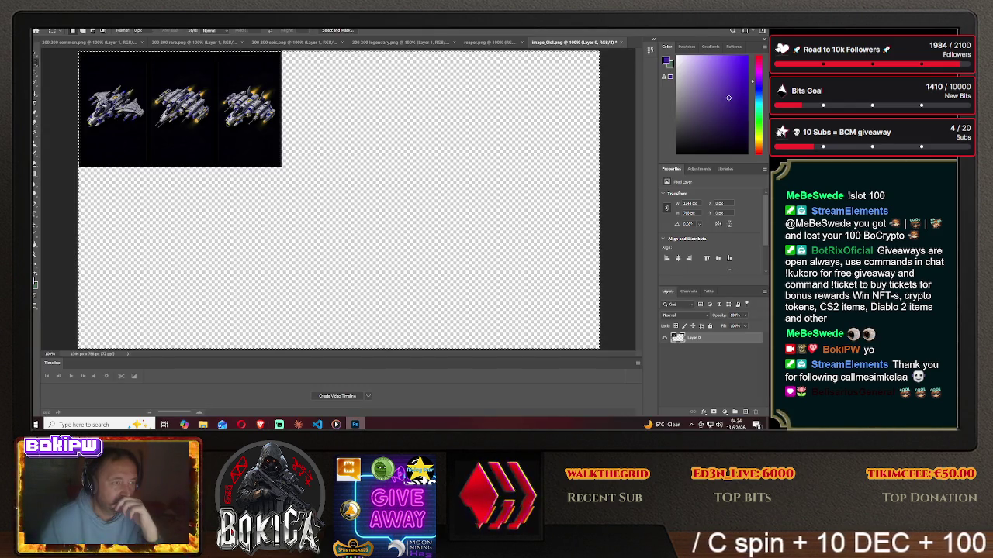
key(alt+Tab)
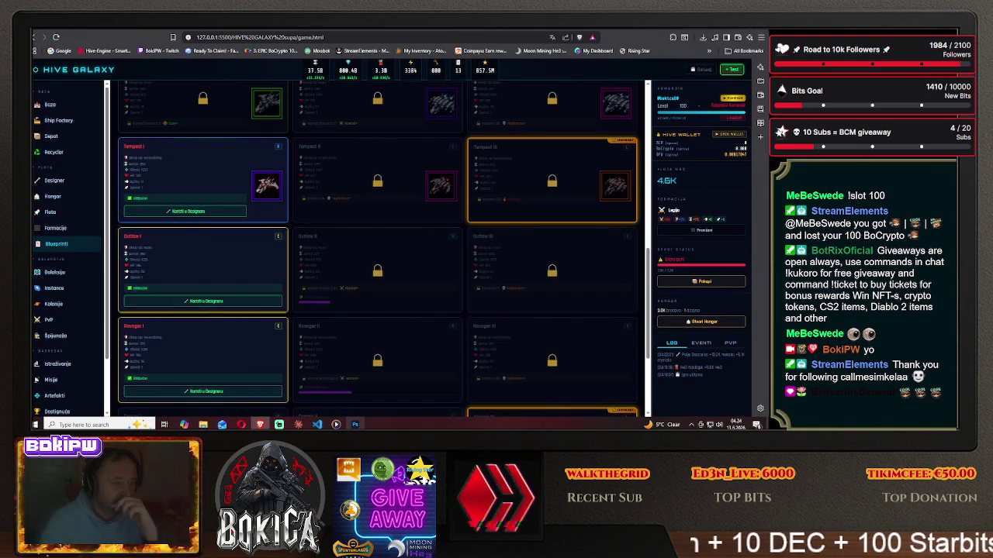
key(alt+Tab)
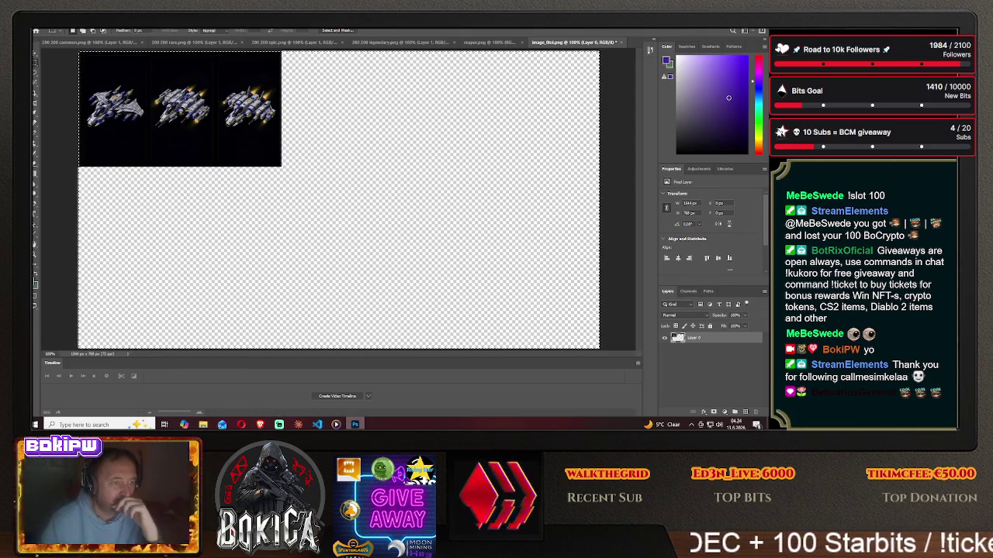
key(alt+Tab)
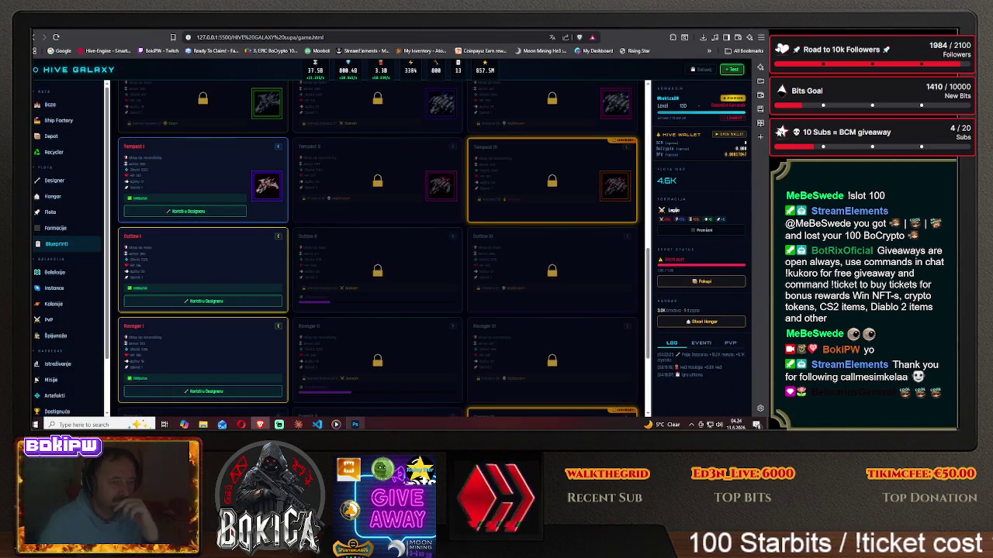
key(alt+Tab)
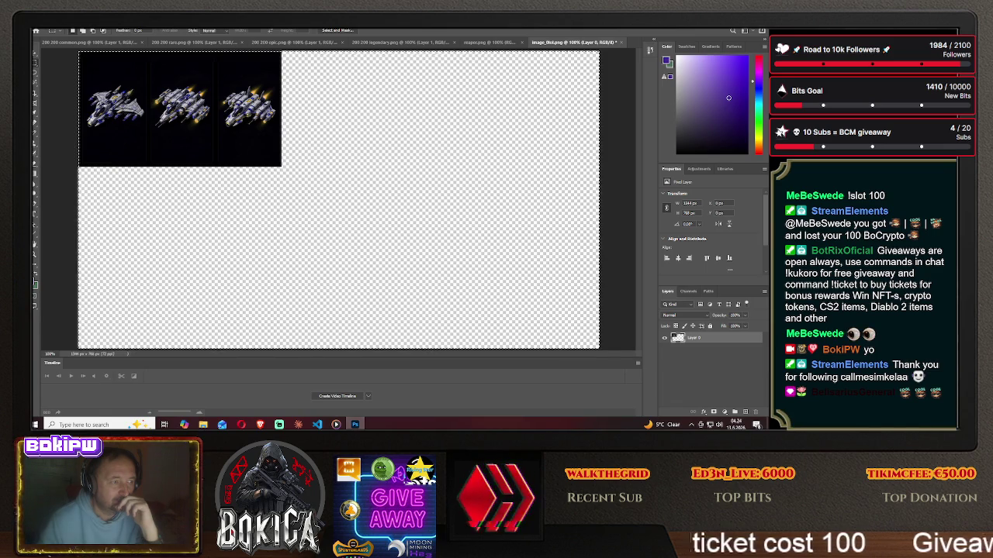
key(alt+Tab)
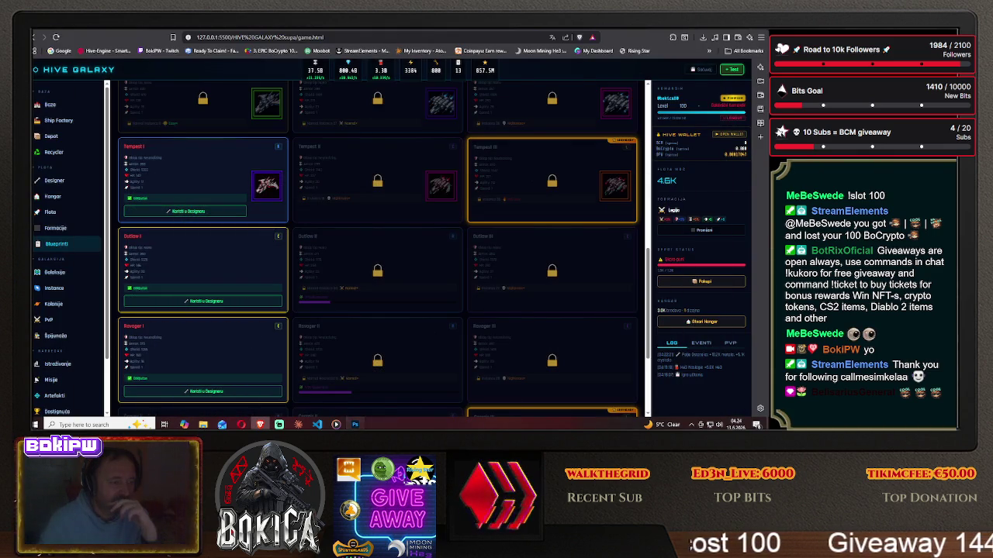
key(alt+Tab)
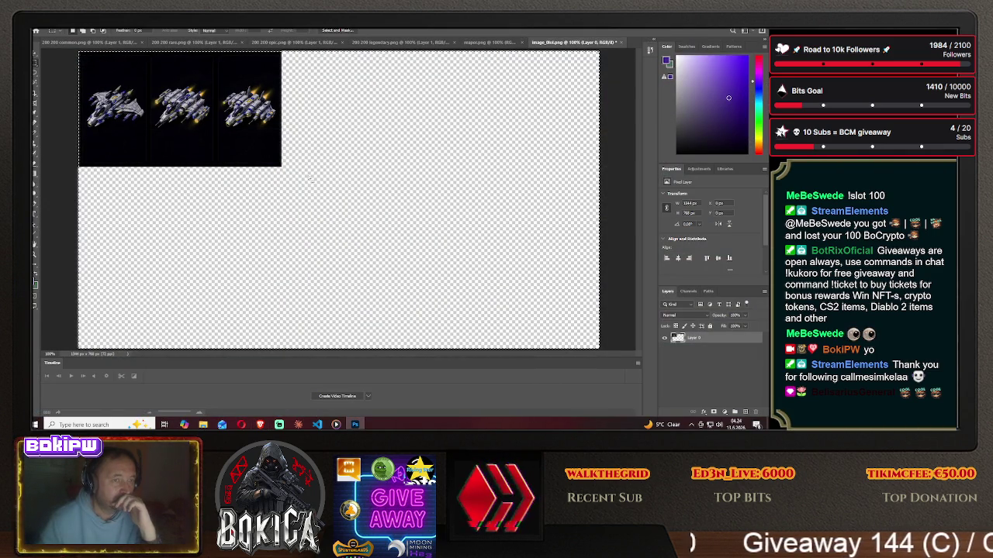
click(258, 424)
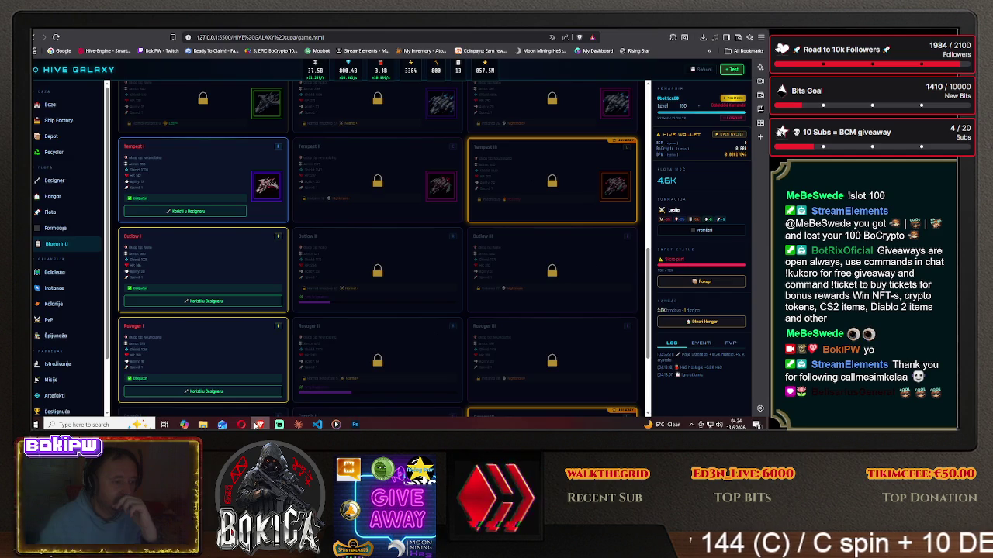
click(258, 424)
Drag a blue ship into 200 200 common.png and centre it beneath the green frame layer.
drag(147, 87, 320, 169)
drag(328, 203, 373, 192)
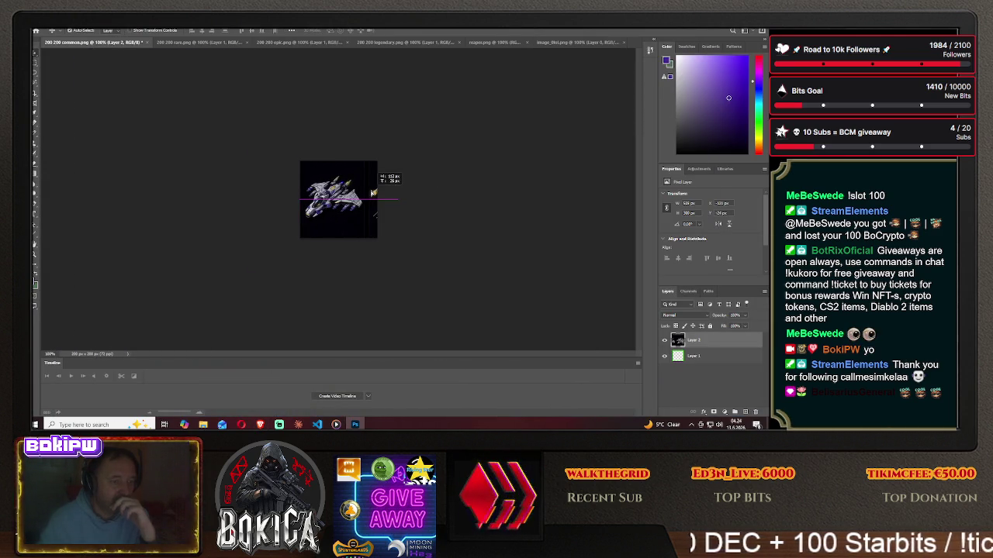
drag(708, 359, 675, 335)
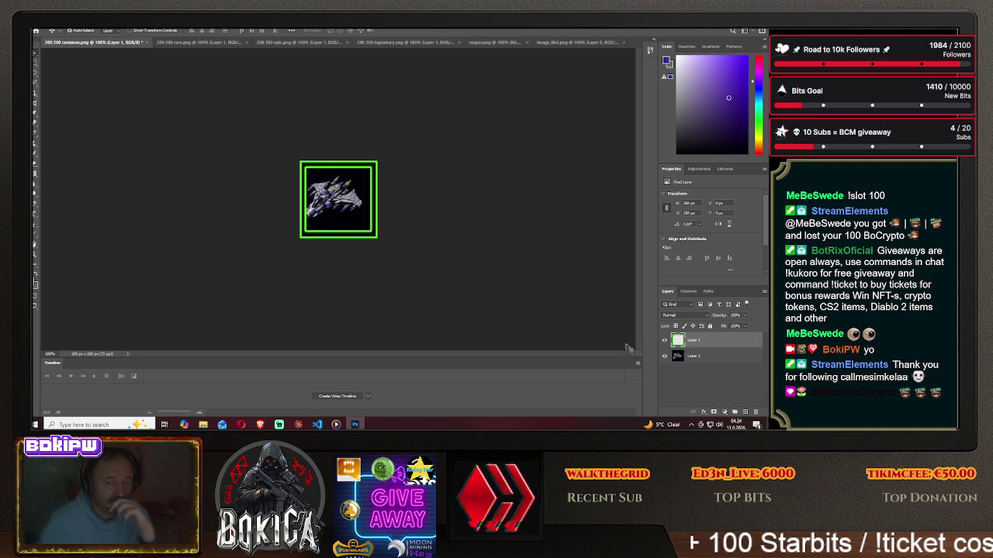
drag(346, 208, 359, 192)
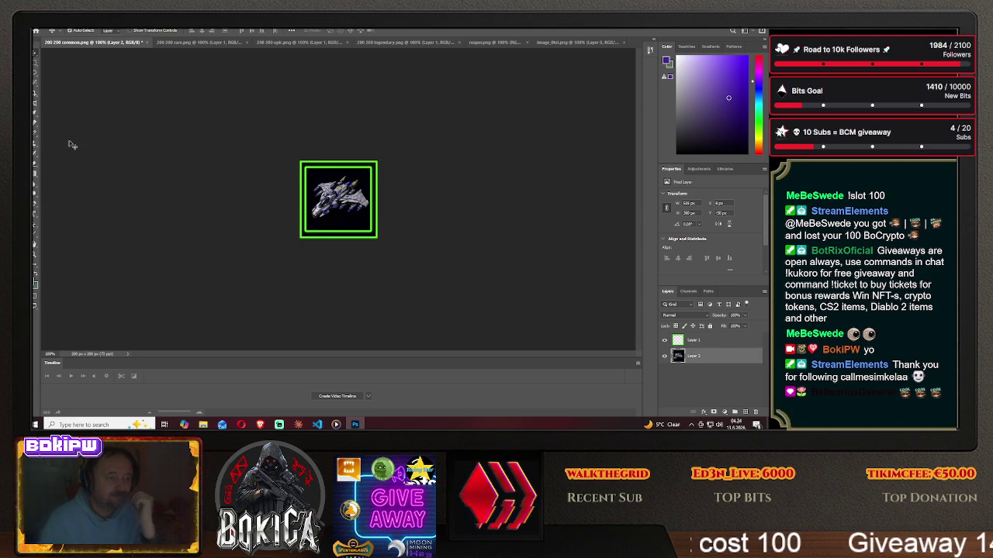
click(44, 27)
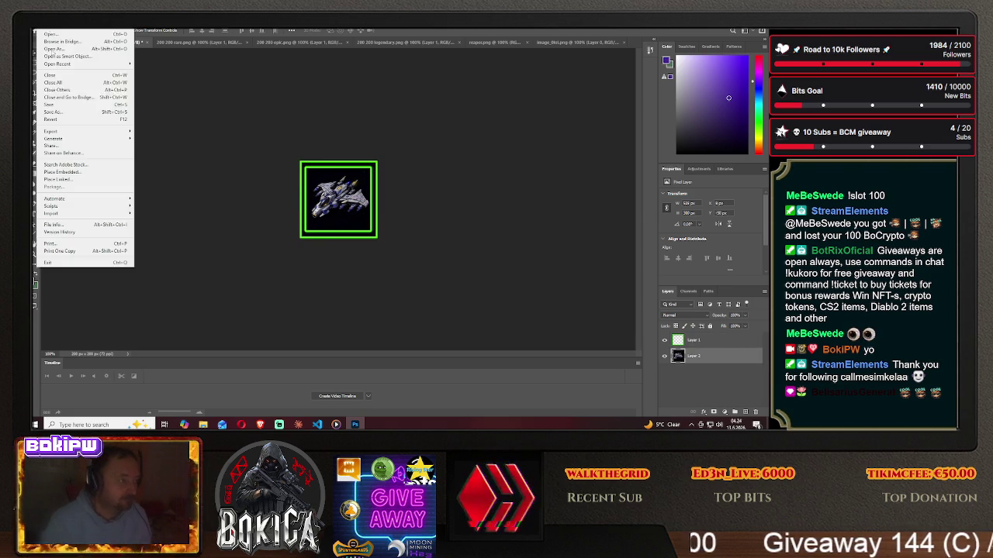
Save the green-framed ship card as outlaw1.png in the HIVE GALAXY img folder.
click(75, 114)
click(444, 287)
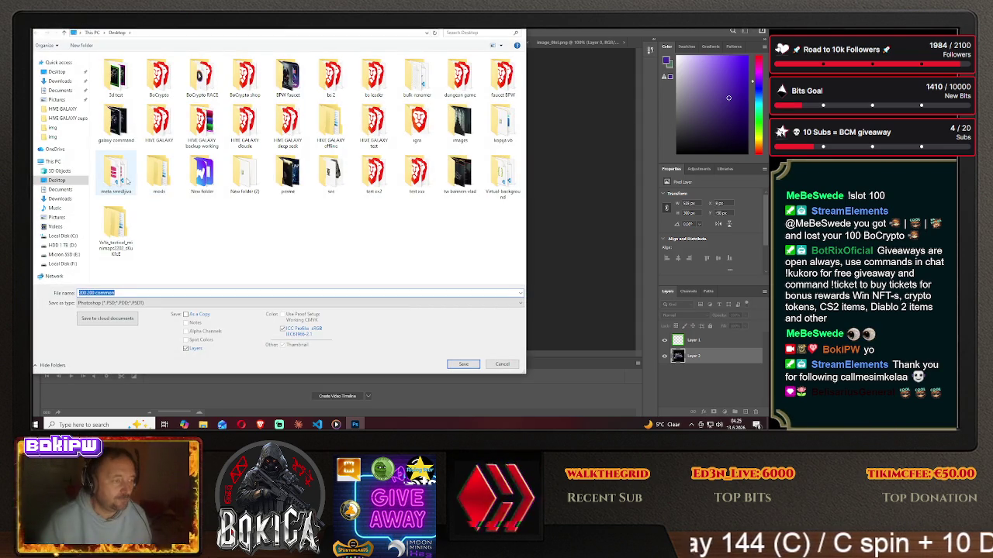
double_click(116, 175)
double_click(120, 75)
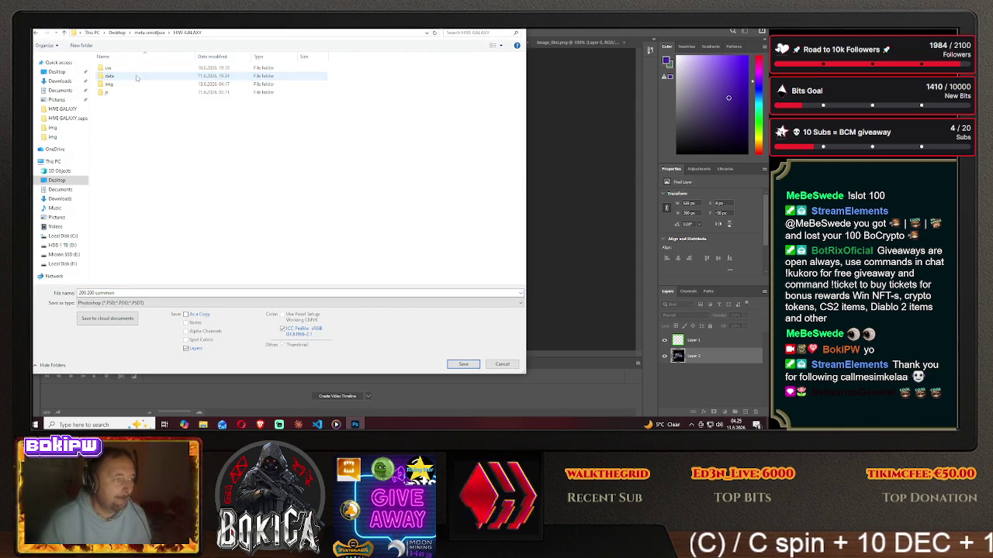
double_click(124, 76)
click(148, 302)
click(147, 273)
click(128, 293)
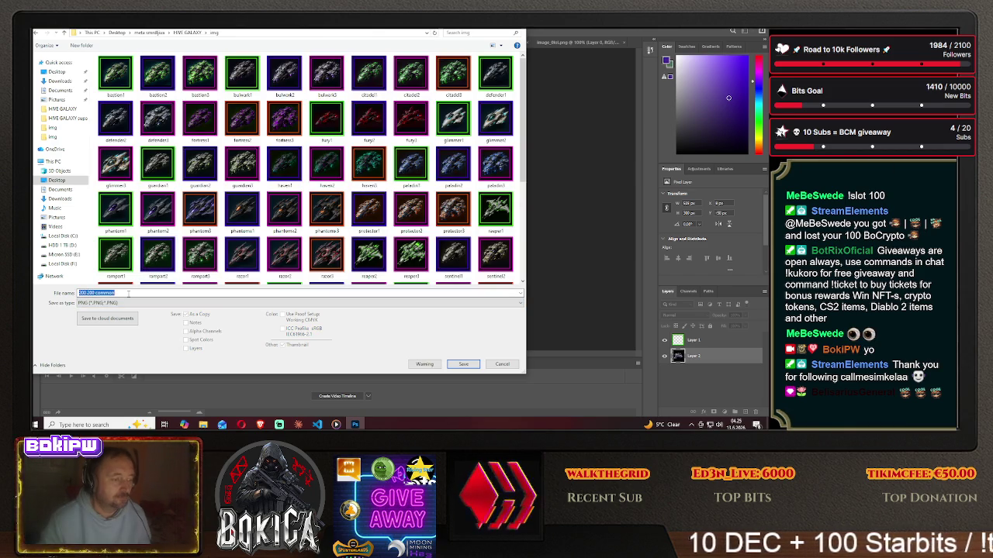
text(outlaw1)
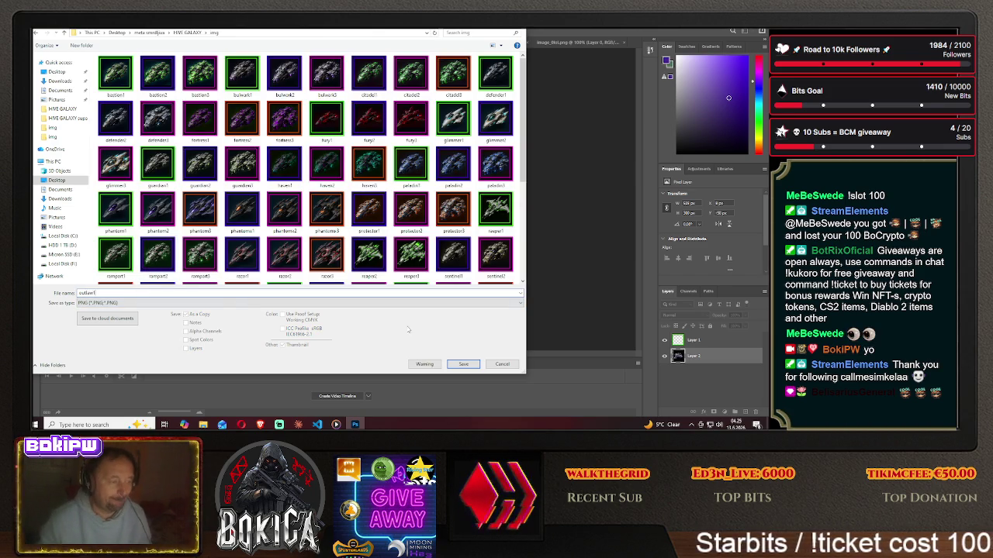
click(463, 364)
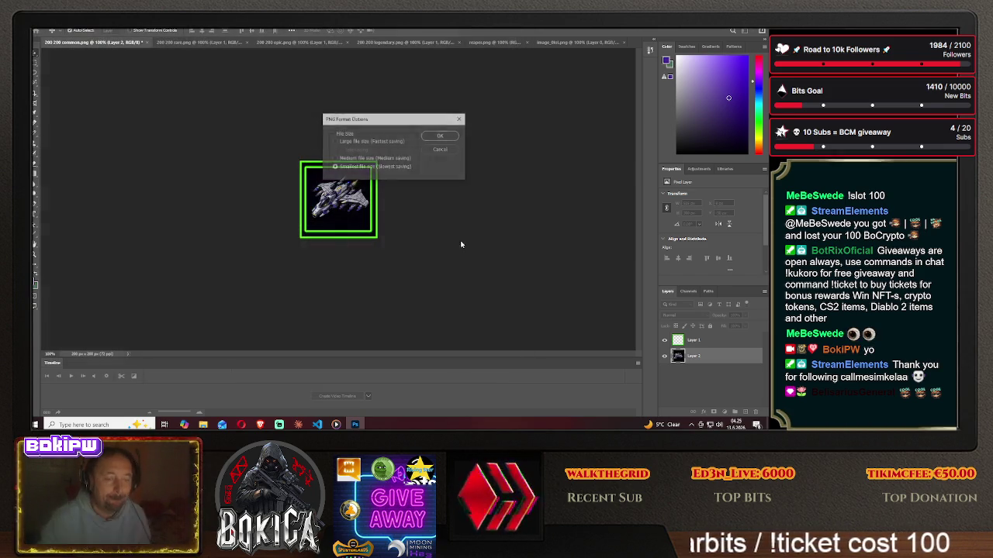
click(442, 137)
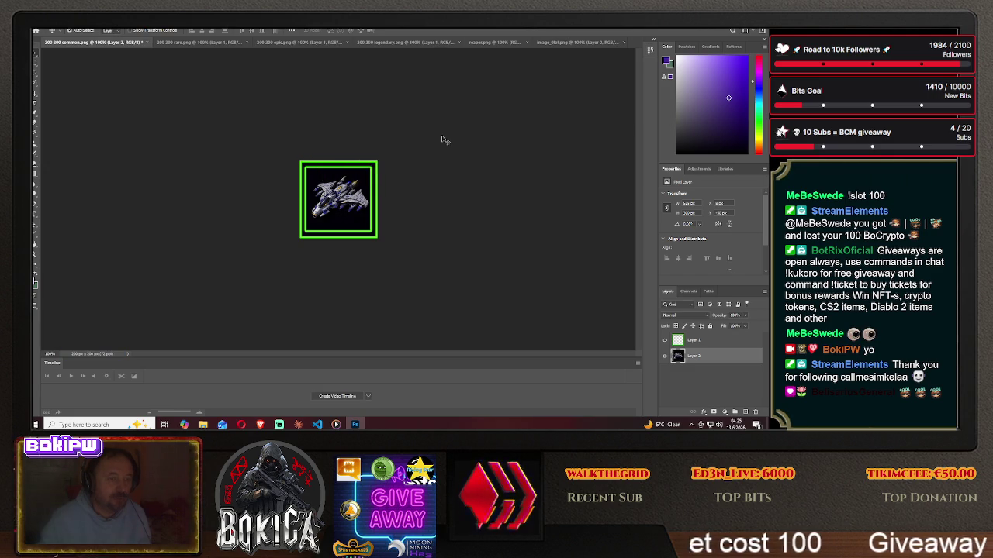
click(261, 423)
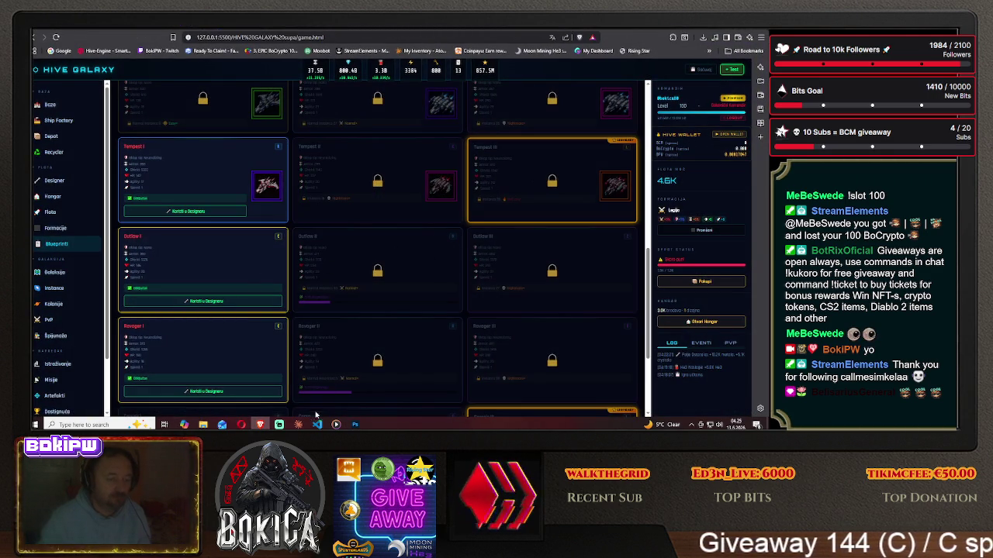
Delete the ship layer from the common icon and bring up the three-ship image.
click(355, 424)
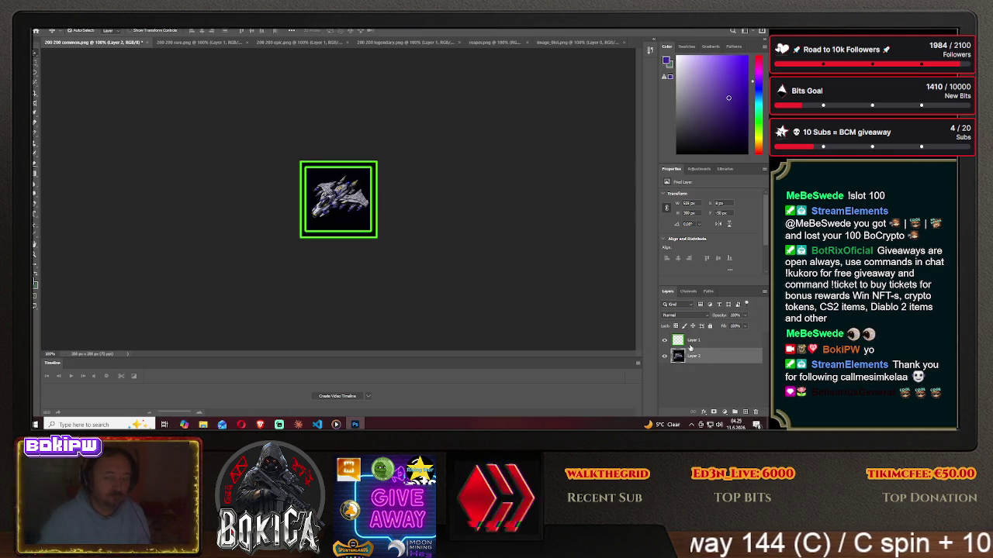
key(Delete)
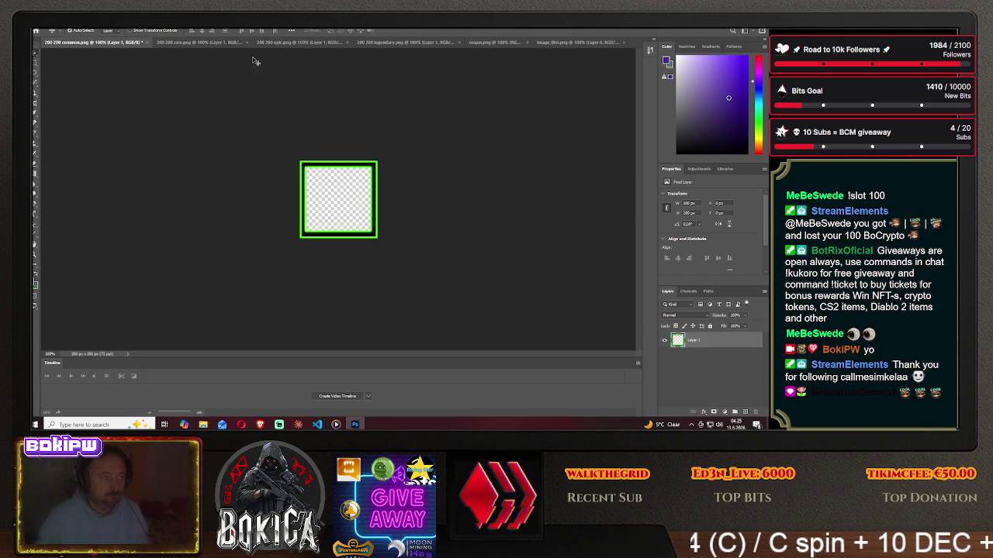
click(190, 43)
click(574, 42)
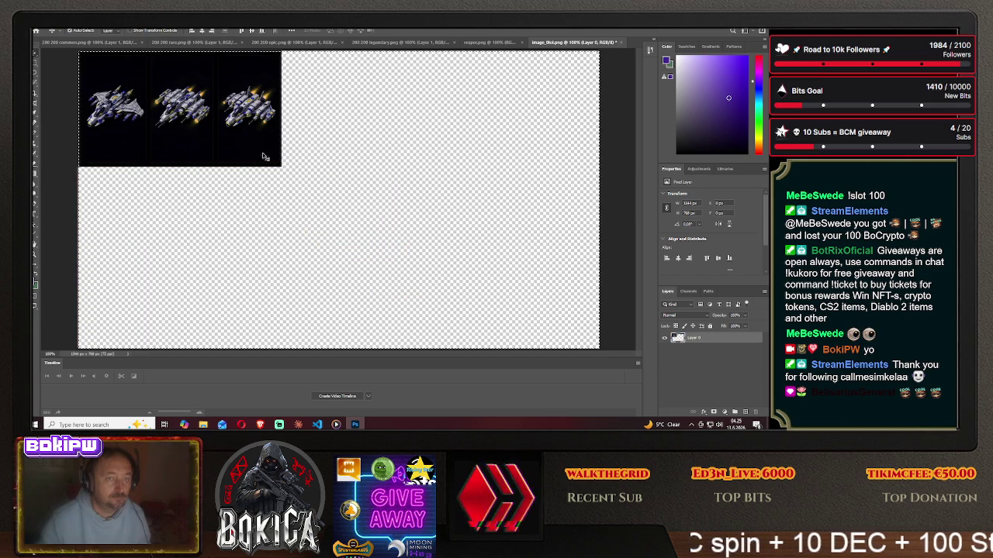
Drag a ship into 200 200 rare.png and centre it beneath the purple frame layer.
mouse_move(159, 88)
mouse_down()
mouse_move(192, 50)
mouse_move(336, 200)
mouse_up()
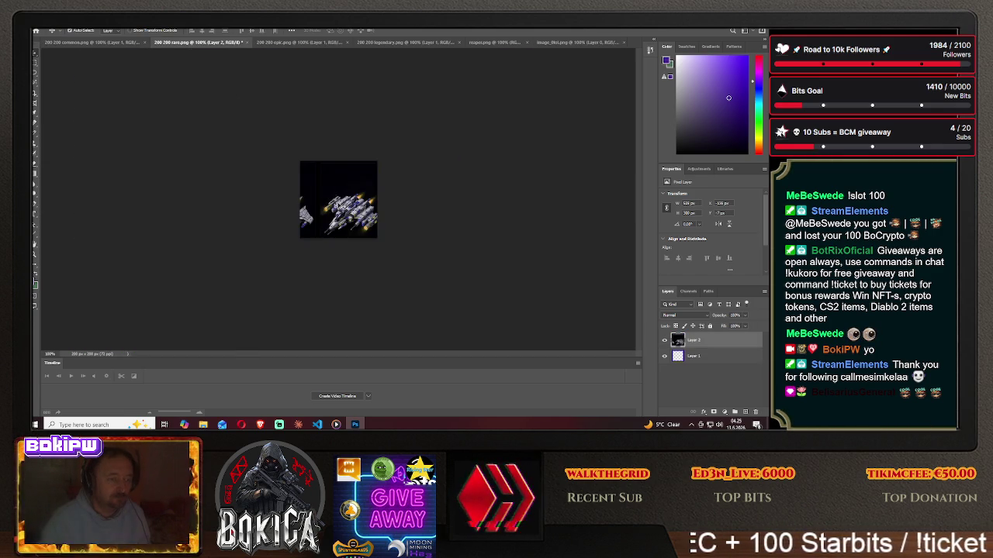
drag(388, 171, 332, 174)
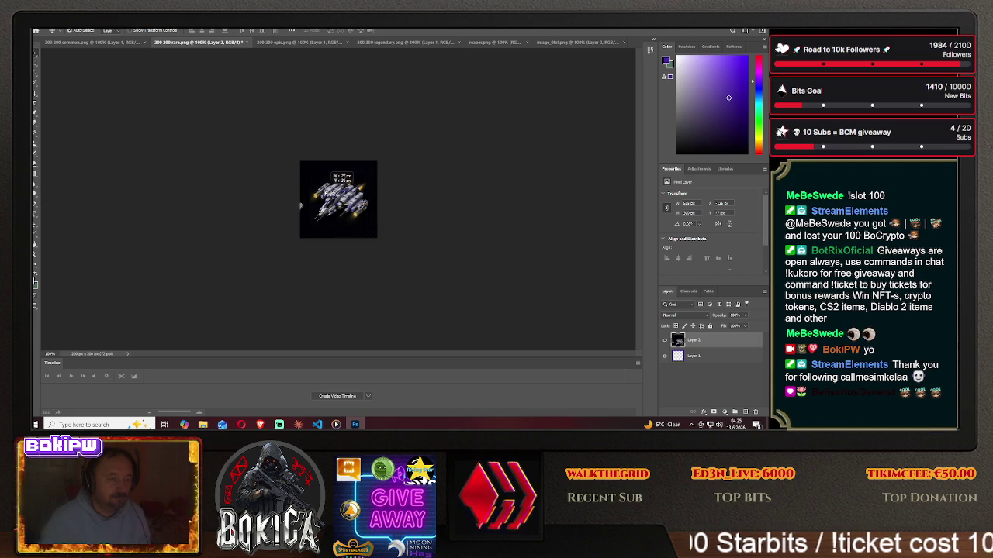
drag(336, 175, 257, 190)
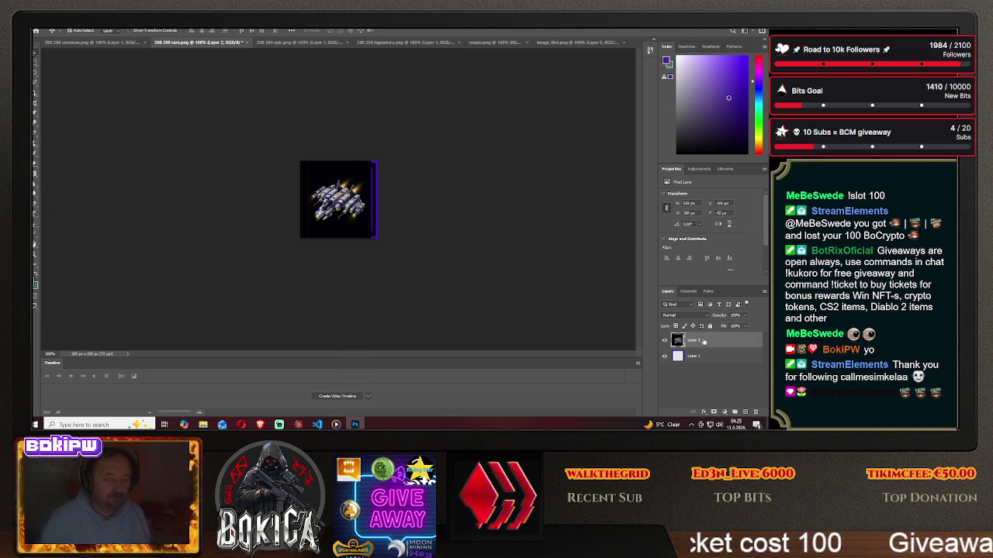
drag(696, 357, 697, 340)
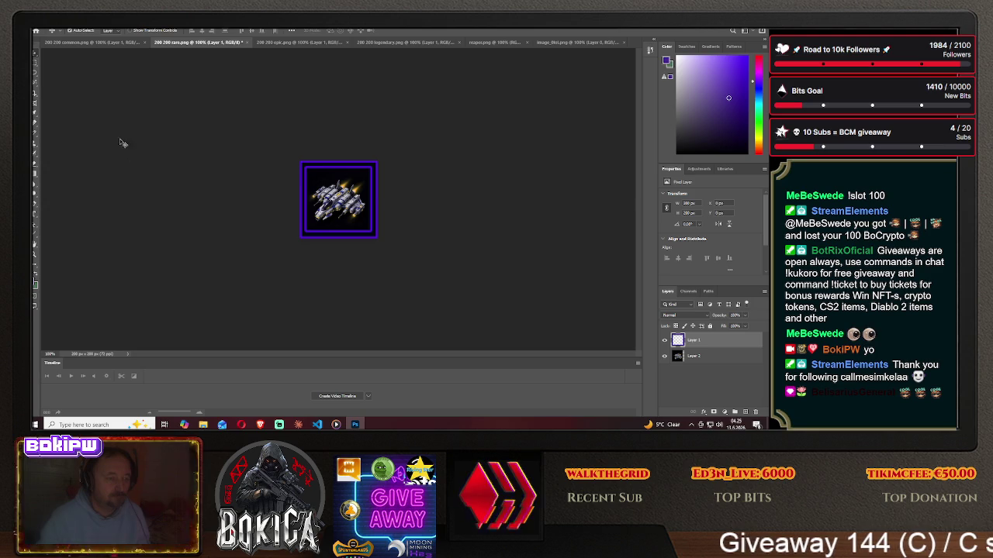
drag(342, 200, 342, 201)
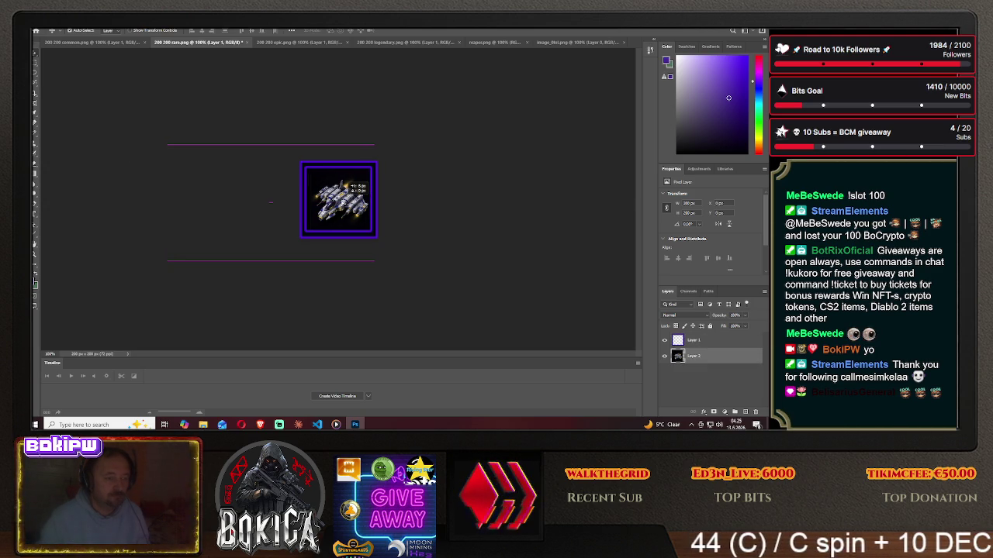
drag(343, 200, 343, 201)
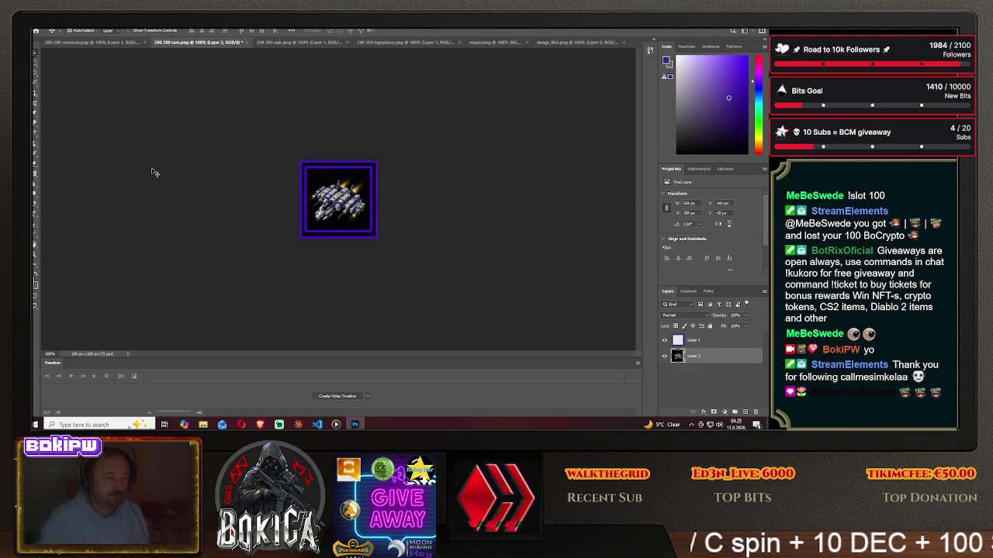
click(37, 30)
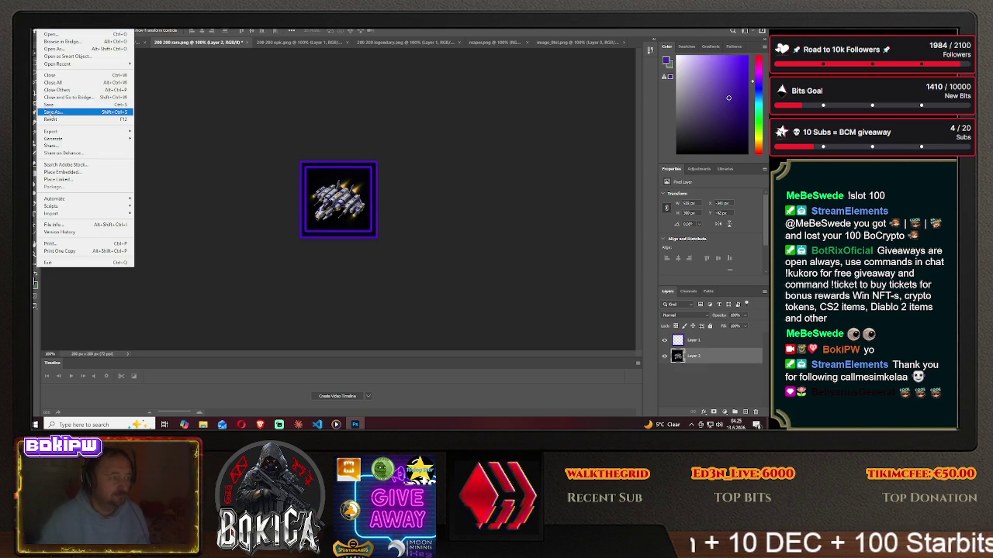
Save the purple-framed rare icon as outlaw2.png in the HIVE GALAXY img folder.
click(62, 114)
click(463, 289)
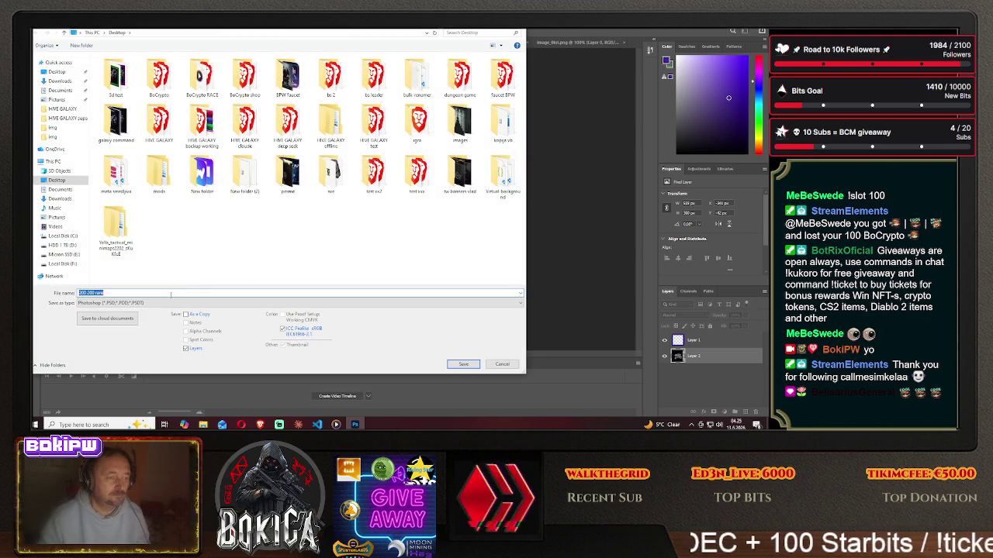
double_click(116, 175)
double_click(112, 76)
double_click(108, 84)
click(140, 302)
click(101, 272)
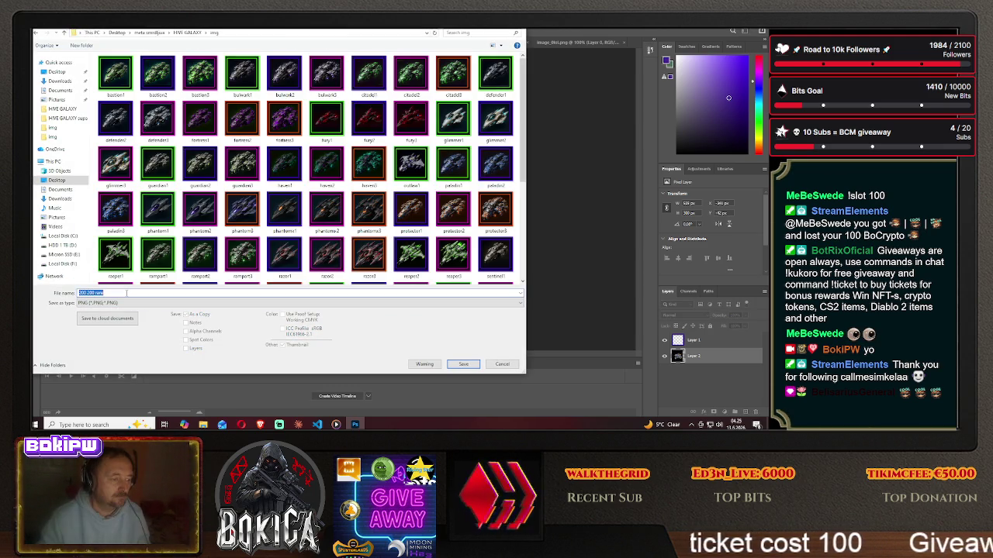
text(outlaw)
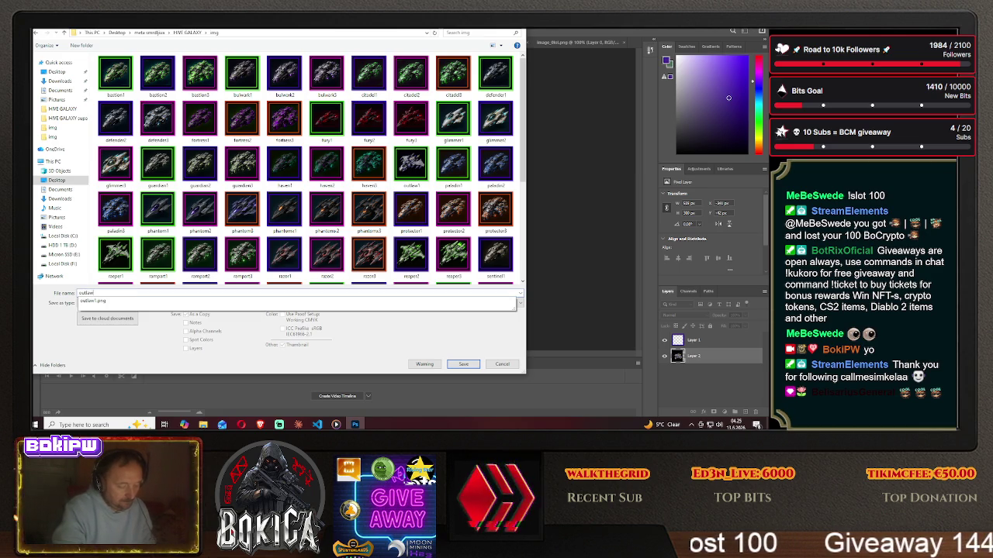
text(2)
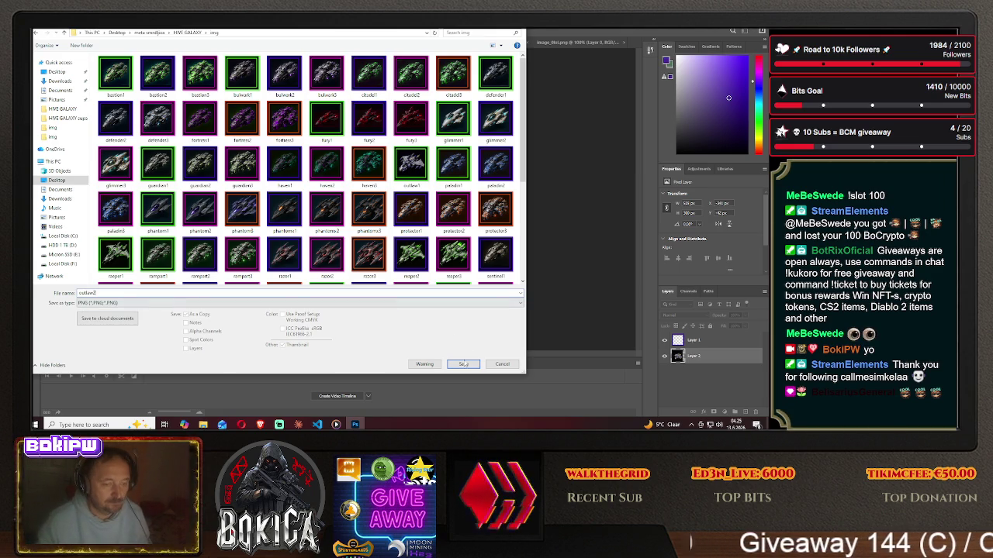
click(461, 365)
click(444, 138)
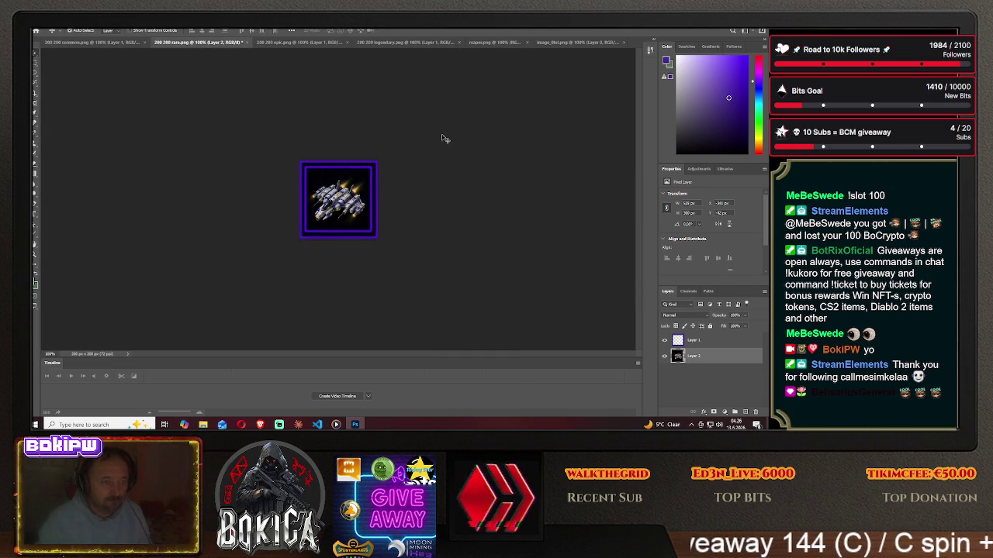
click(260, 424)
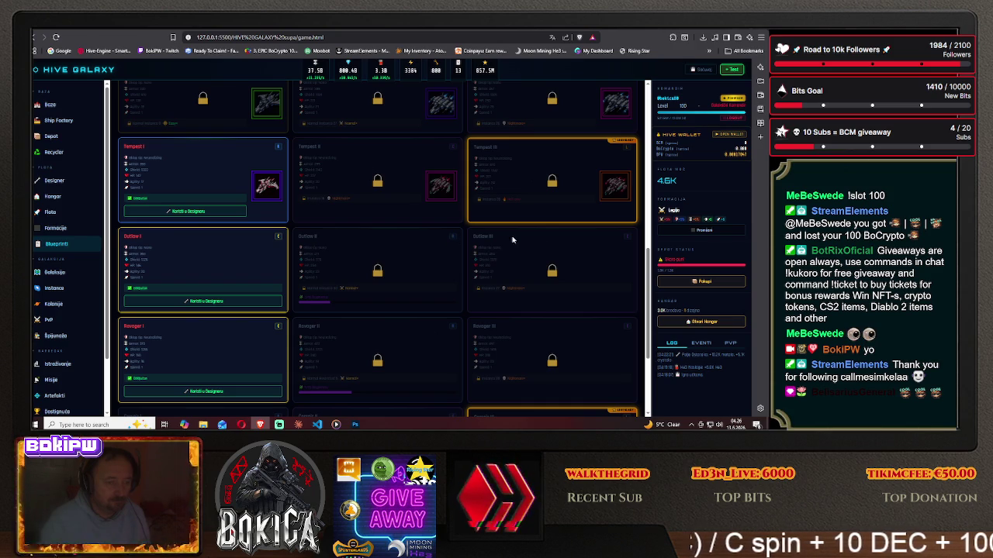
click(355, 424)
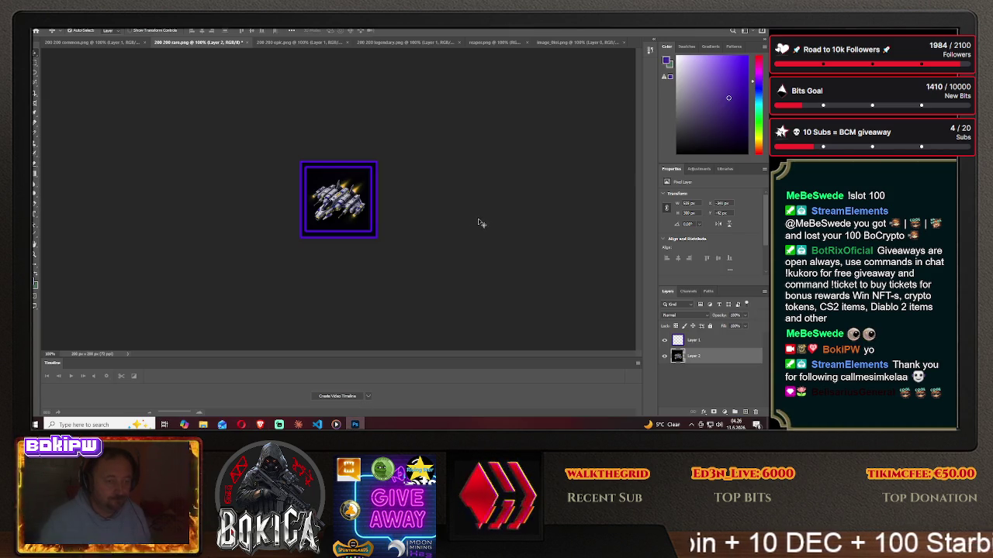
Replace the ship layer and centre a new ship under the magenta frame in 200 200 epic.png.
key(Delete)
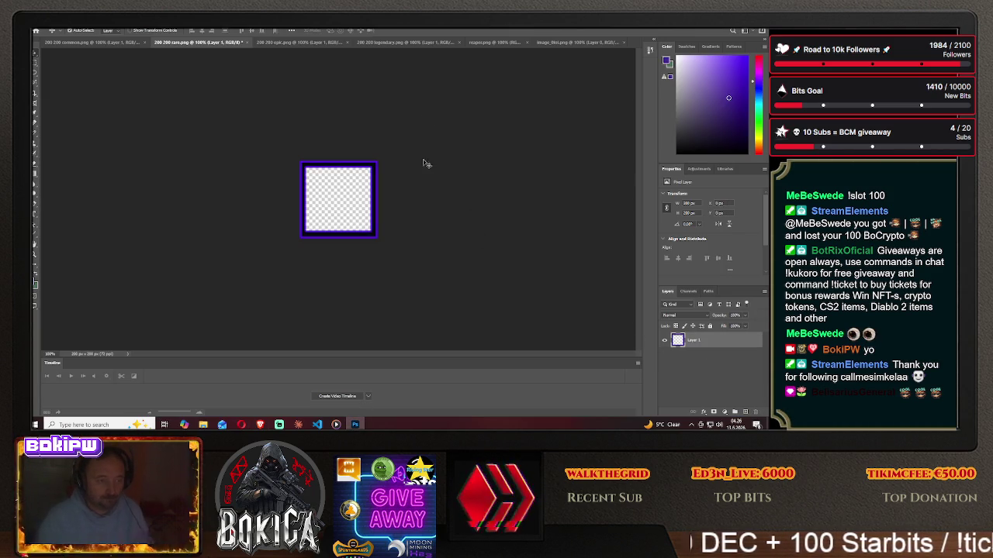
click(570, 42)
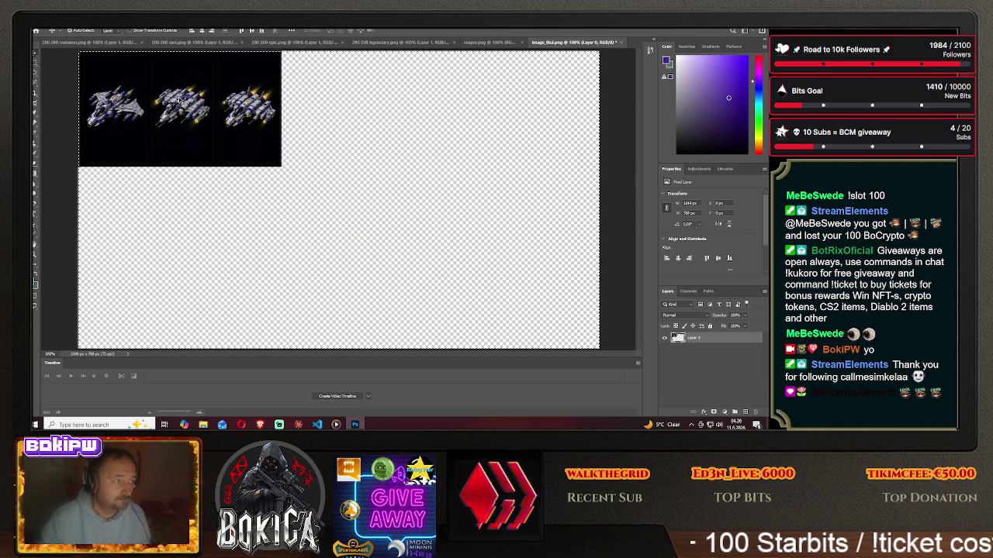
mouse_move(180, 101)
mouse_down()
mouse_move(262, 45)
mouse_move(340, 193)
mouse_move(396, 208)
mouse_move(258, 204)
mouse_move(336, 185)
mouse_up()
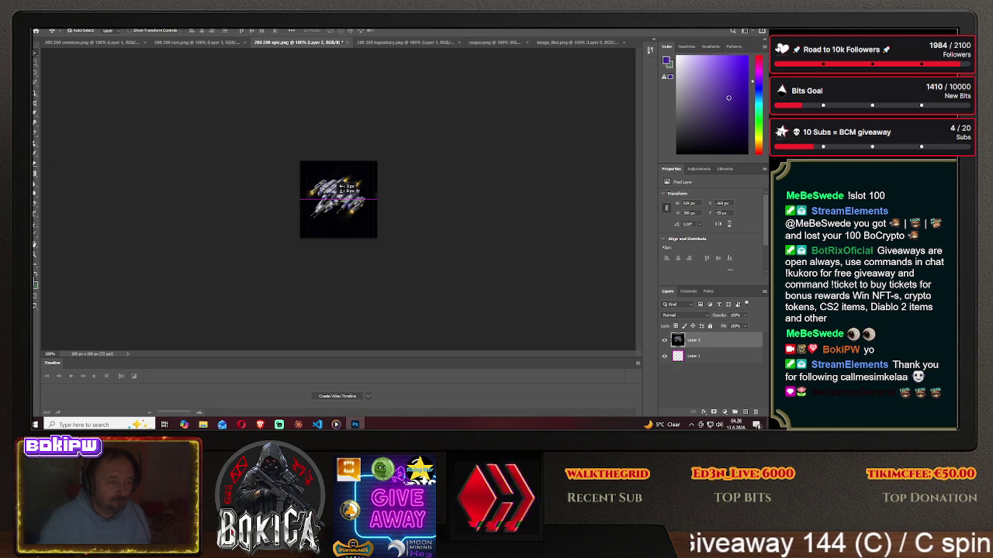
drag(693, 355, 693, 336)
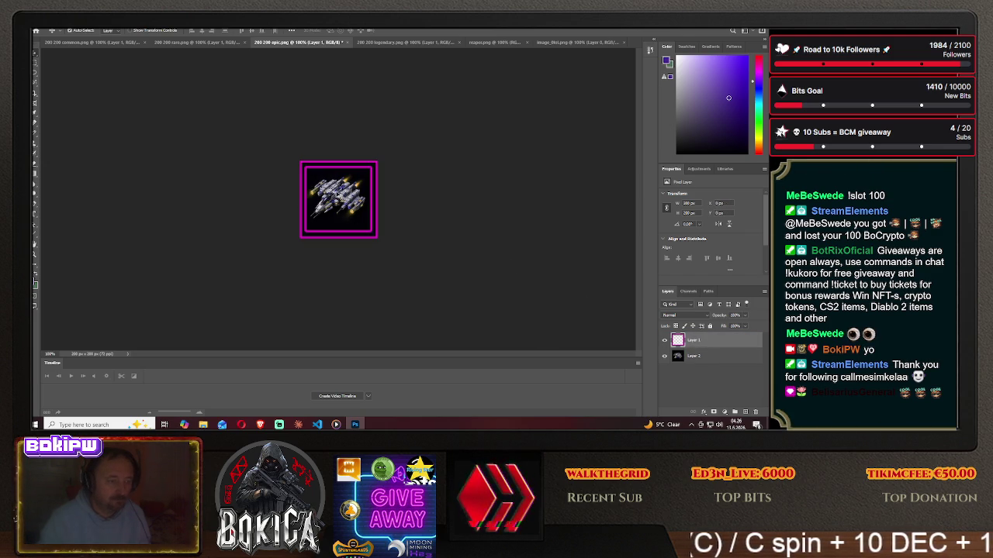
ctrl+click(339, 194)
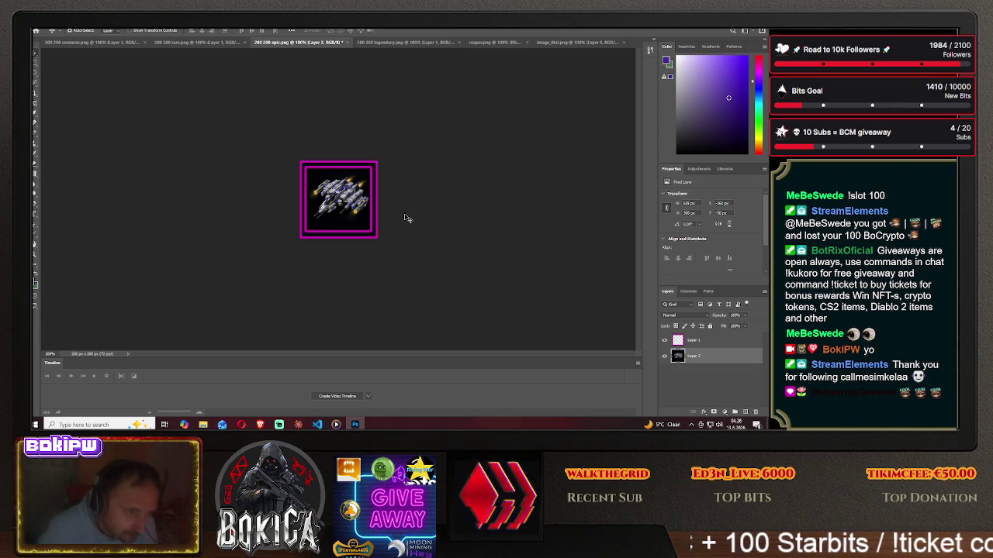
drag(341, 200, 345, 205)
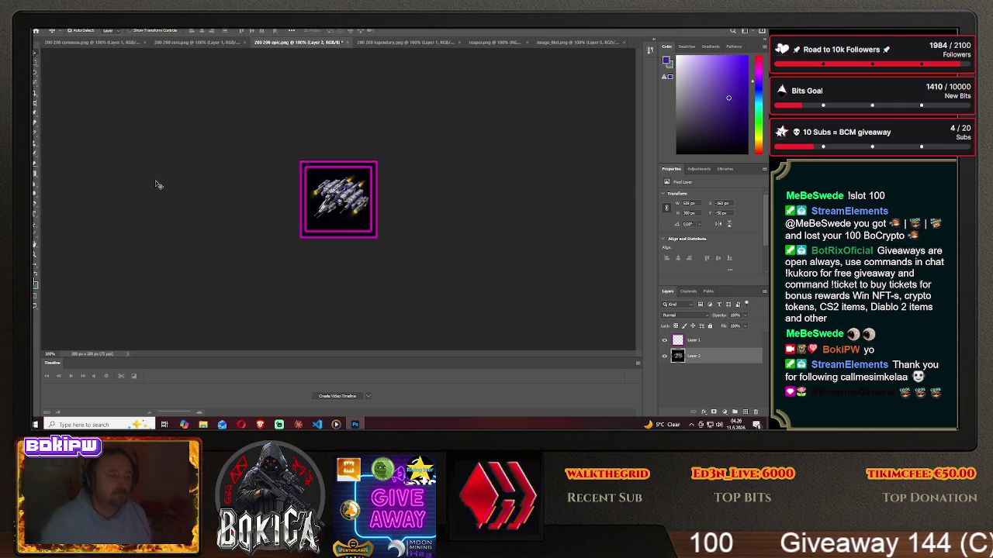
drag(335, 199, 344, 194)
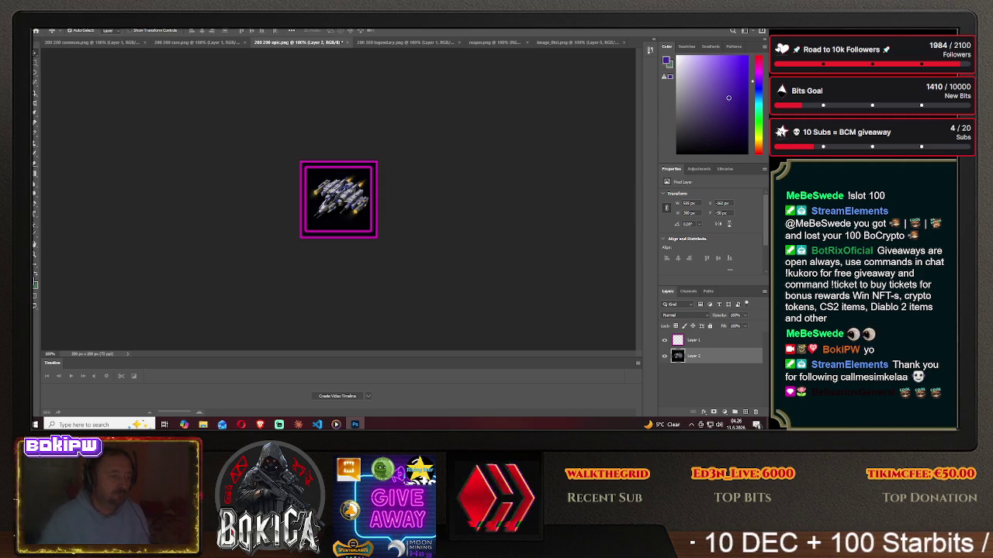
Save the magenta-framed epic icon as outlaw3.png in the HIVE GALAXY img folder.
click(39, 23)
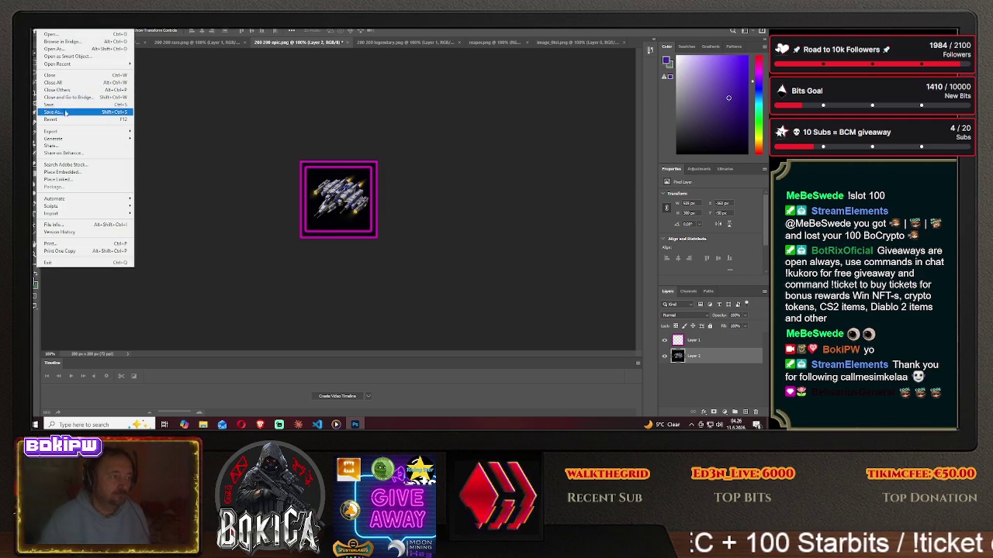
click(68, 112)
click(444, 286)
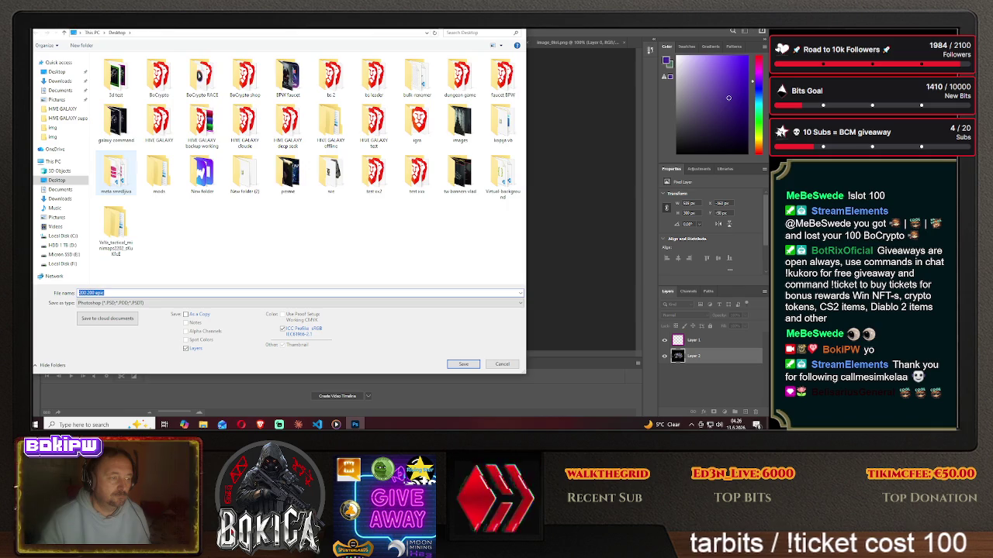
double_click(114, 172)
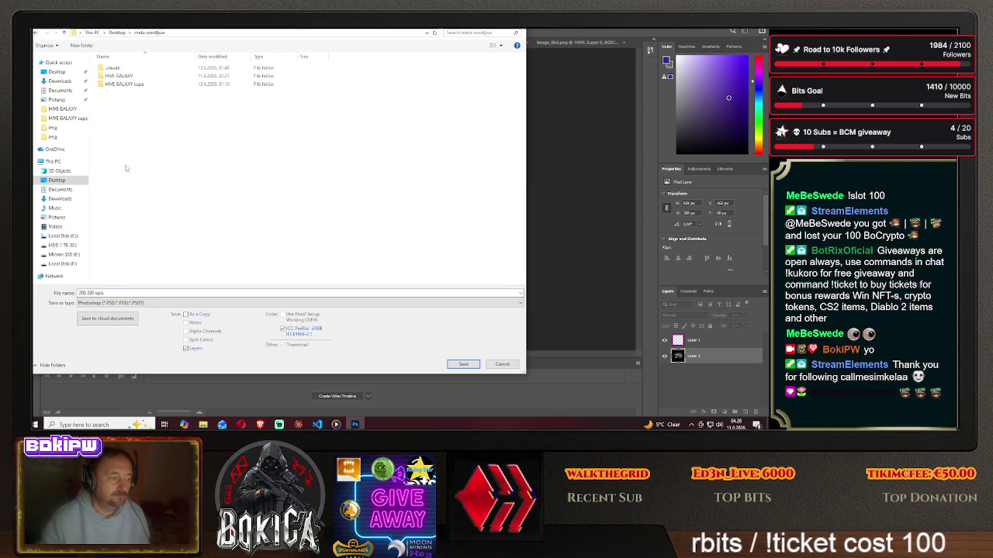
double_click(116, 77)
double_click(108, 83)
click(124, 302)
click(116, 271)
click(121, 293)
text(outlaw)
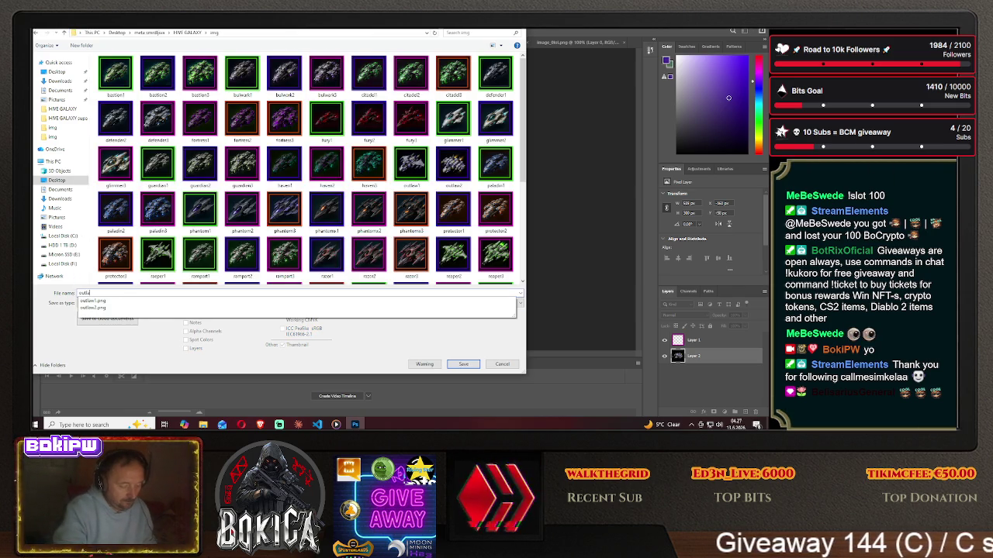
text(3)
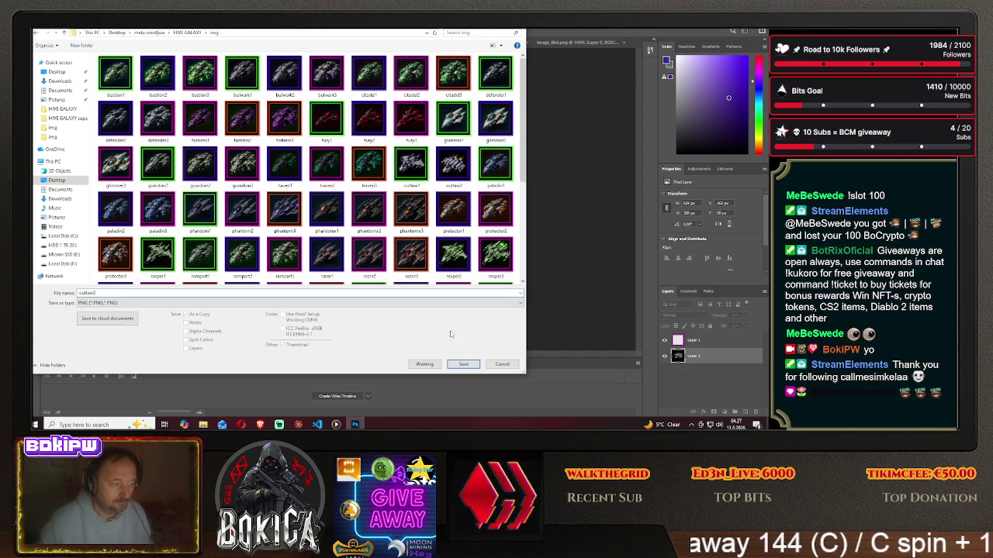
click(463, 364)
click(447, 136)
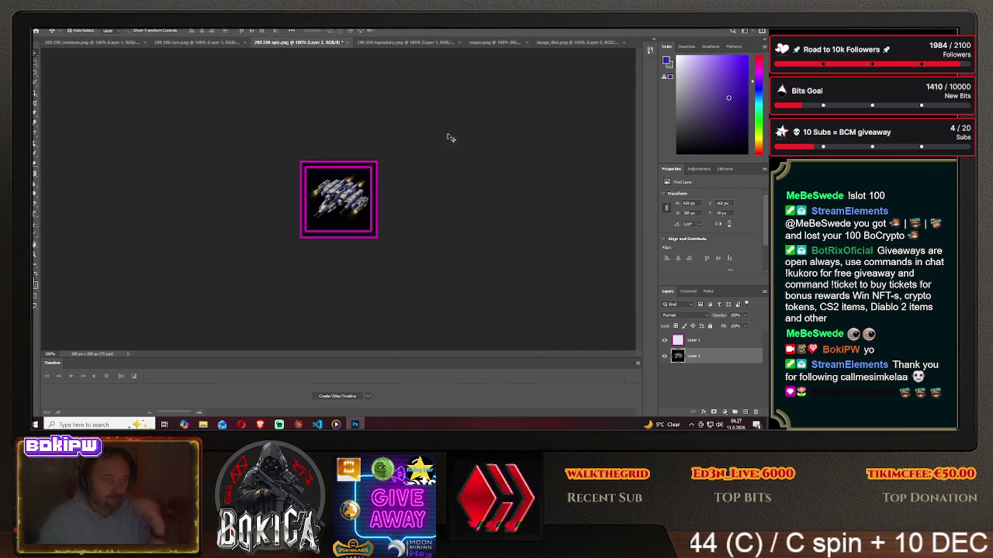
Copy the img folder from the HIVE GALAXY project folder.
key(alt+Tab)
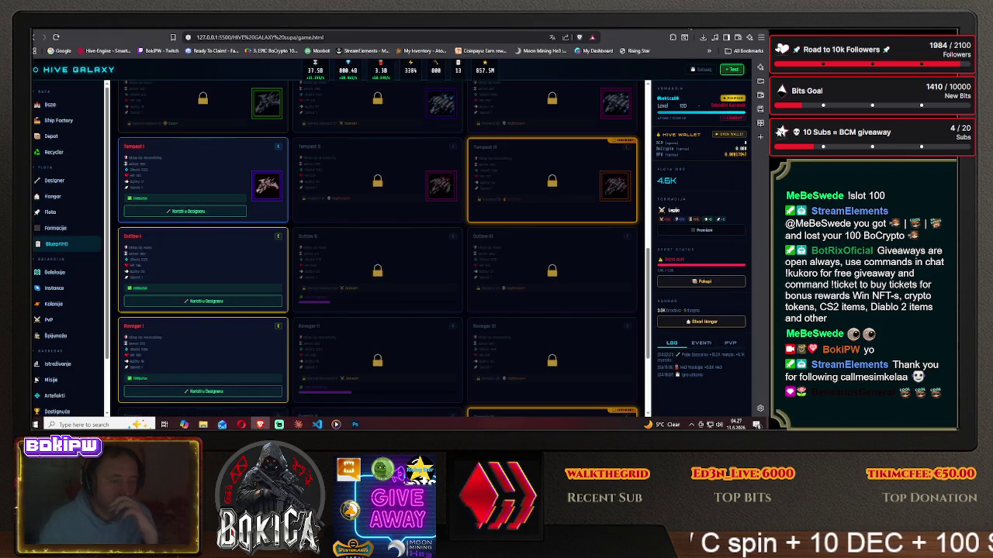
key(super+d)
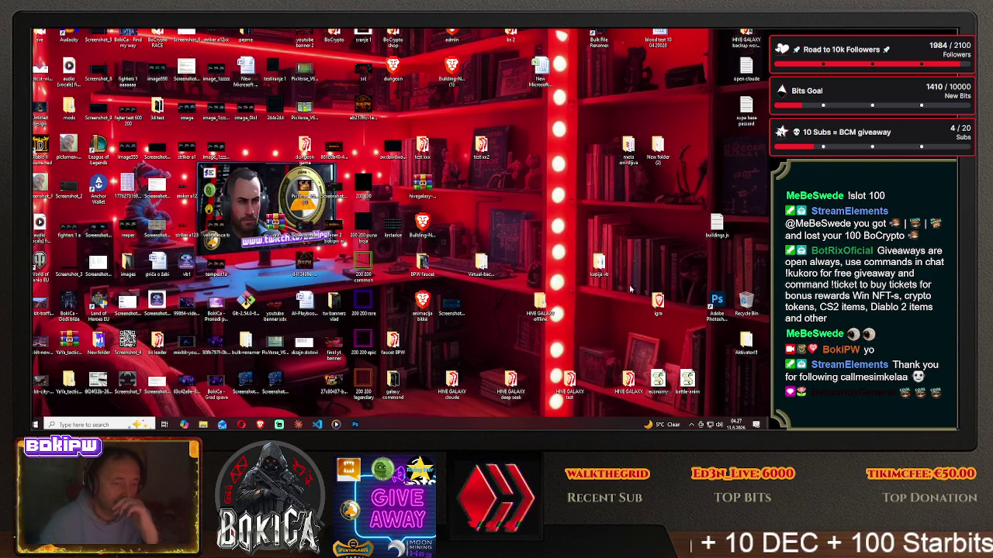
double_click(620, 161)
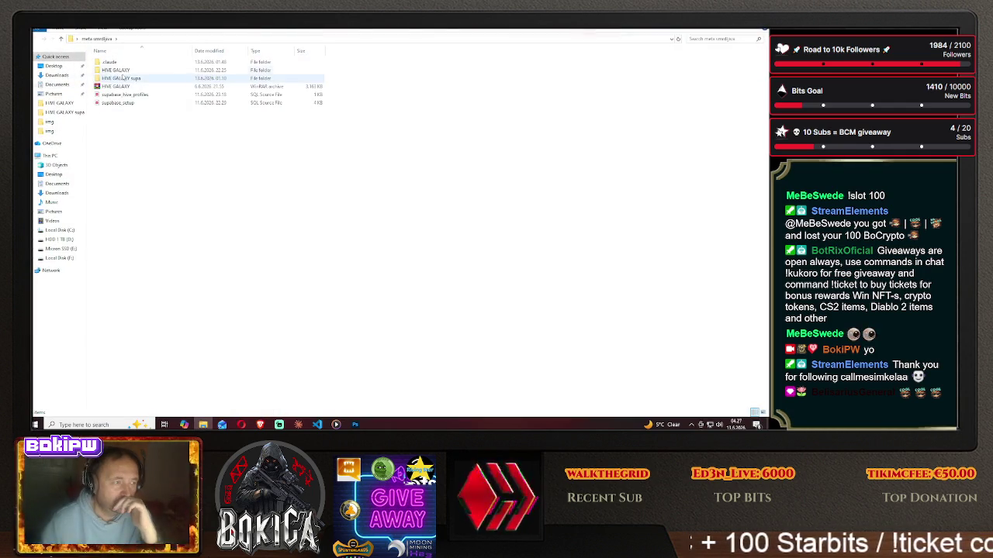
double_click(116, 70)
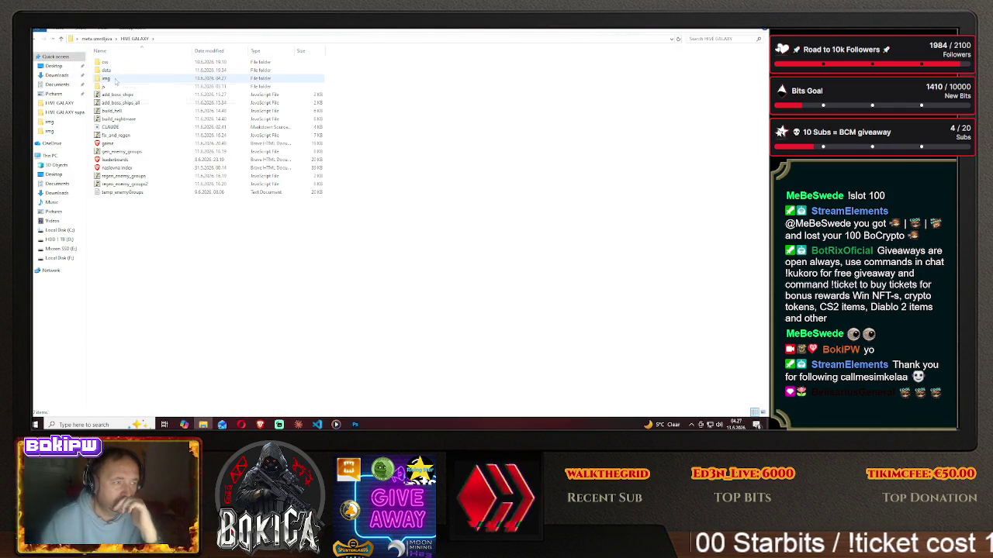
click(130, 79)
right_click(129, 79)
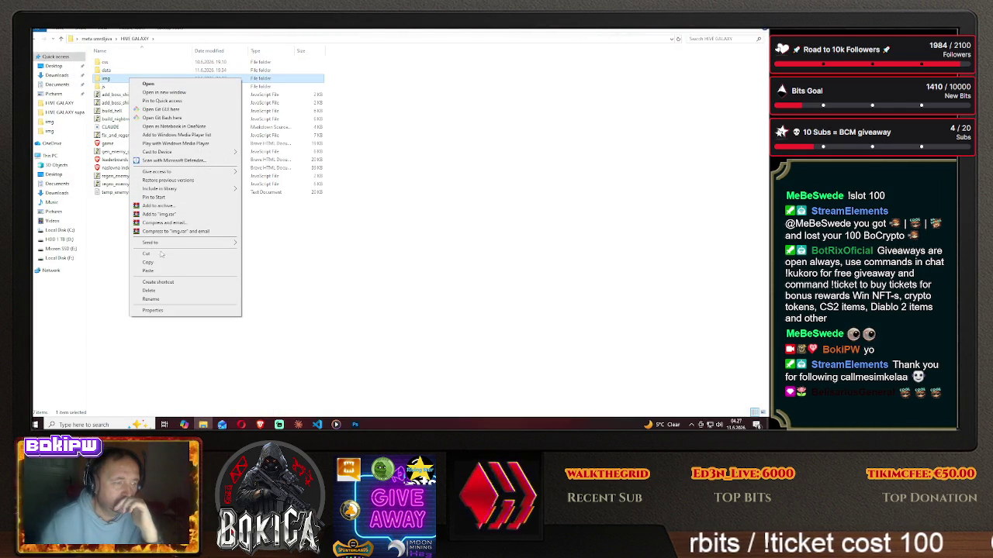
click(156, 272)
Paste the img folder into HIVE GALAXY supa, replacing the older files, and return to the game.
click(763, 31)
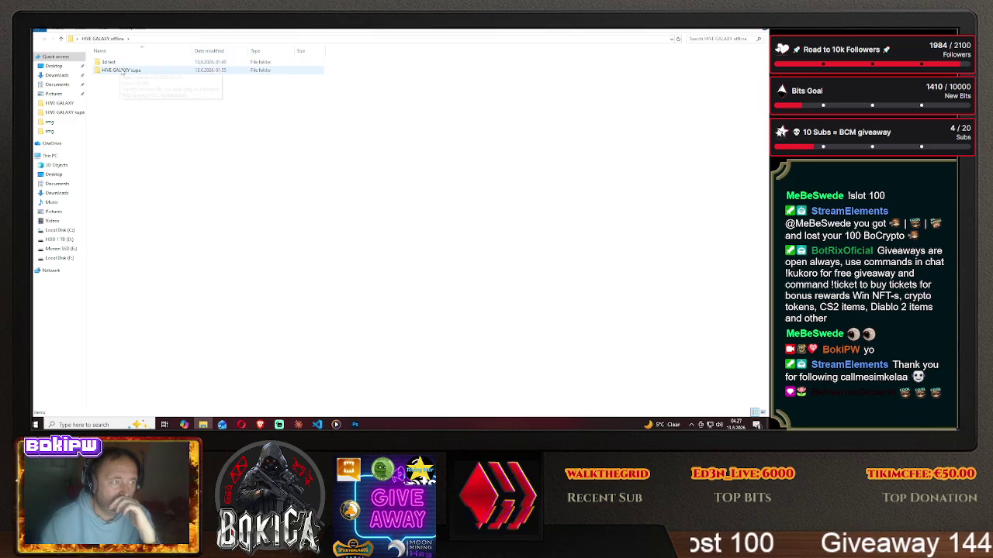
right_click(226, 214)
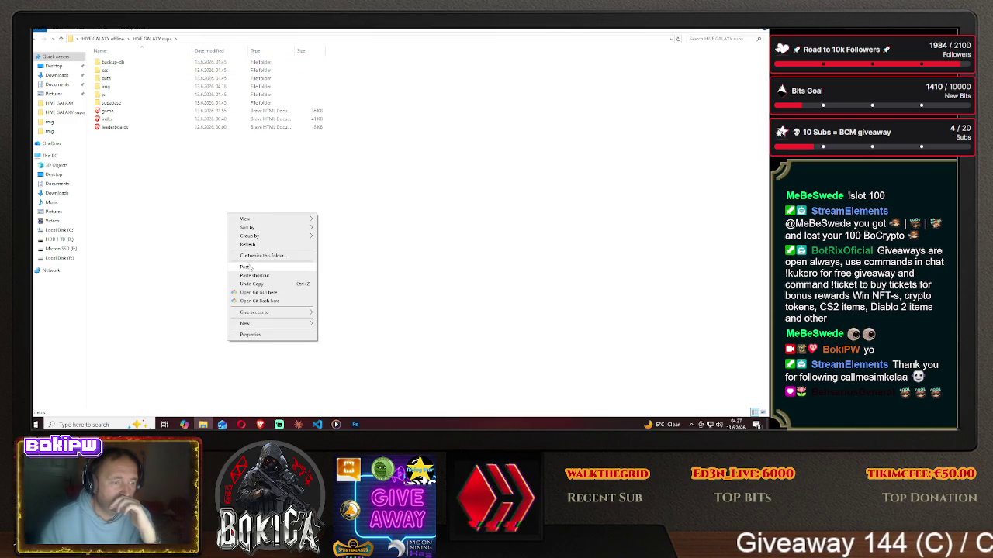
click(245, 268)
click(372, 157)
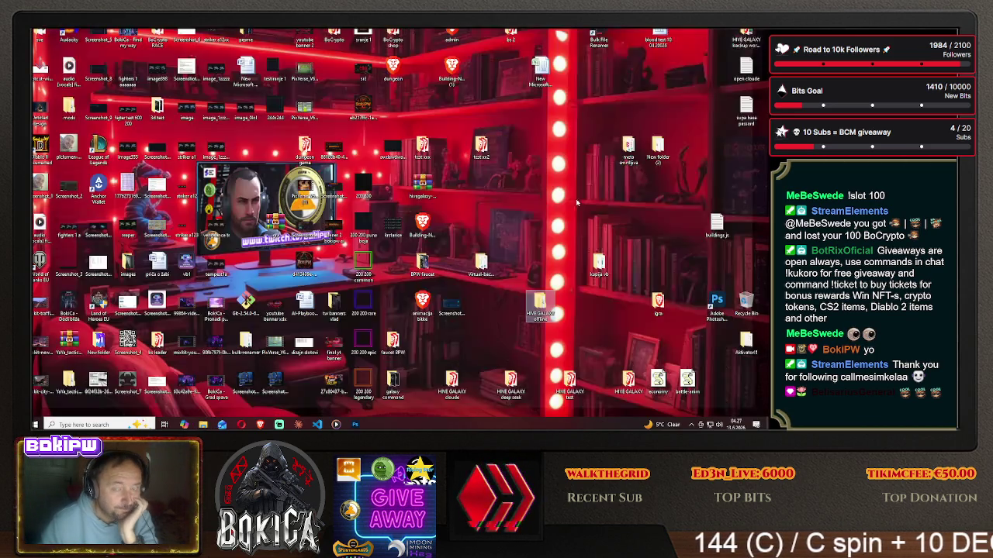
key(super+d)
click(259, 424)
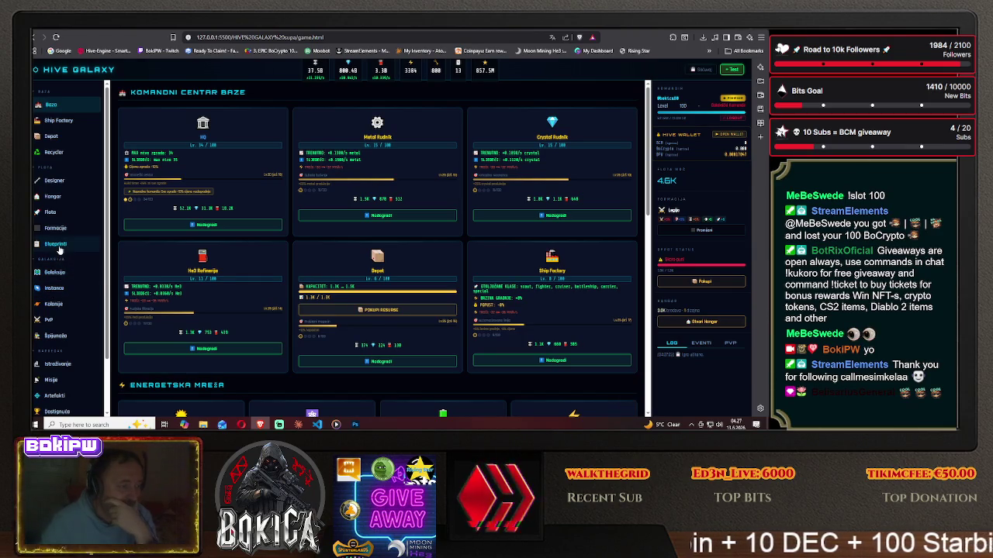
Open the Blueprinti page and scroll through the Lovac class ship blueprints.
click(56, 245)
click(167, 184)
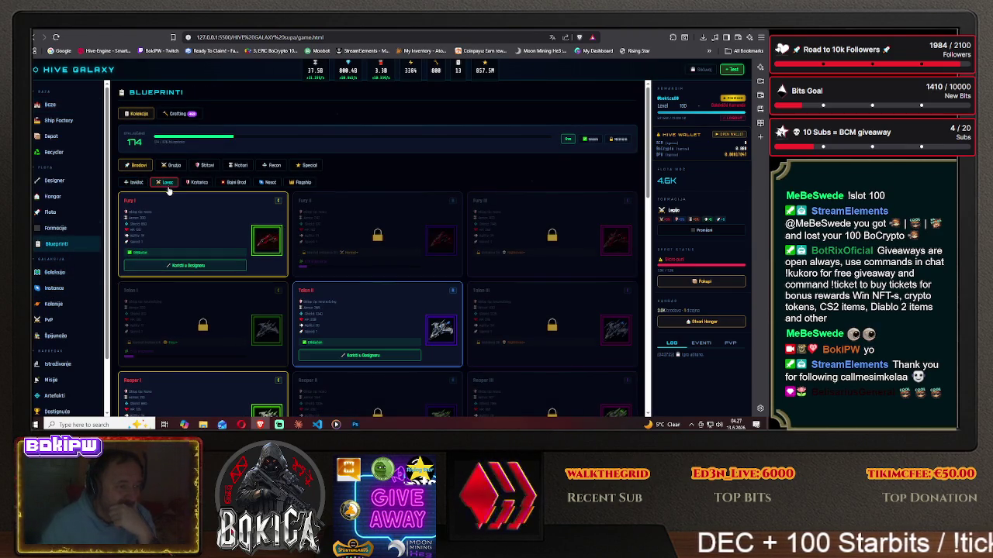
scroll(193, 287, down, 5)
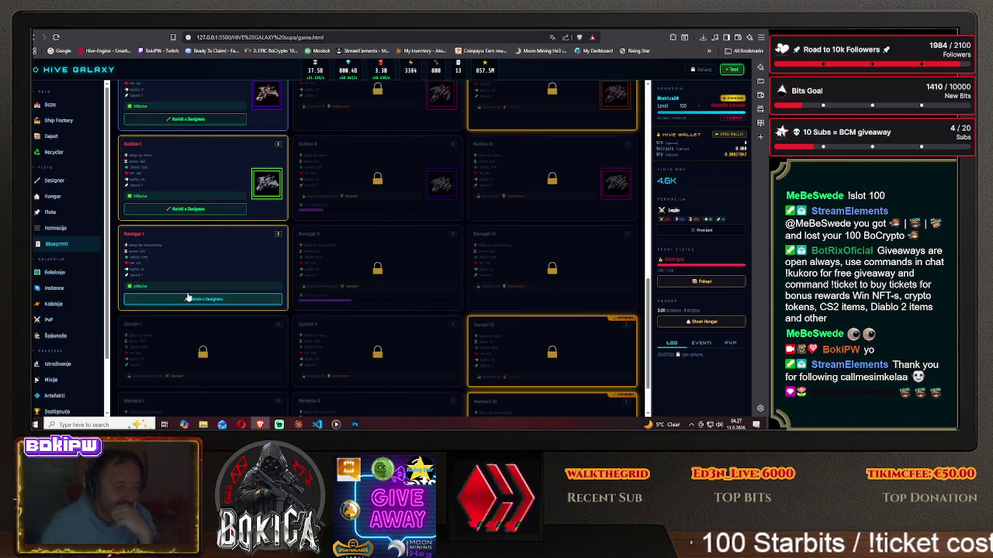
scroll(187, 297, up, 1)
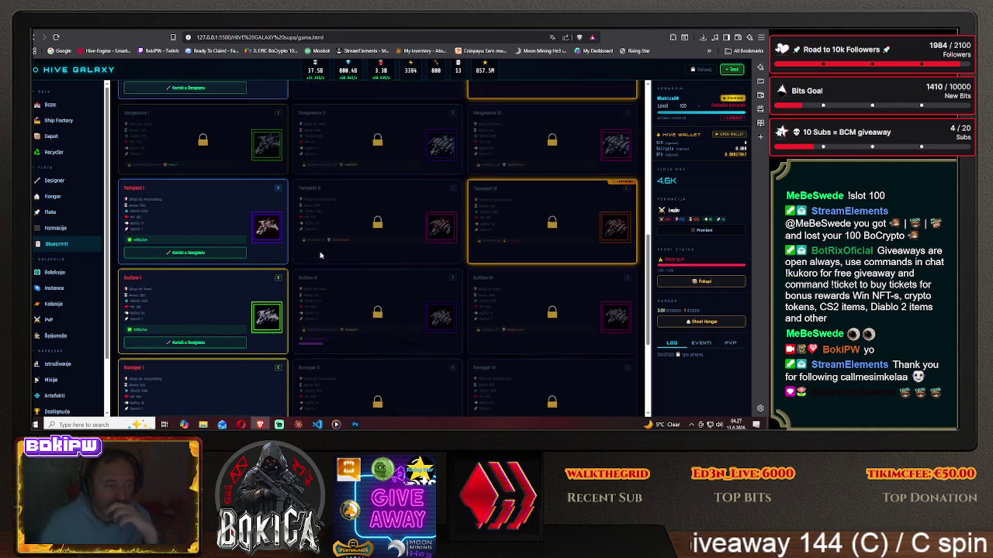
scroll(334, 256, up, 5)
scroll(318, 254, down, 5)
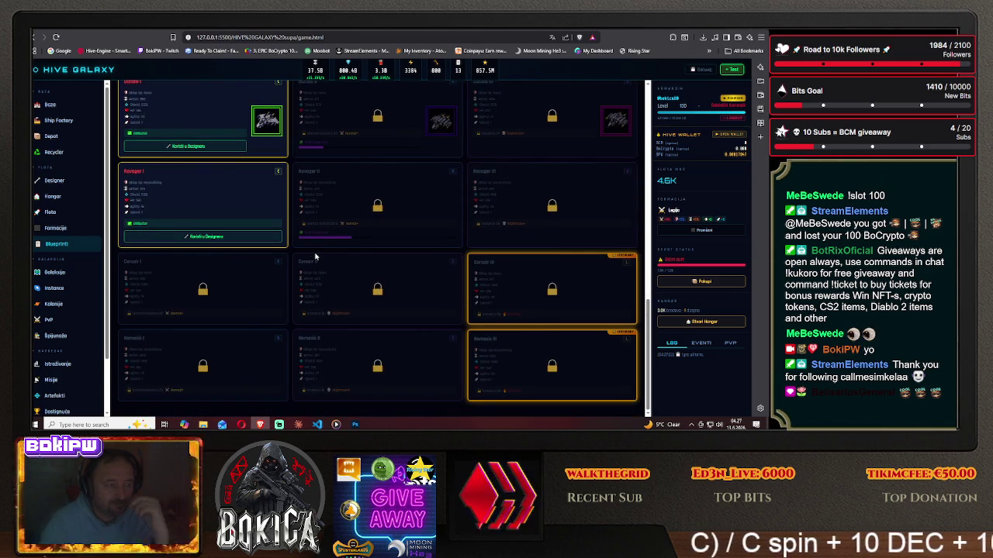
scroll(314, 256, up, 5)
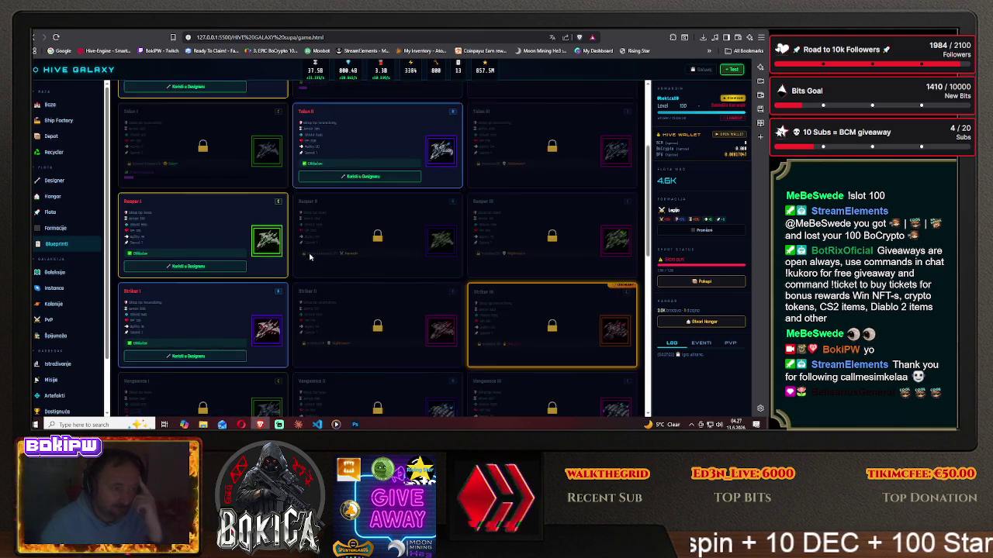
Browse the Izviđač class ship blueprints.
click(133, 183)
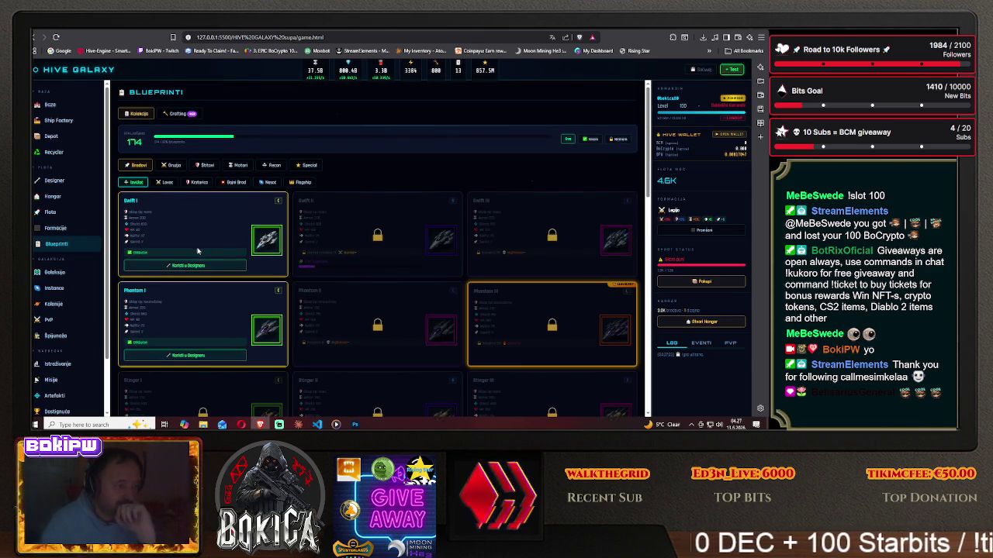
scroll(195, 251, down, 5)
scroll(195, 252, up, 5)
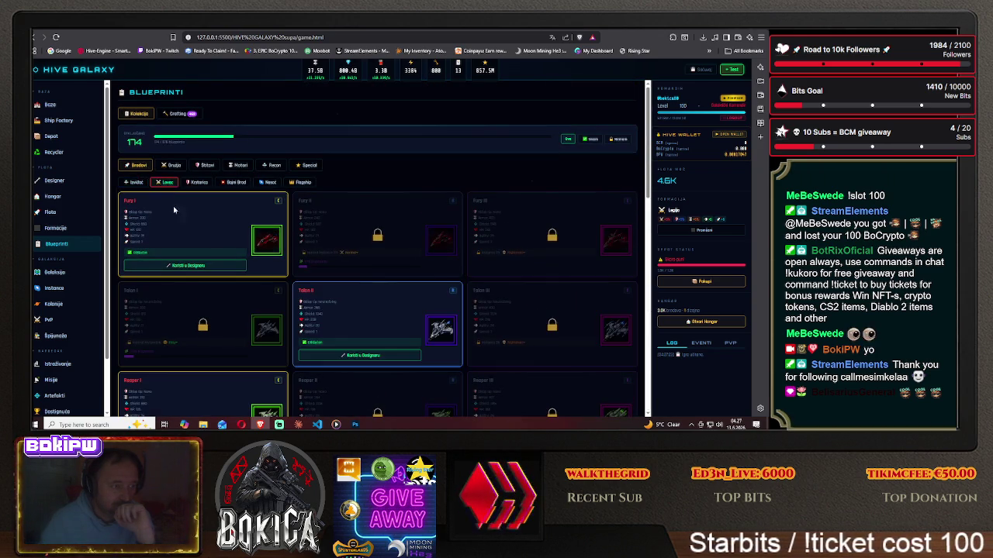
scroll(196, 265, down, 3)
scroll(196, 265, down, 2)
scroll(196, 265, down, 2)
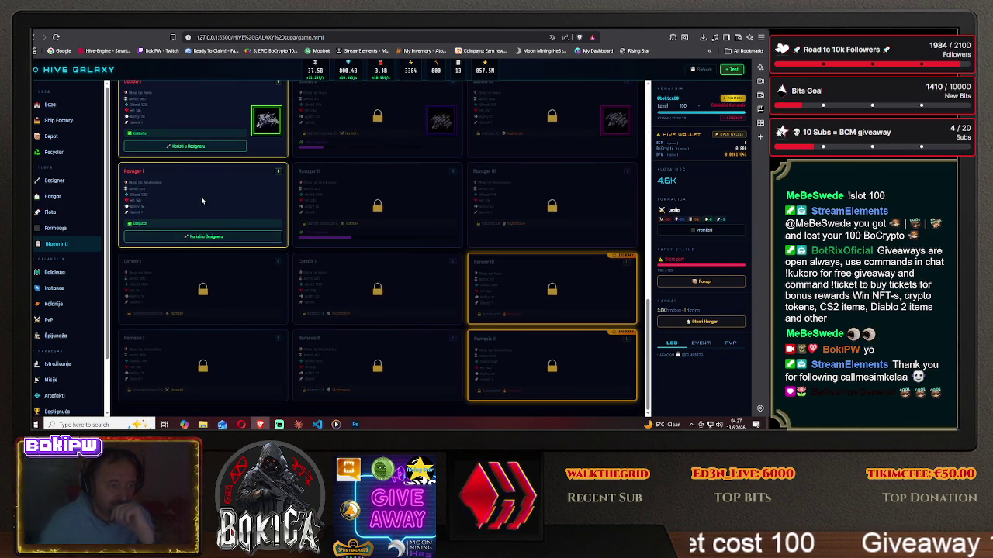
scroll(206, 229, up, 2)
scroll(200, 229, up, 3)
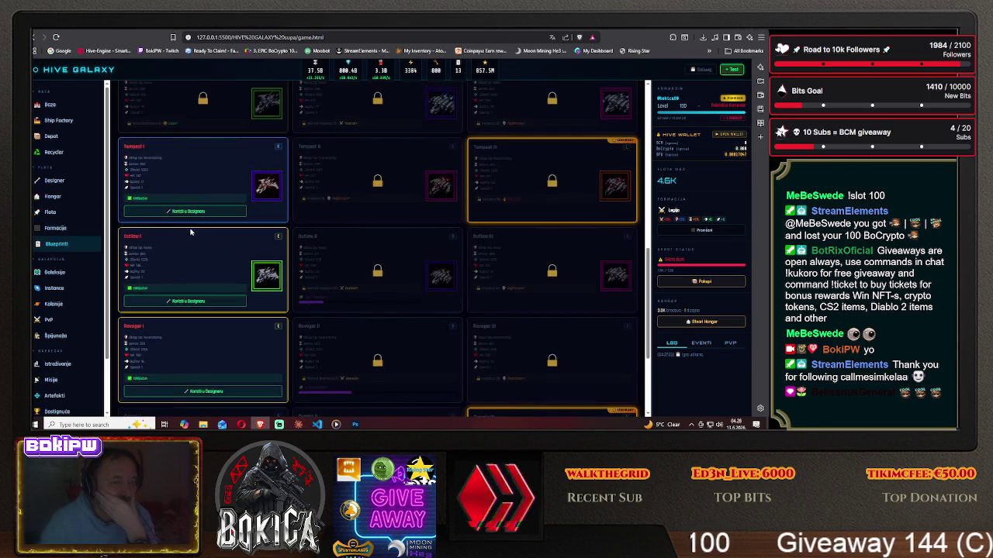
scroll(194, 230, up, 3)
scroll(190, 230, up, 2)
scroll(190, 230, up, 2)
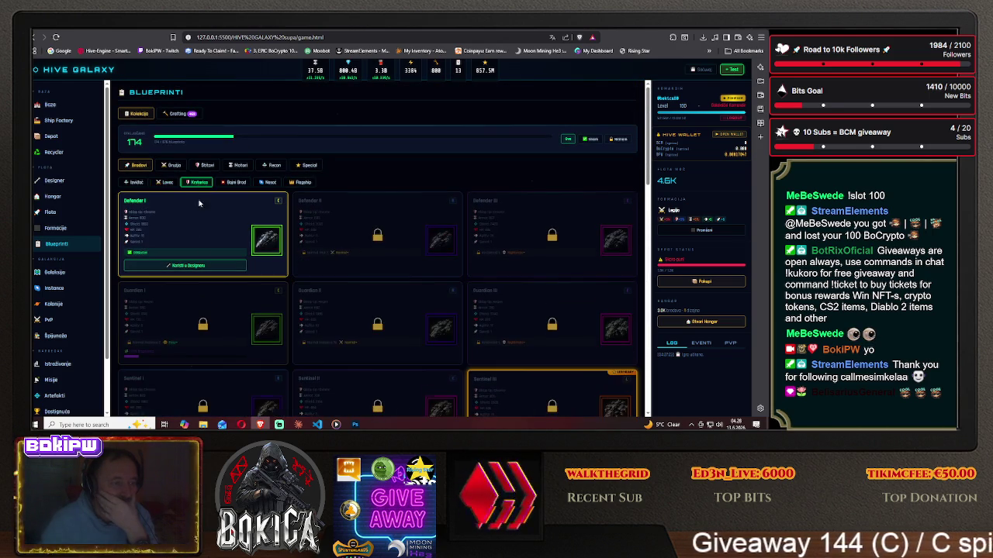
scroll(199, 252, down, 10)
scroll(199, 252, down, 3)
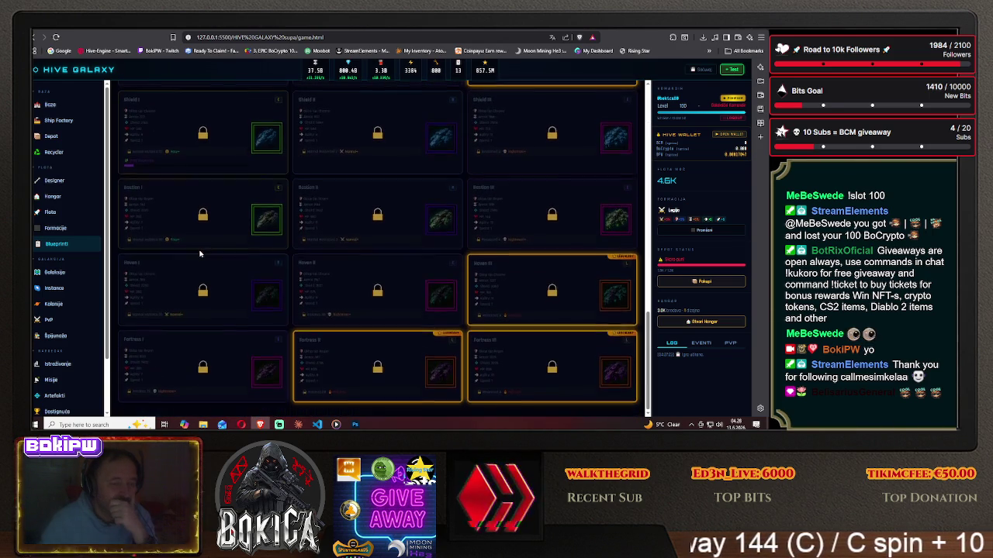
scroll(199, 254, up, 10)
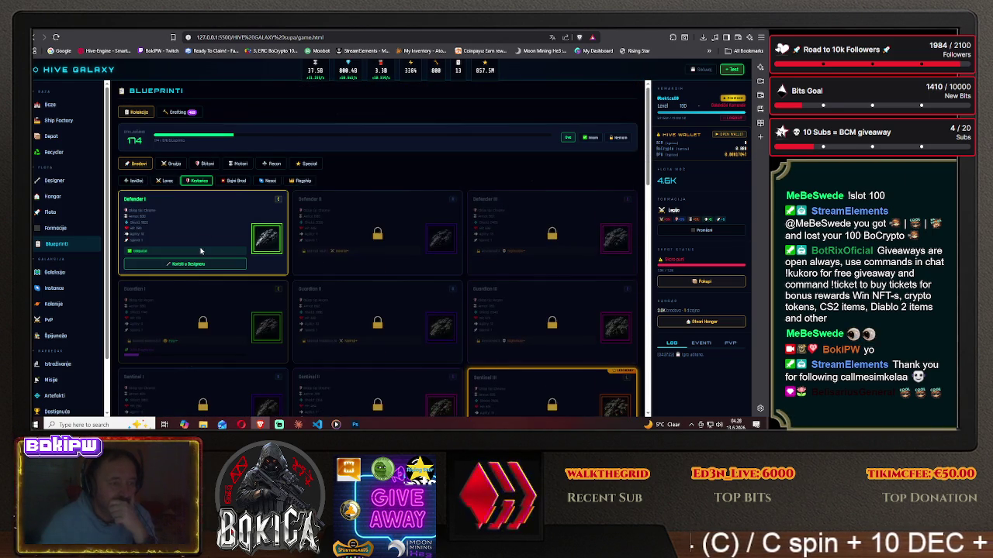
Look through the Bojni Brod, Nosač and Flagship class blueprints, then reselect Izviđač.
click(236, 182)
scroll(221, 253, down, 5)
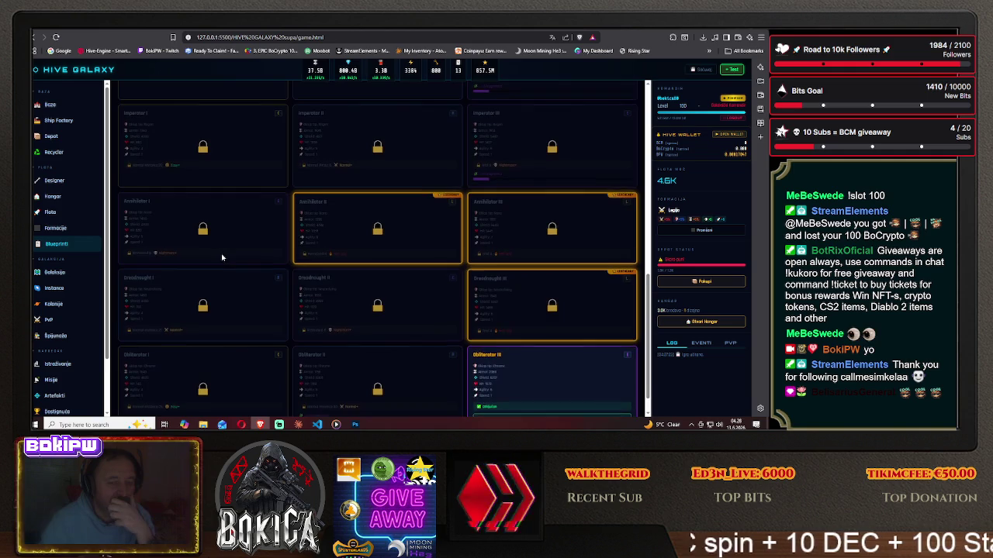
scroll(222, 258, up, 5)
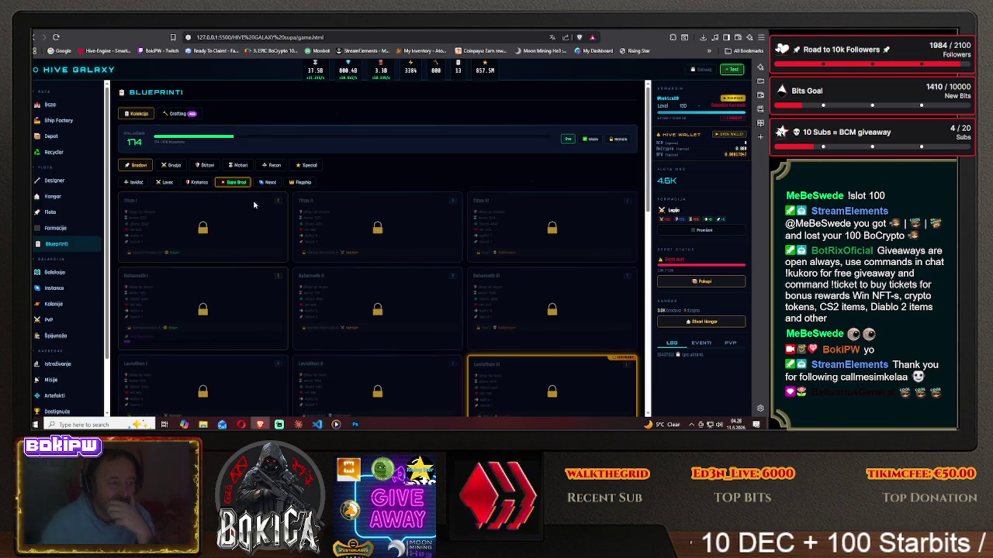
click(268, 183)
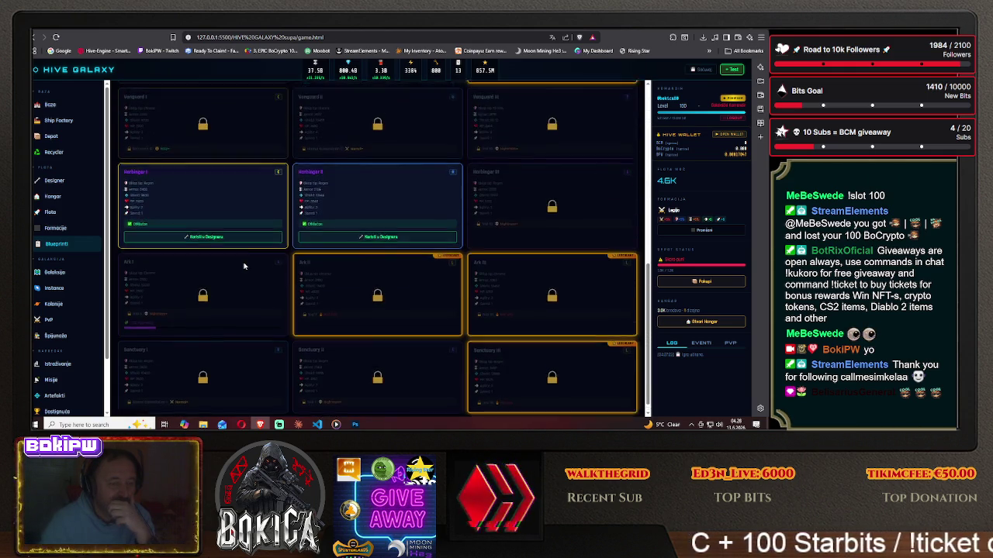
scroll(244, 266, down, 1)
scroll(243, 266, up, 1)
click(302, 183)
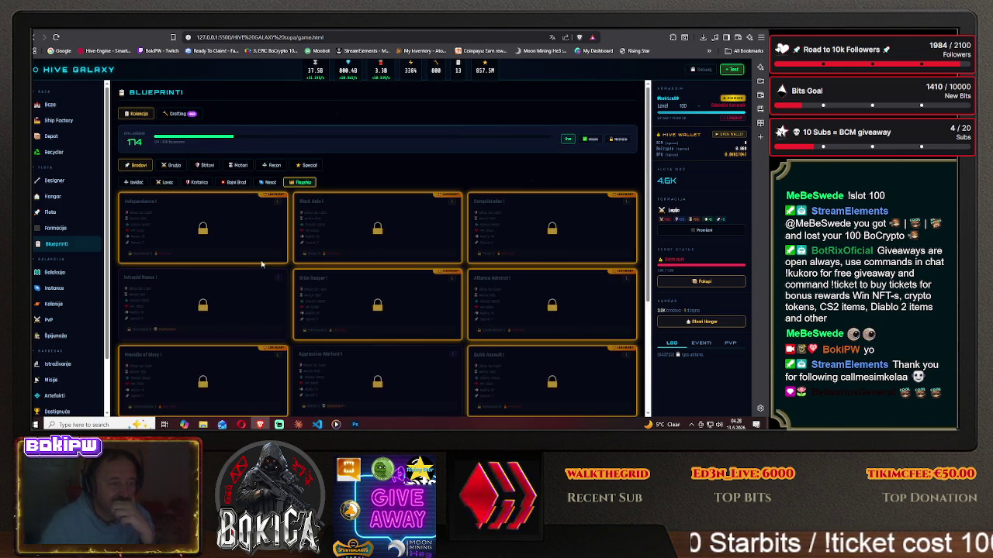
scroll(251, 279, down, 1)
scroll(251, 288, up, 1)
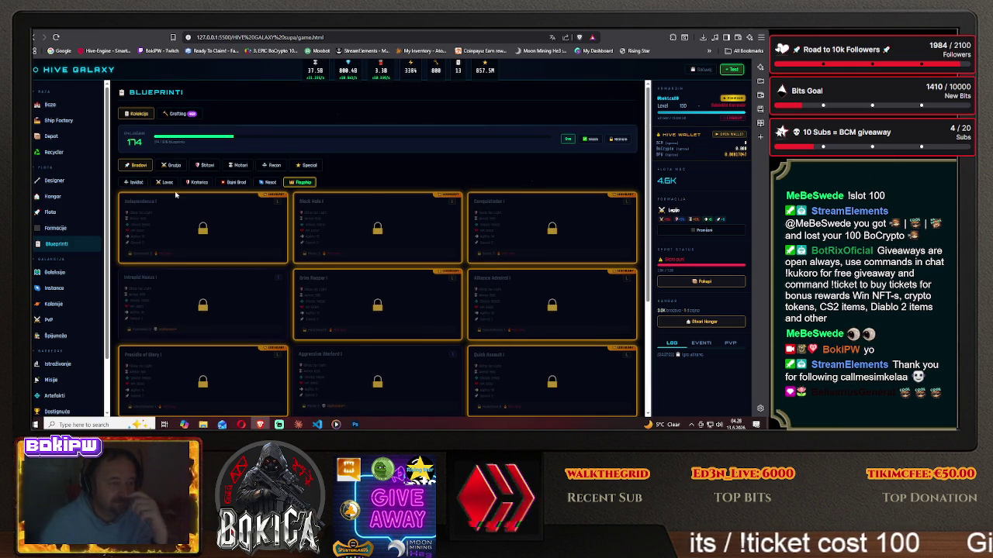
click(136, 183)
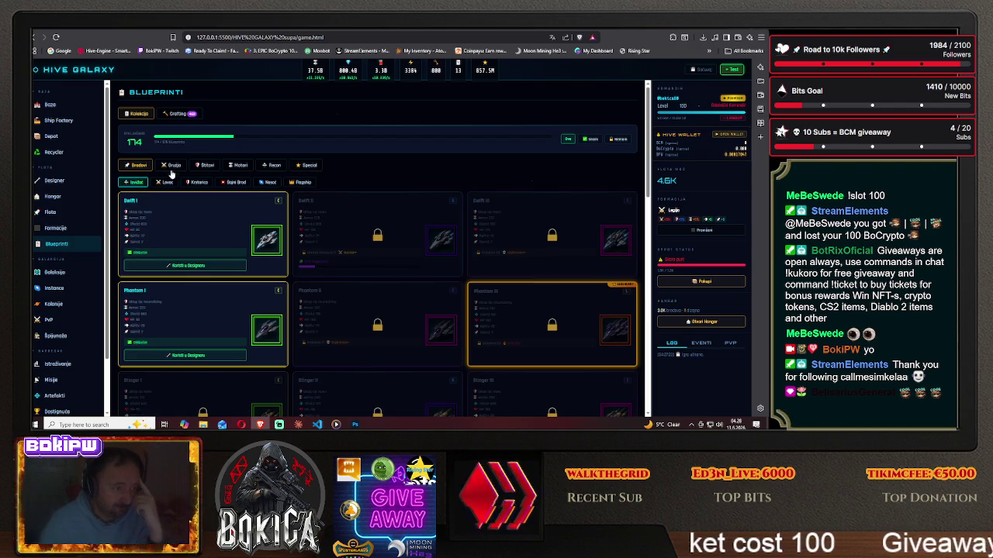
Glance at the Oružje weapon blueprints, then scroll through the Brodovi ship blueprint cards.
click(174, 165)
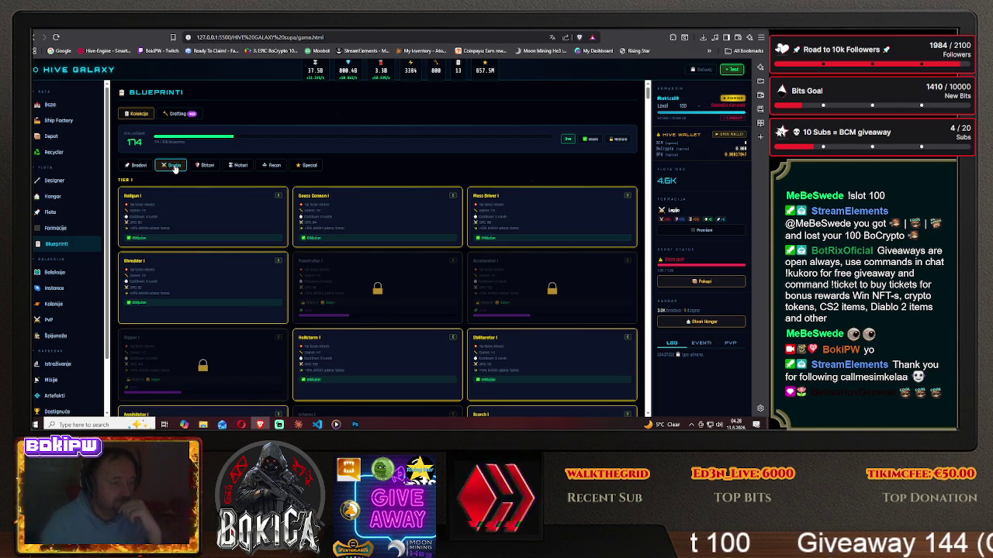
click(135, 167)
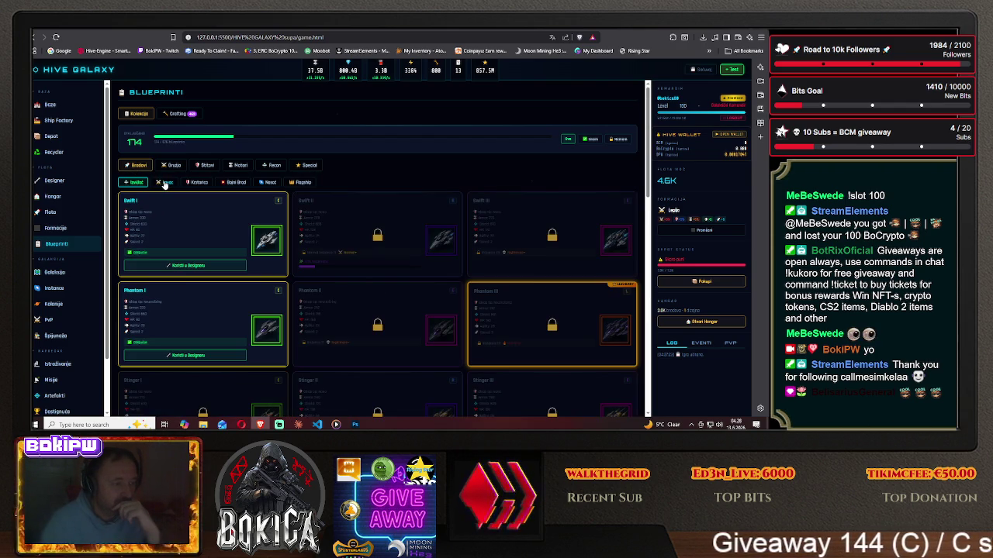
scroll(208, 272, down, 5)
scroll(208, 271, down, 5)
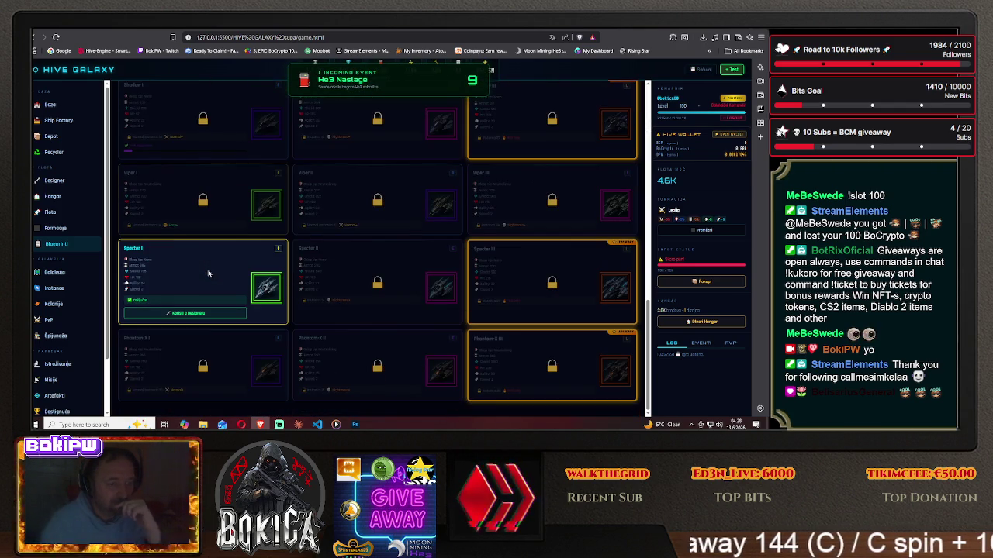
scroll(208, 273, up, 3)
scroll(208, 273, up, 3)
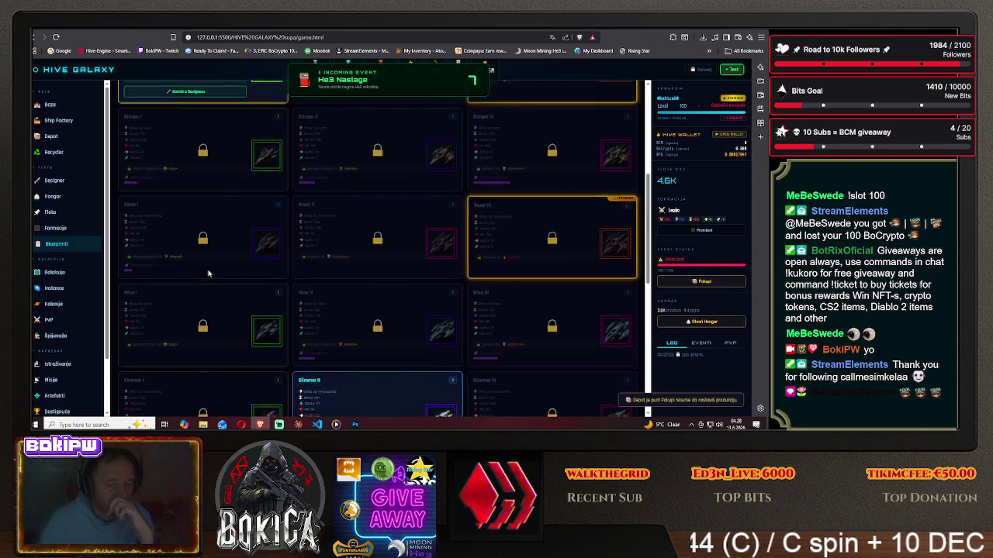
scroll(208, 273, up, 3)
scroll(208, 273, up, 2)
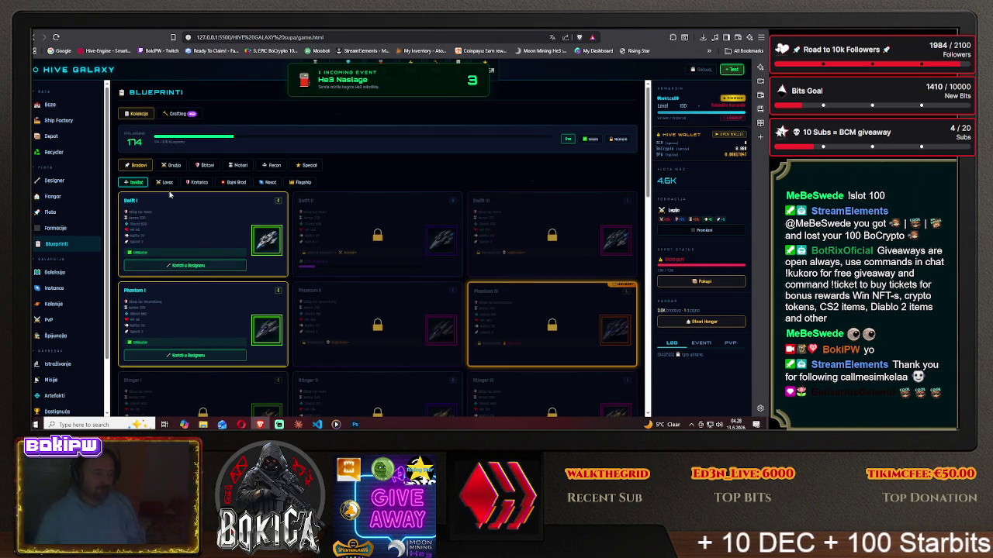
scroll(248, 282, down, 2)
scroll(248, 282, down, 2)
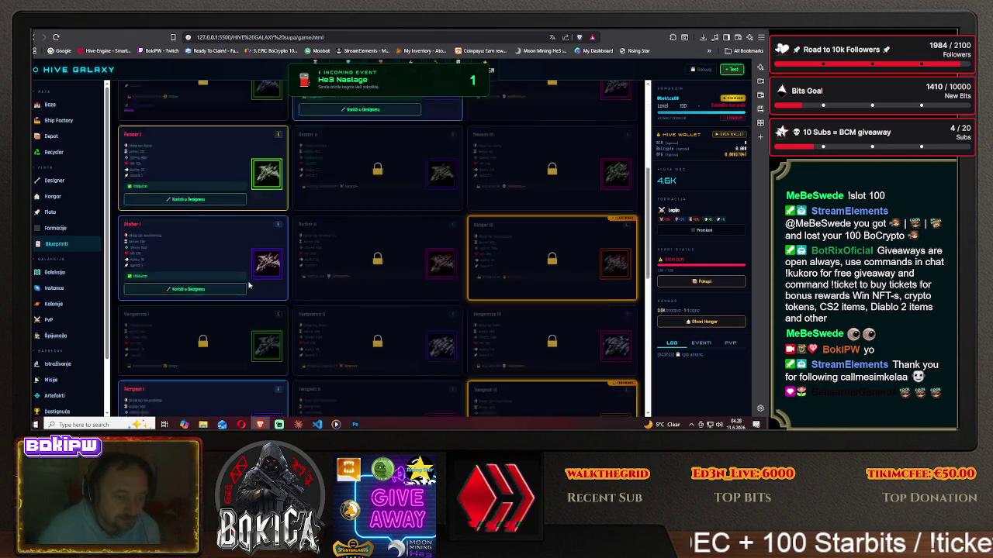
scroll(248, 282, down, 1)
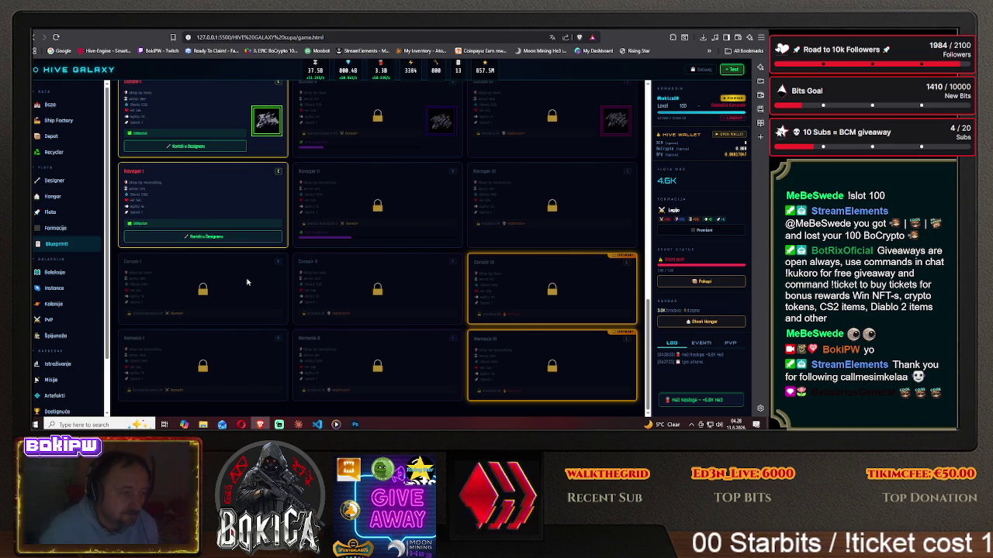
scroll(246, 282, down, 2)
scroll(232, 287, down, 1)
scroll(215, 293, down, 2)
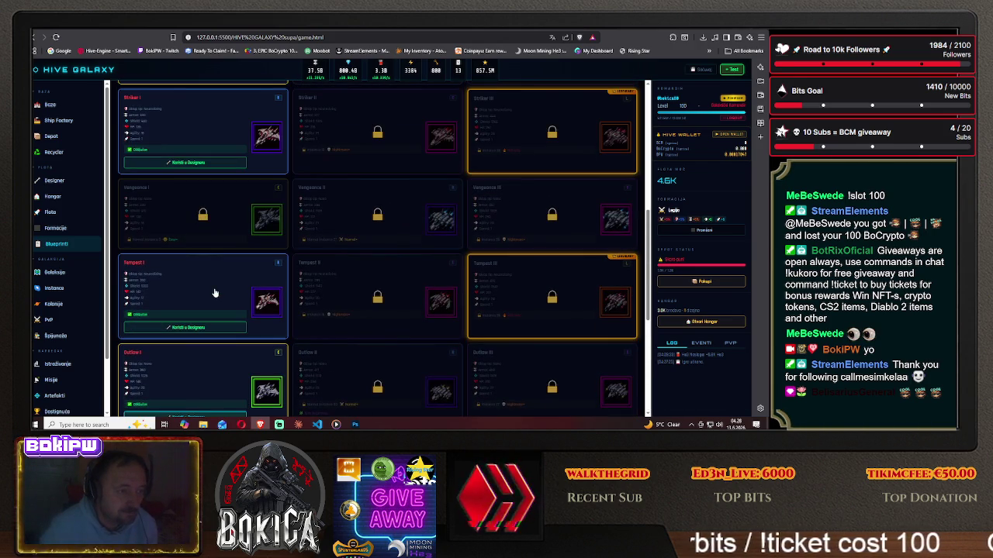
scroll(215, 291, up, 5)
scroll(215, 291, up, 5)
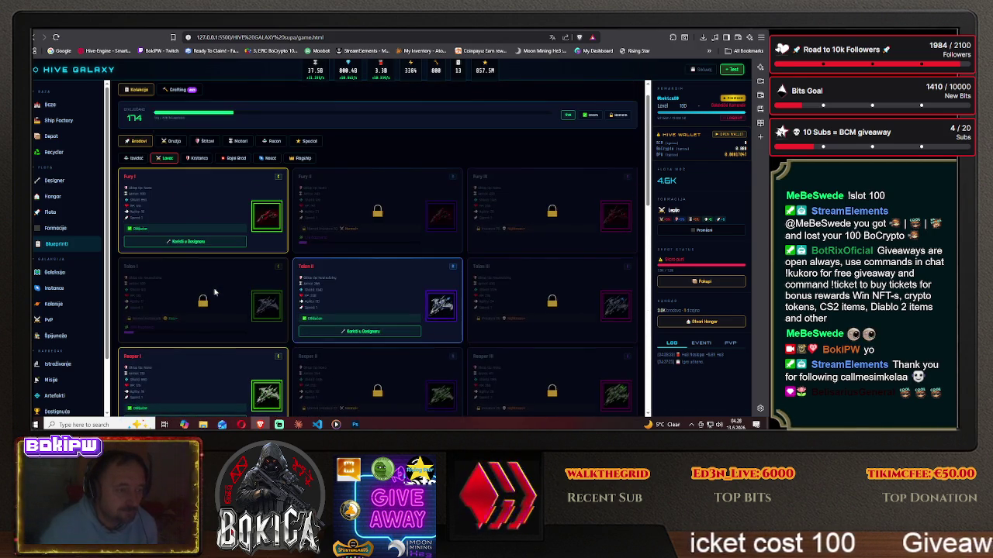
scroll(195, 293, down, 2)
scroll(192, 293, down, 3)
scroll(191, 292, down, 2)
scroll(191, 293, down, 2)
scroll(193, 294, down, 3)
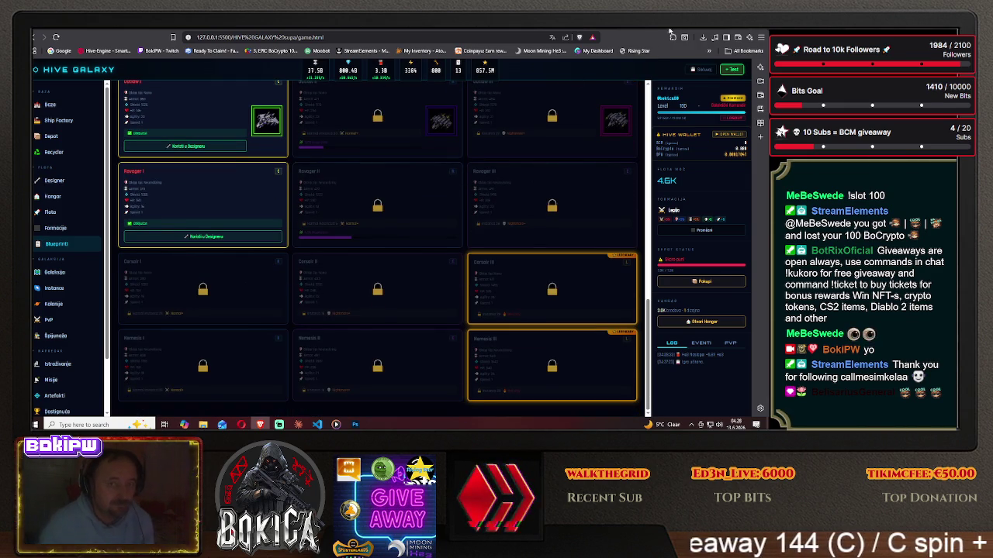
key(ctrl+Tab)
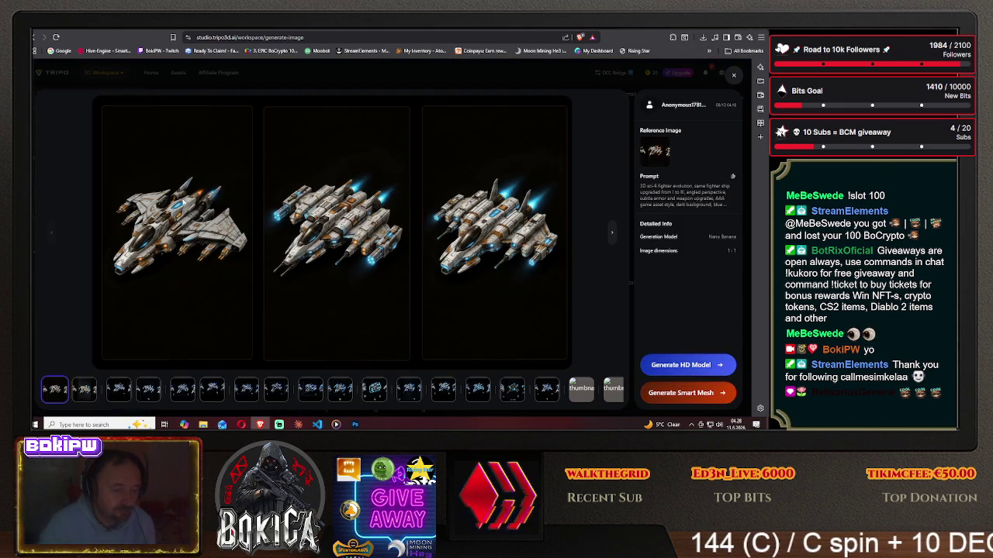
Reopen the first generated three-ship white-and-gold render enlarged, then go to the Twitch channel.
click(735, 77)
mouse_move(375, 186)
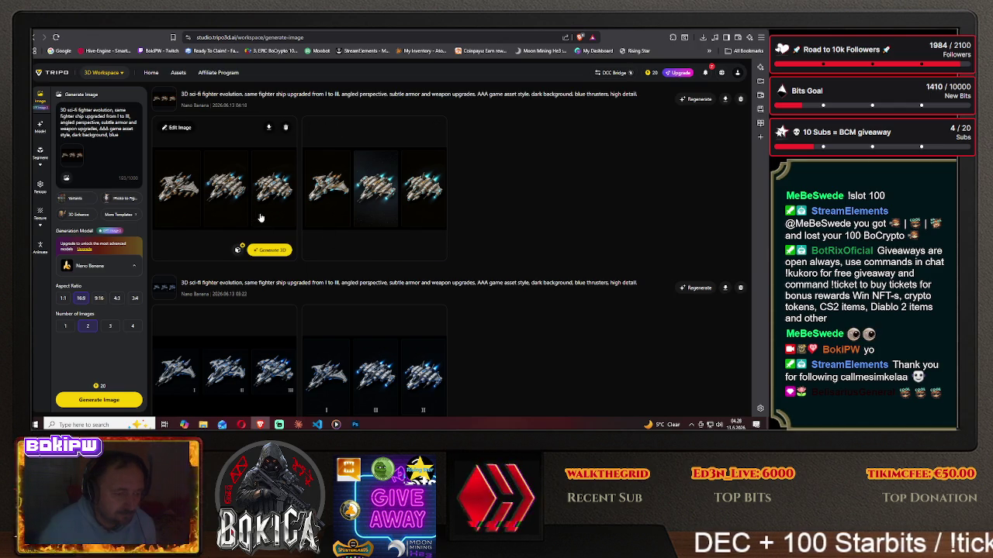
click(261, 217)
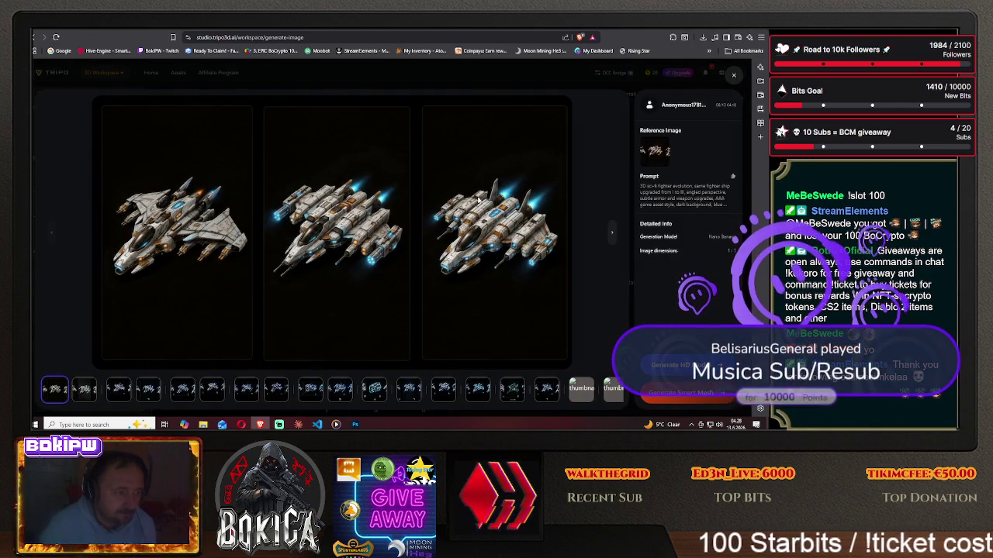
click(346, 30)
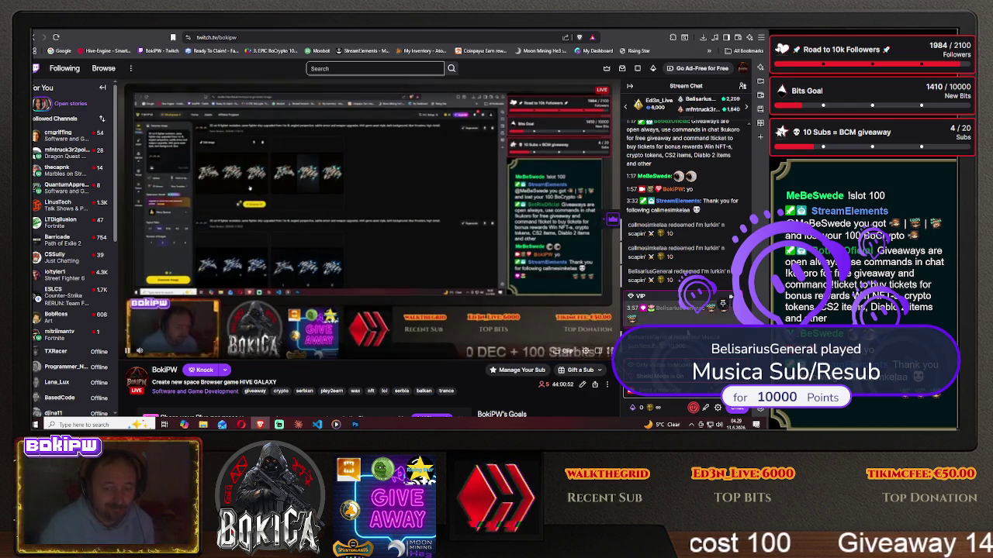
Open the twitchtts.net dashboard and connect the stream channel to text-to-speech.
click(729, 341)
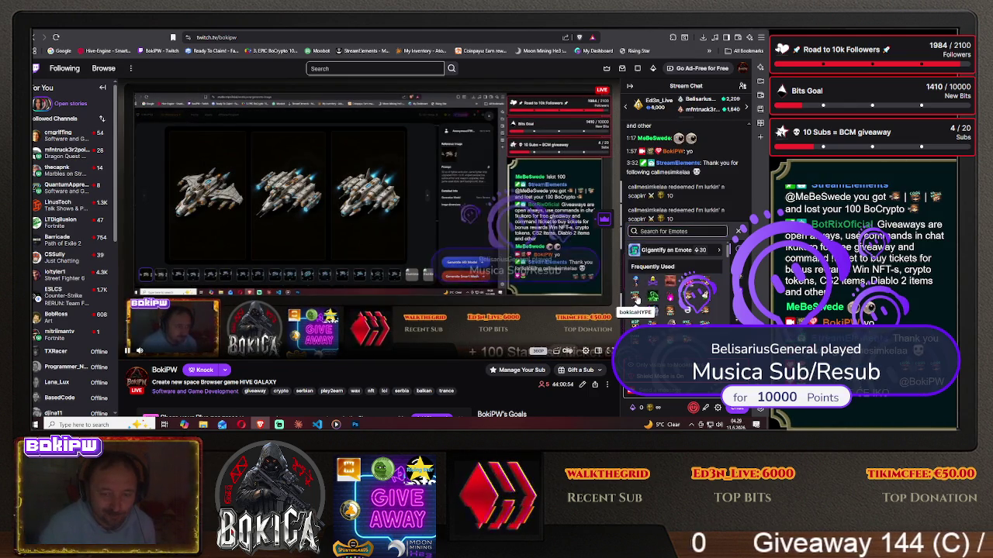
click(673, 390)
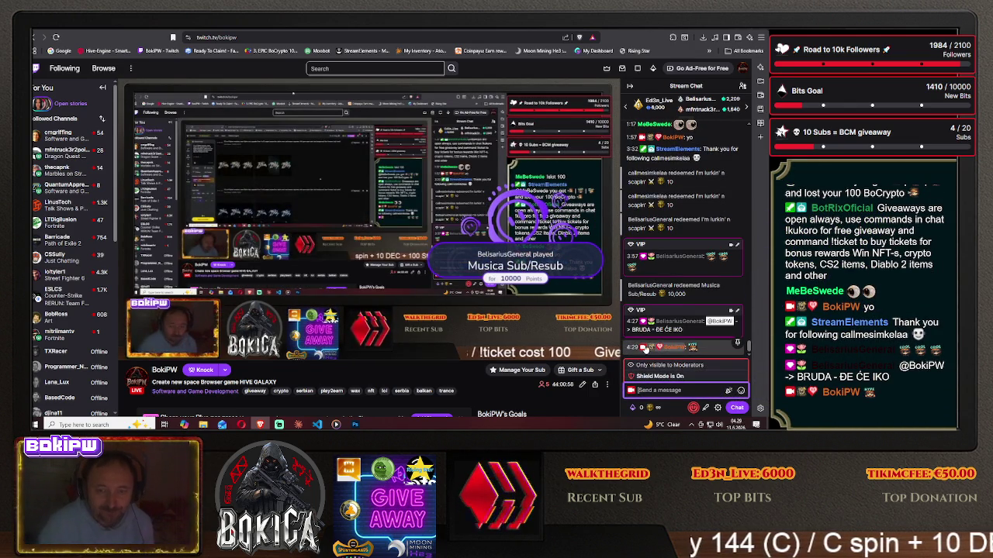
click(601, 51)
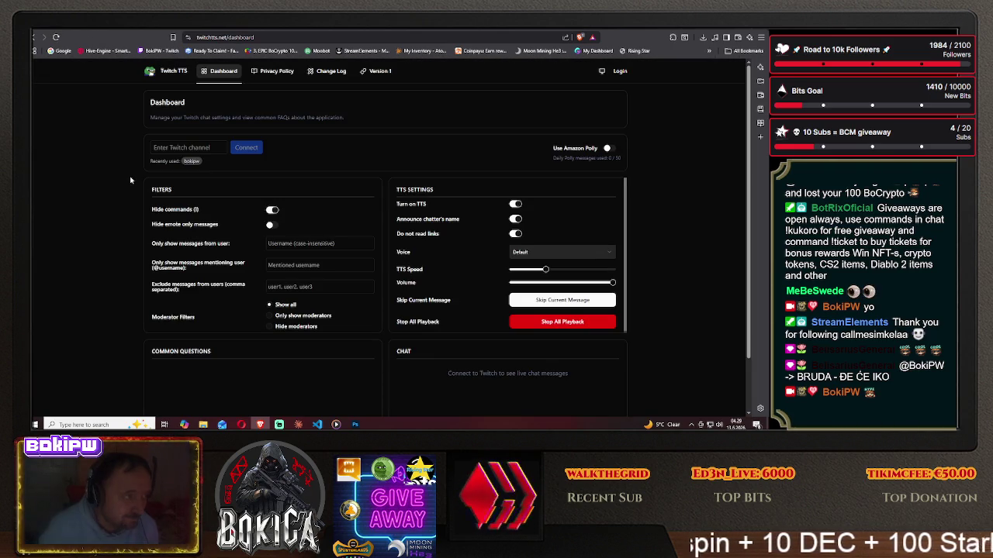
click(192, 160)
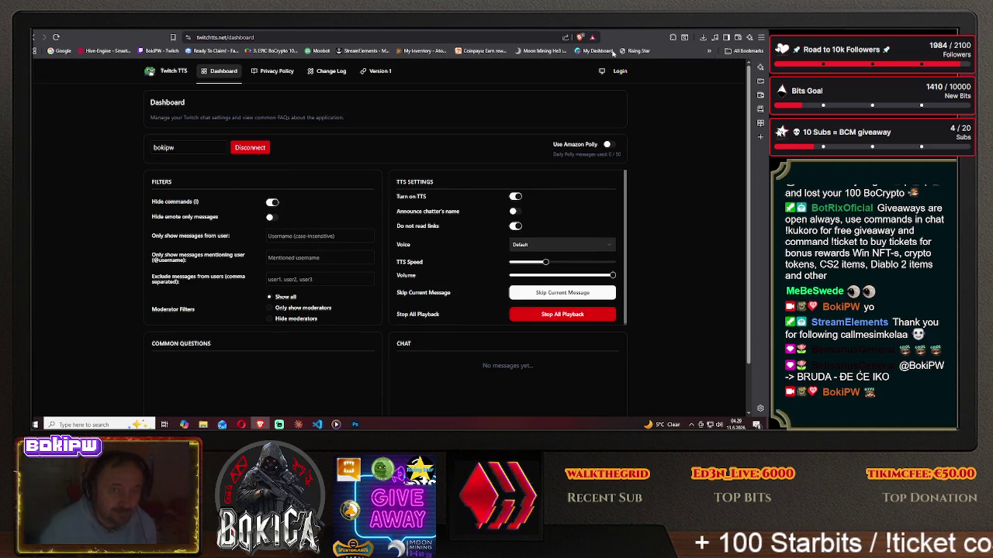
Return to the Twitch page, scroll through chat, then switch back to the Tripo renders.
click(349, 31)
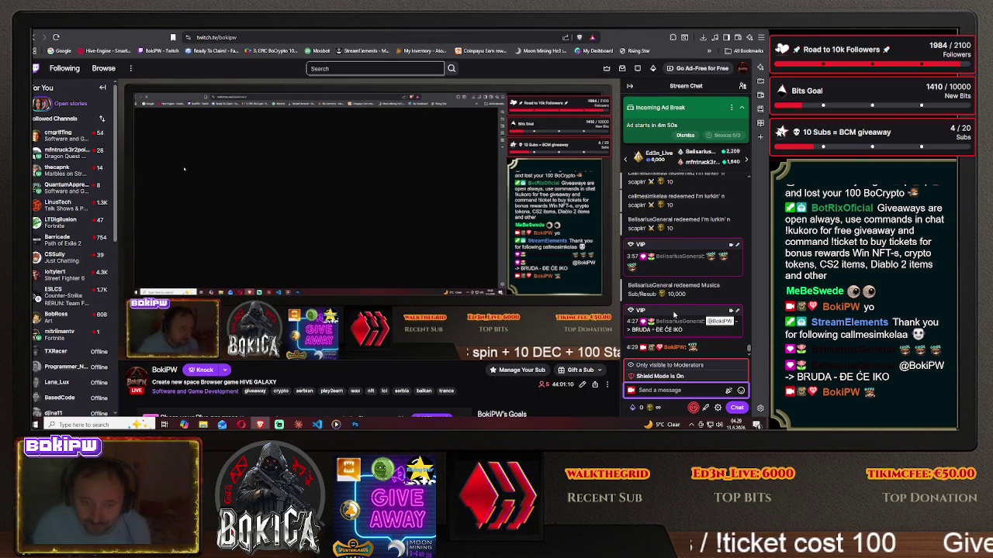
scroll(663, 296, up, 2)
scroll(667, 304, up, 2)
scroll(672, 312, up, 2)
scroll(674, 314, up, 3)
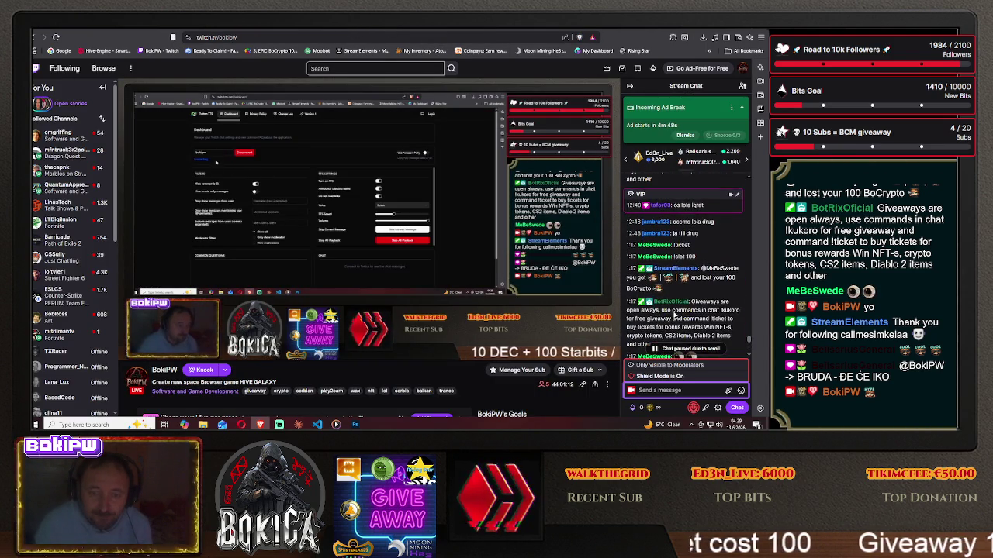
scroll(671, 310, down, 3)
scroll(655, 299, down, 3)
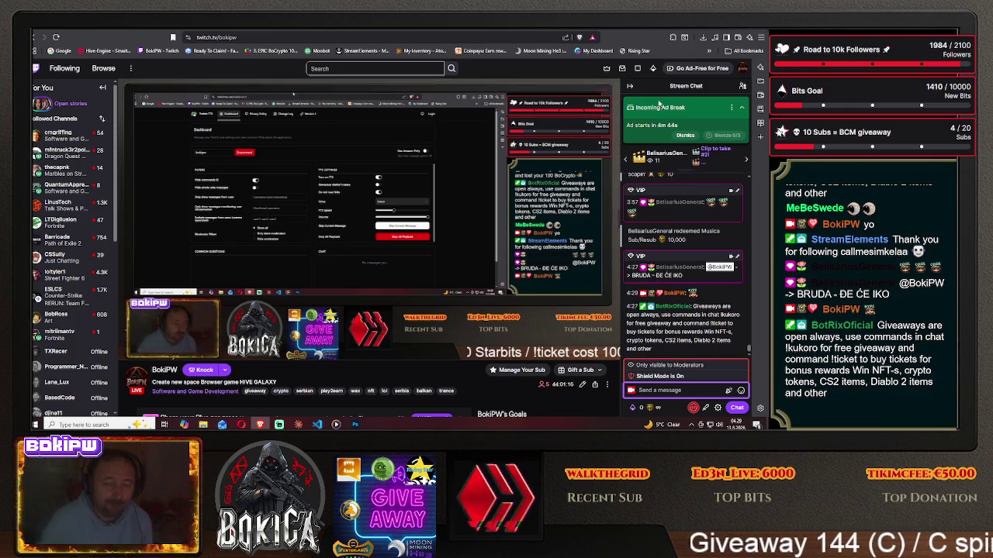
key(ctrl+Tab)
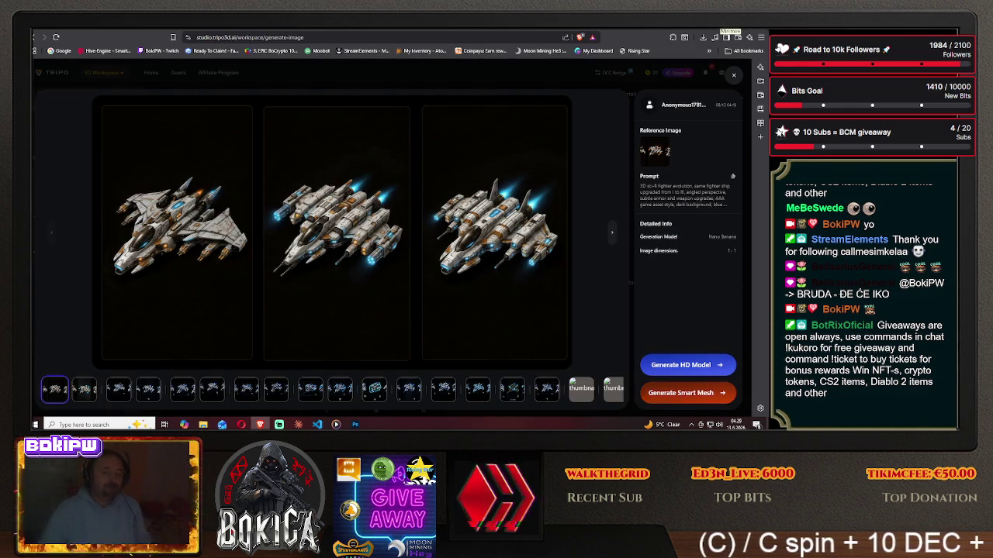
Minimize the browser, briefly restore and minimize Photoshop, then restore the browser on the Hive Galaxy tab.
click(726, 36)
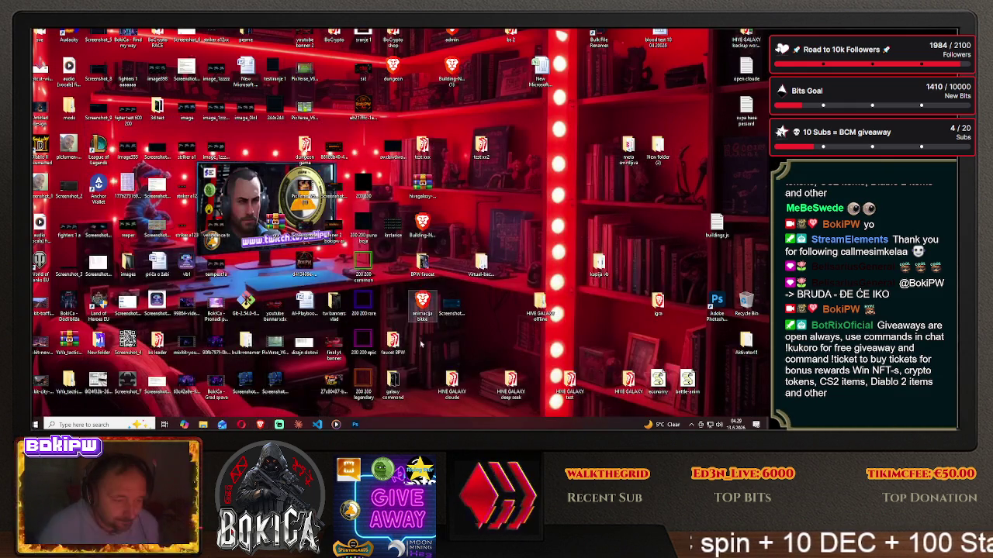
click(354, 425)
click(354, 424)
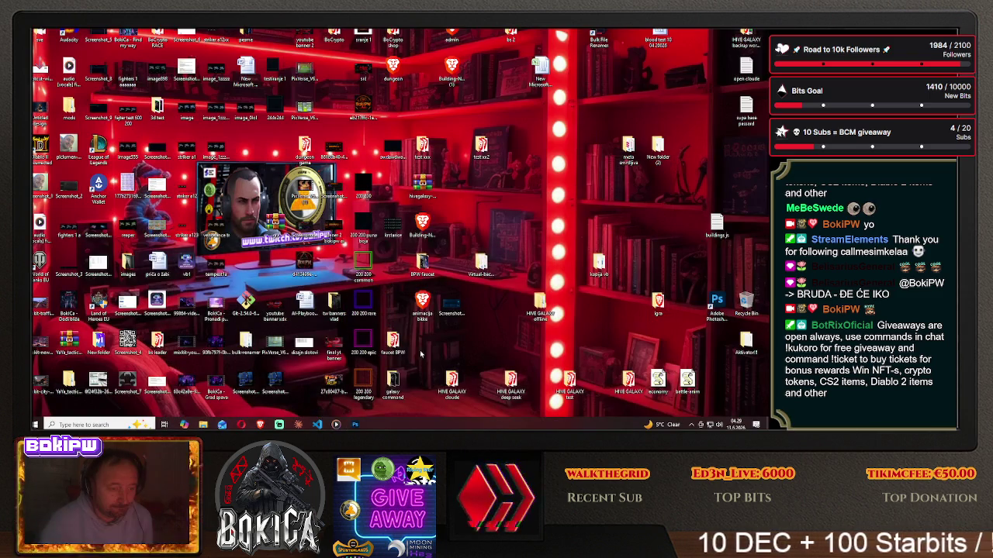
click(260, 424)
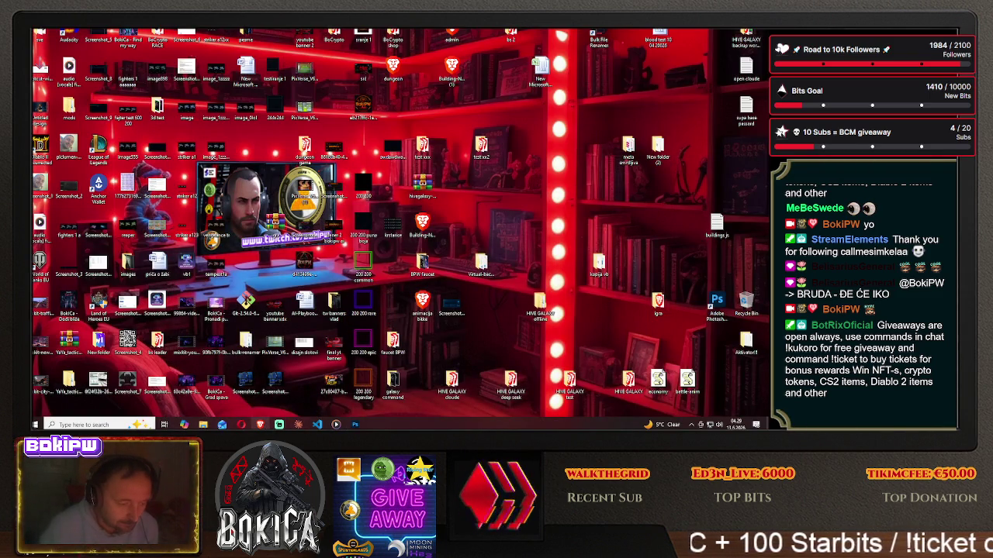
key(ctrl+Tab)
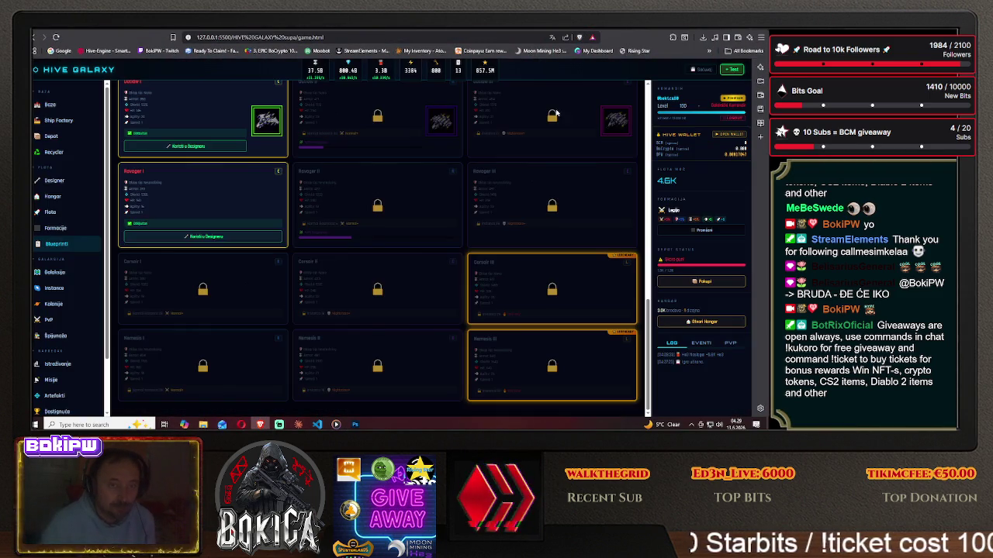
Return from the music video tab to the Hive Galaxy Blueprinti grid and scroll through it.
scroll(238, 284, down, 5)
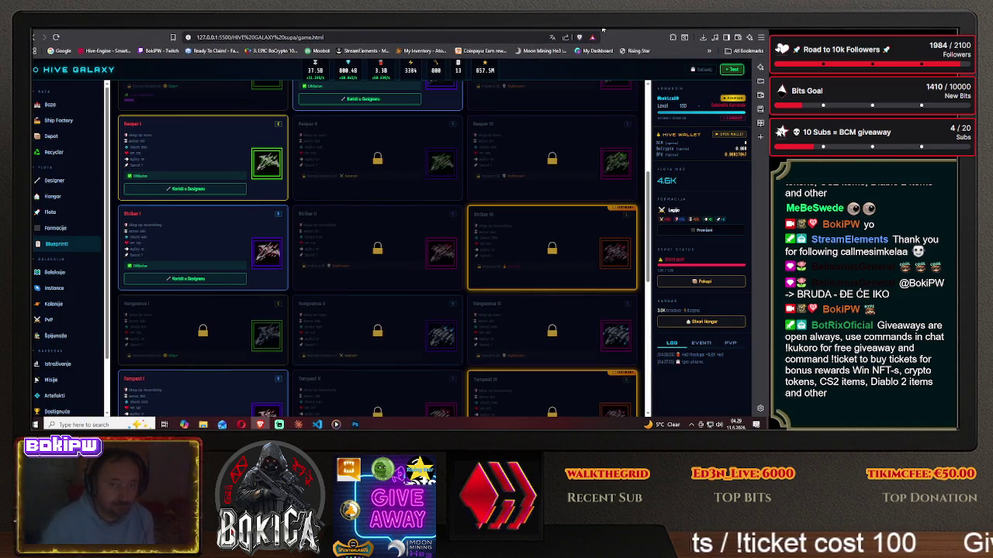
click(602, 30)
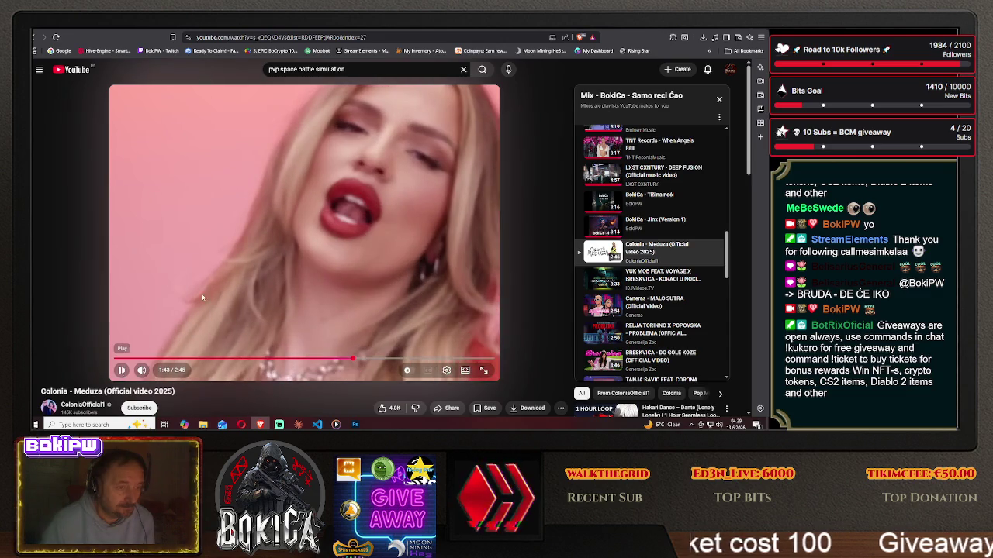
key(ctrl+shift+Tab)
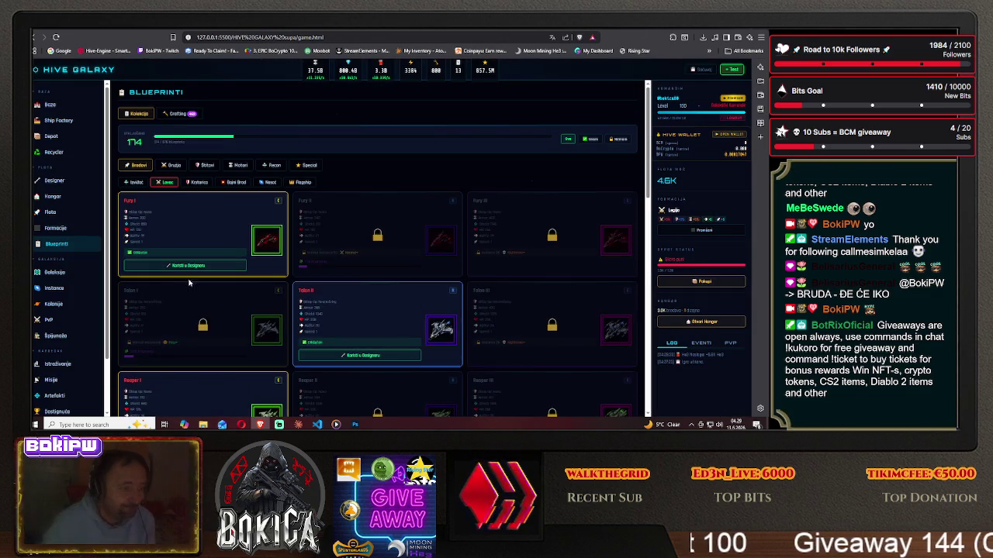
scroll(155, 225, down, 3)
scroll(179, 256, down, 4)
scroll(191, 280, down, 3)
scroll(192, 281, up, 3)
scroll(190, 277, up, 3)
scroll(188, 273, up, 4)
Filter blueprints to the Lovac class and scroll through the cards down to the locked designs.
click(163, 184)
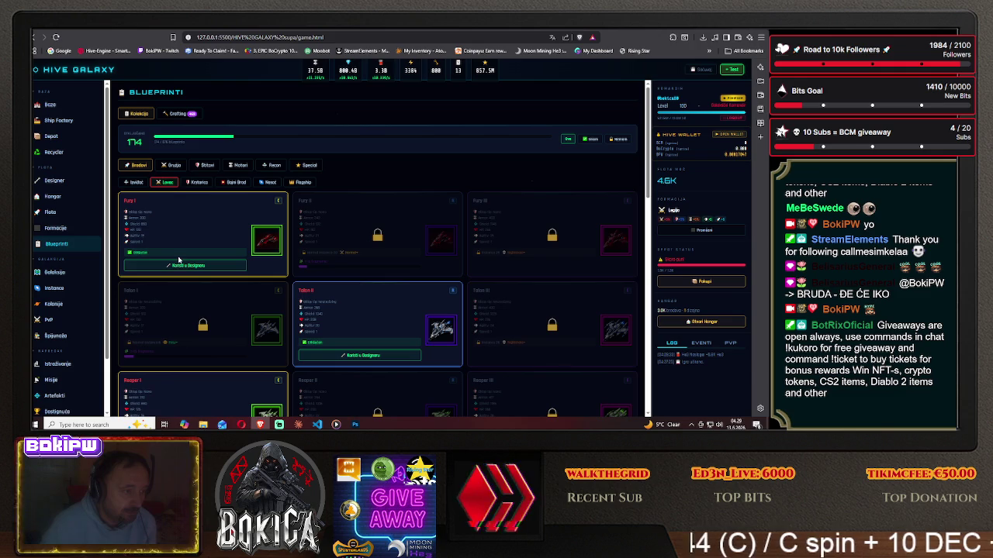
scroll(180, 262, down, 2)
scroll(183, 266, down, 1)
scroll(186, 272, down, 2)
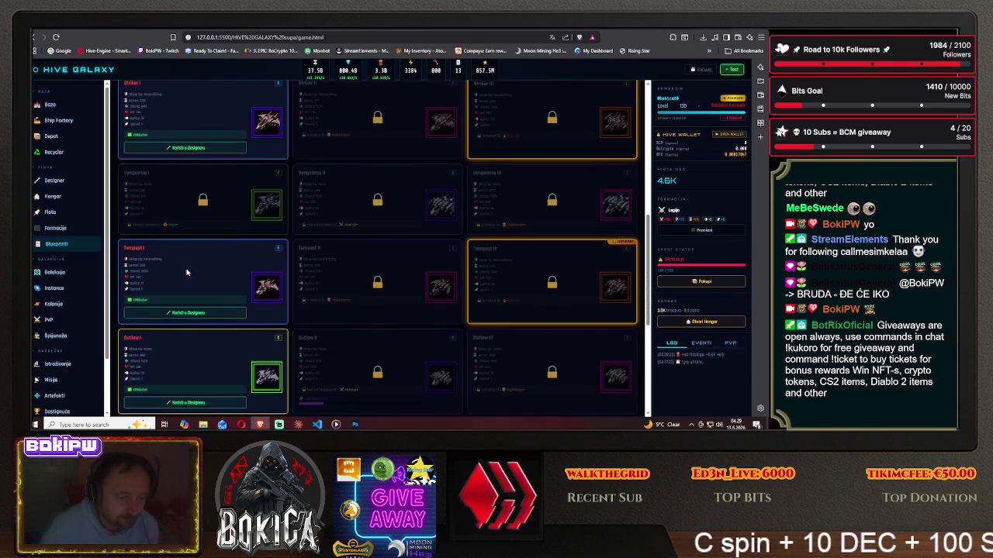
scroll(186, 272, down, 2)
scroll(186, 272, down, 2)
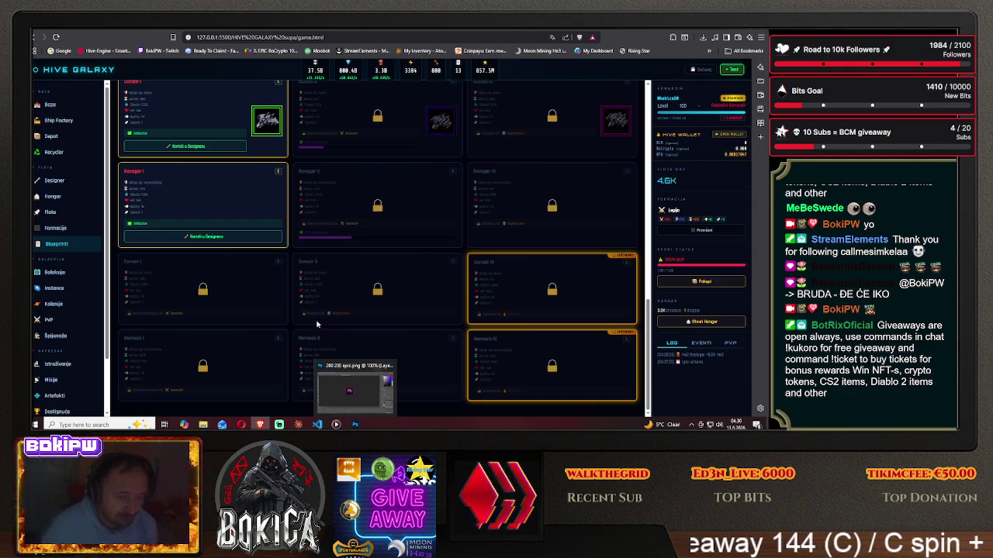
scroll(340, 331, up, 3)
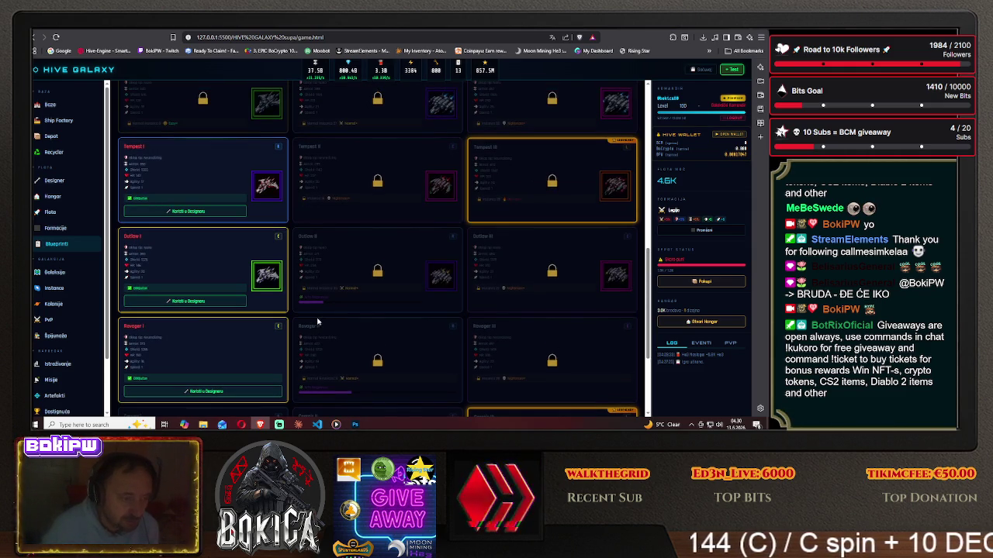
scroll(317, 321, up, 5)
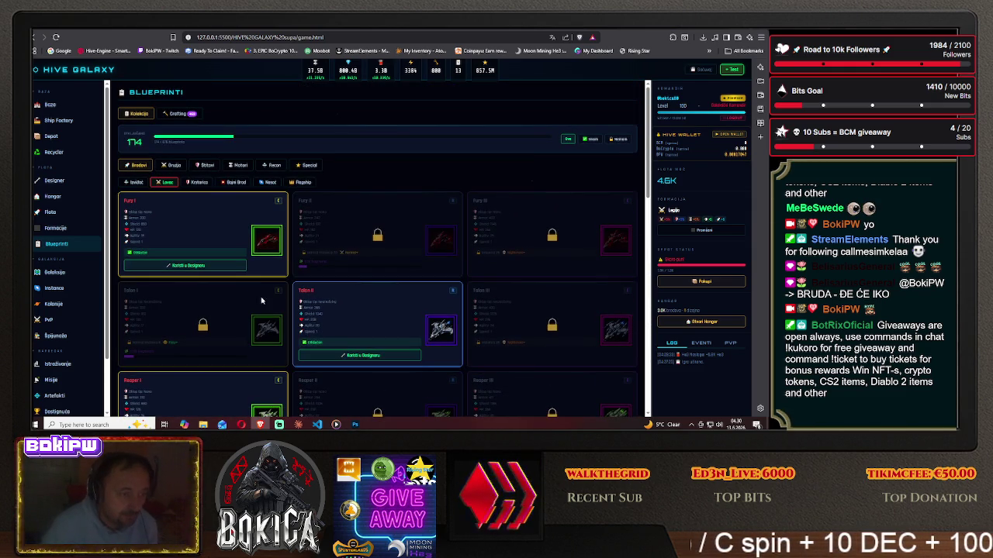
scroll(225, 256, down, 5)
scroll(242, 299, down, 5)
scroll(242, 300, up, 5)
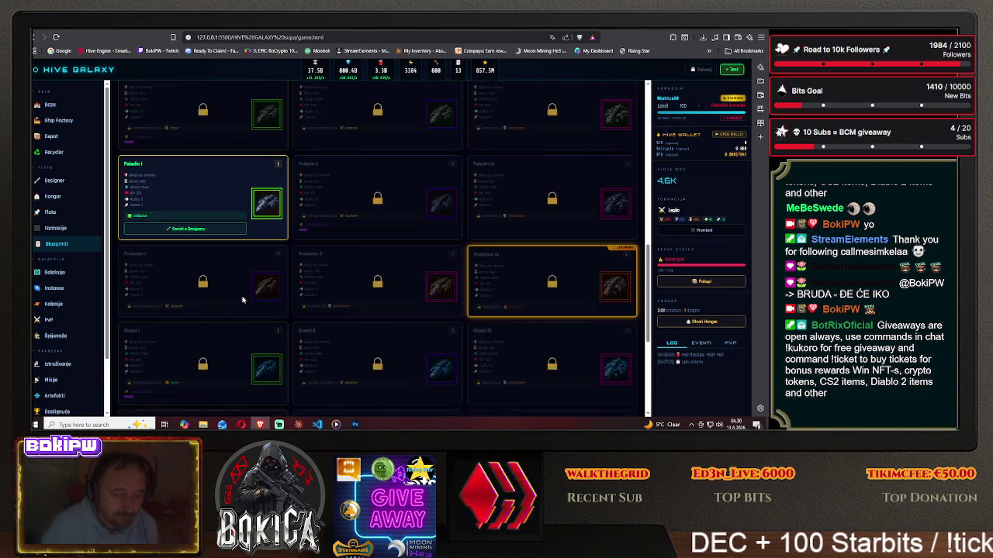
scroll(242, 300, down, 3)
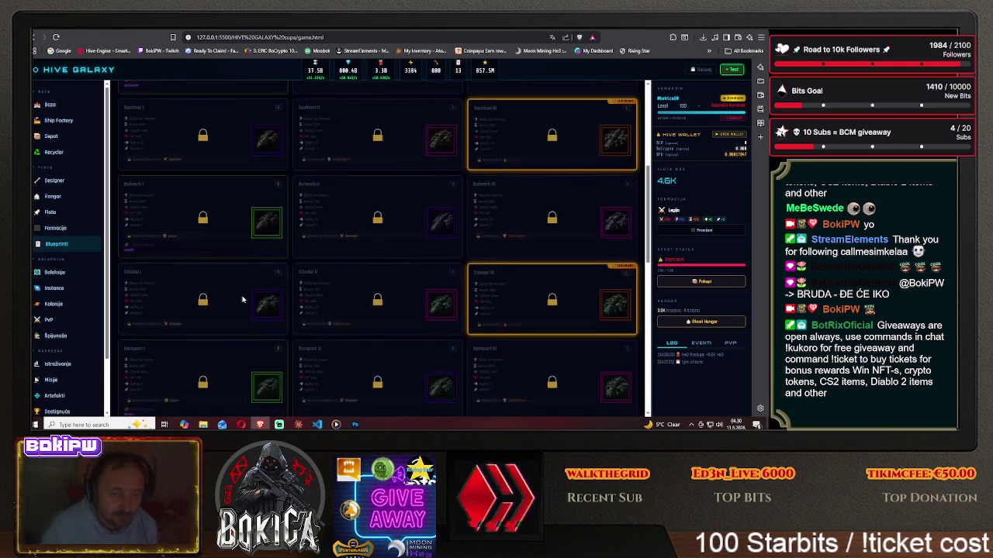
scroll(242, 299, up, 5)
Scroll through the battleship, carrier, flagship and fighter blueprint grids in turn.
click(235, 182)
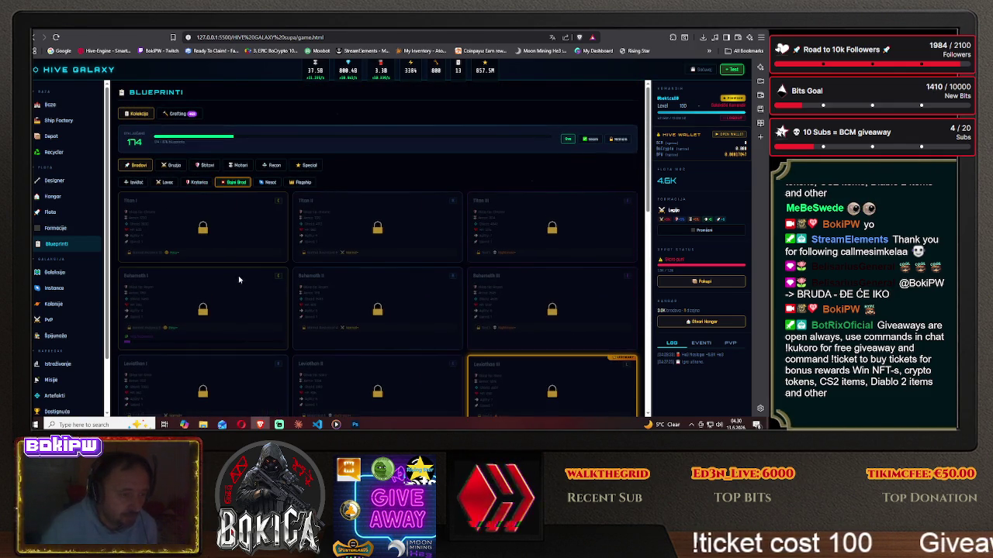
scroll(239, 279, down, 5)
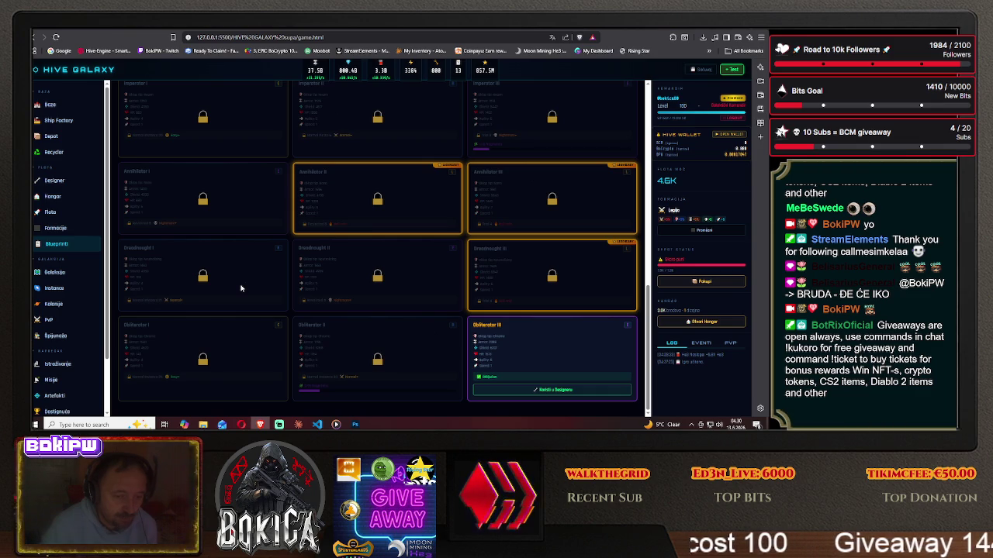
scroll(240, 287, up, 5)
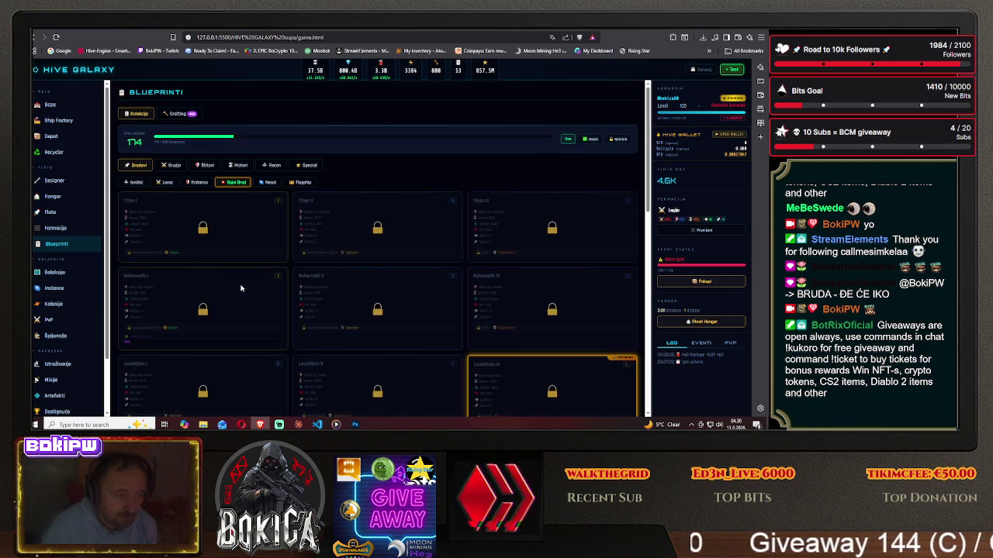
click(262, 183)
scroll(233, 264, down, 3)
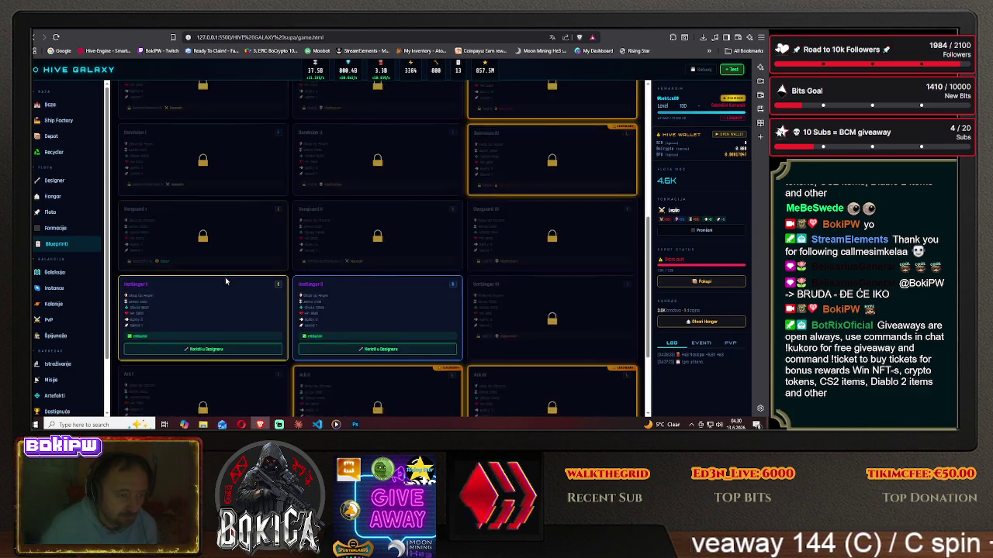
scroll(227, 282, up, 3)
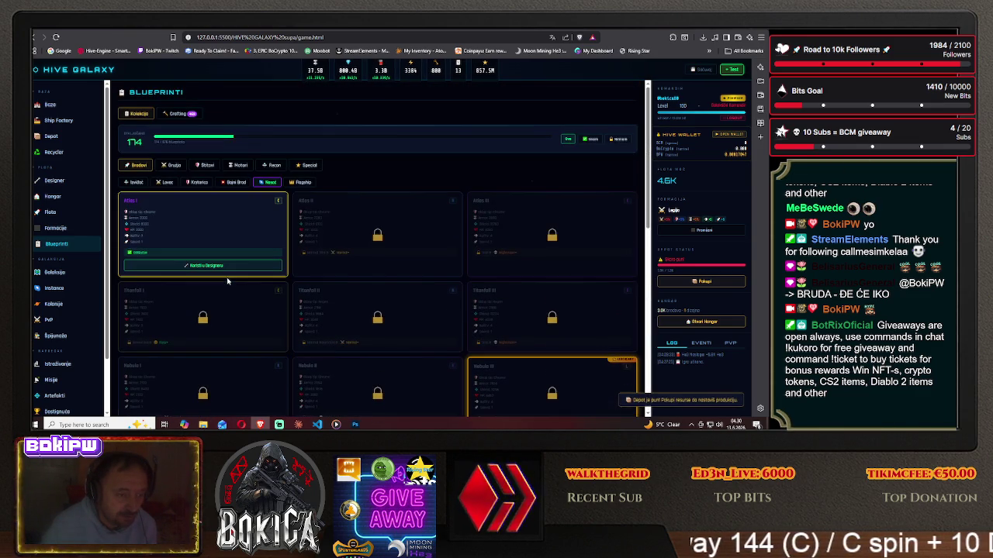
click(302, 183)
scroll(260, 287, down, 3)
scroll(260, 287, up, 3)
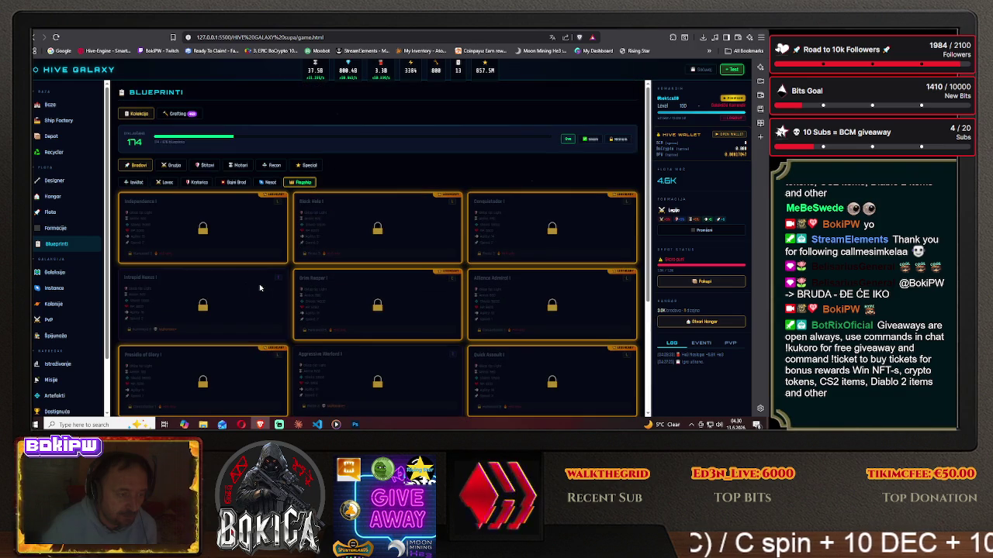
click(163, 183)
scroll(174, 256, down, 3)
scroll(175, 263, down, 2)
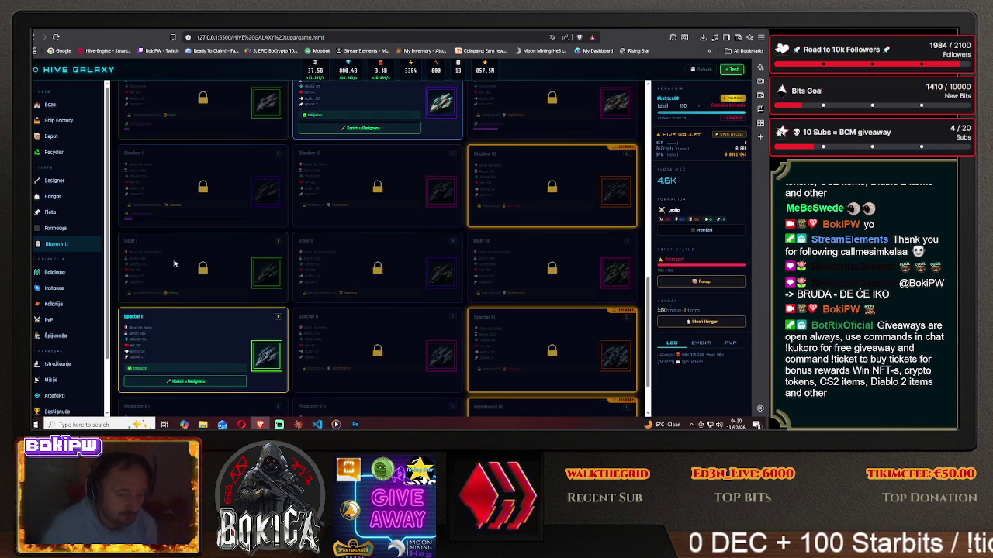
scroll(173, 264, down, 2)
scroll(174, 261, up, 2)
scroll(174, 262, up, 2)
scroll(174, 261, up, 3)
scroll(174, 261, up, 2)
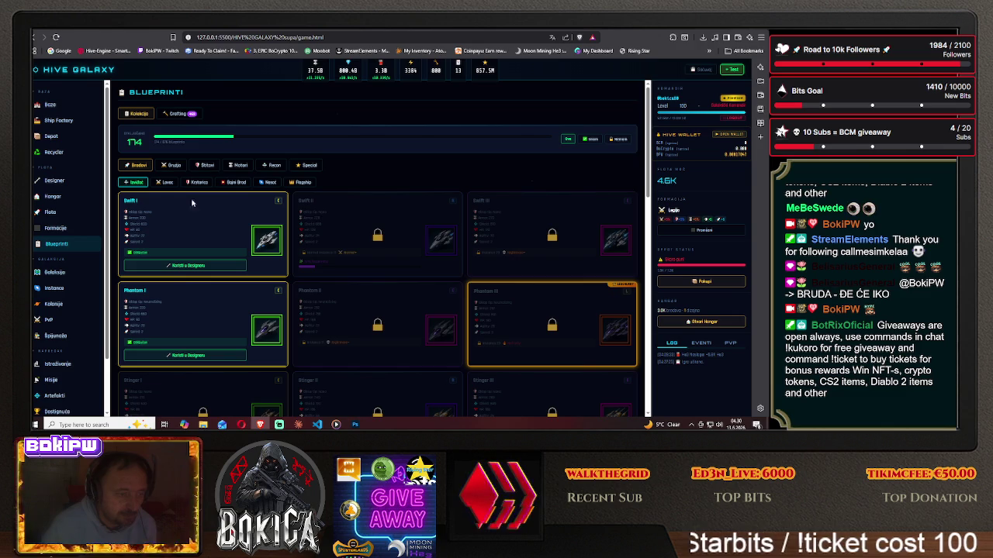
scroll(196, 281, down, 5)
scroll(196, 281, down, 3)
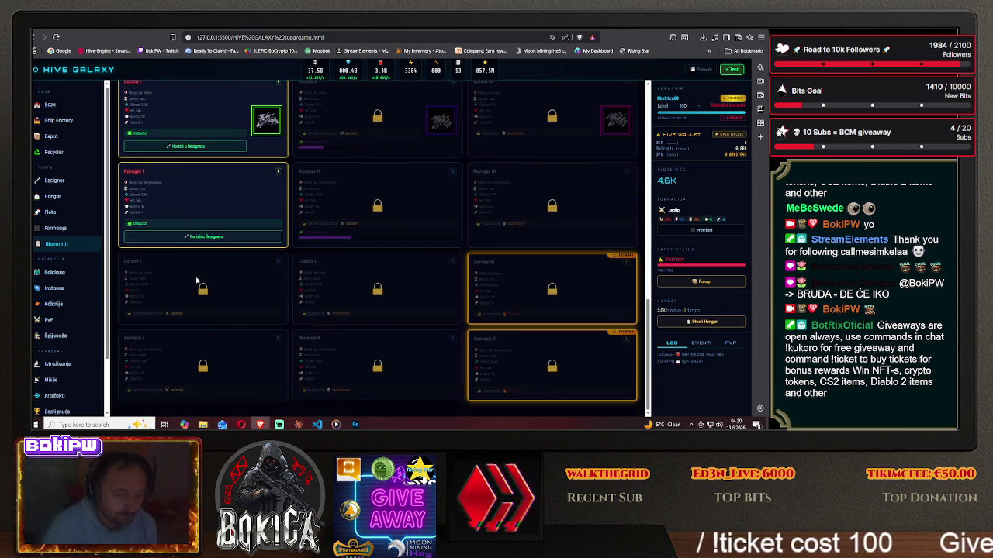
scroll(201, 271, up, 8)
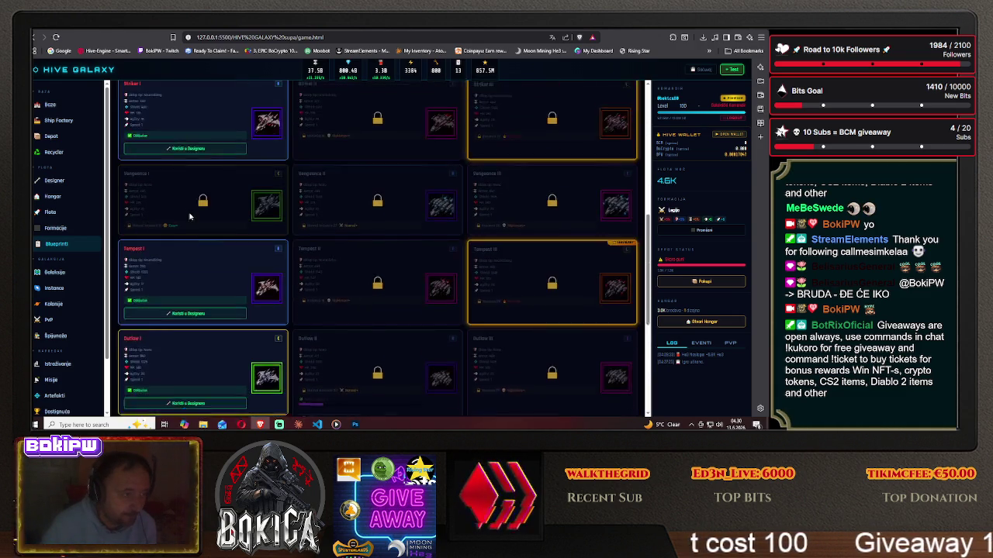
Revisit the cruiser, battleship, carrier and flagship blueprint grids, ending on cruisers.
click(166, 181)
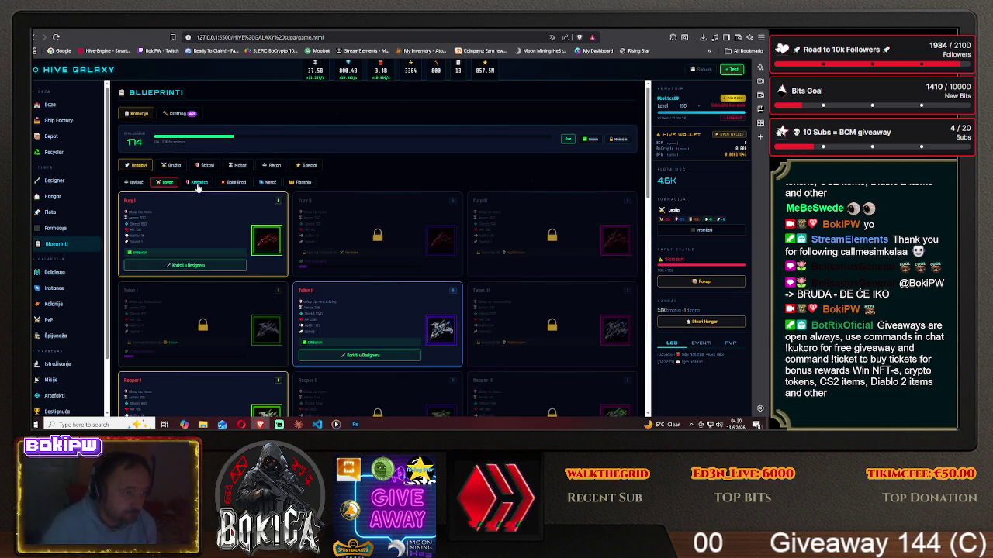
click(198, 183)
scroll(202, 274, down, 5)
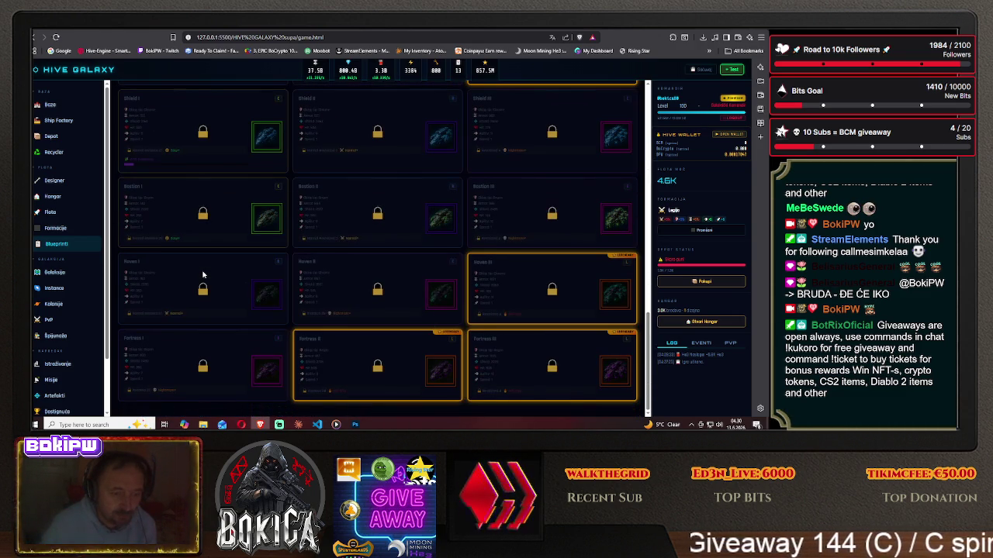
scroll(202, 275, up, 3)
scroll(205, 256, up, 2)
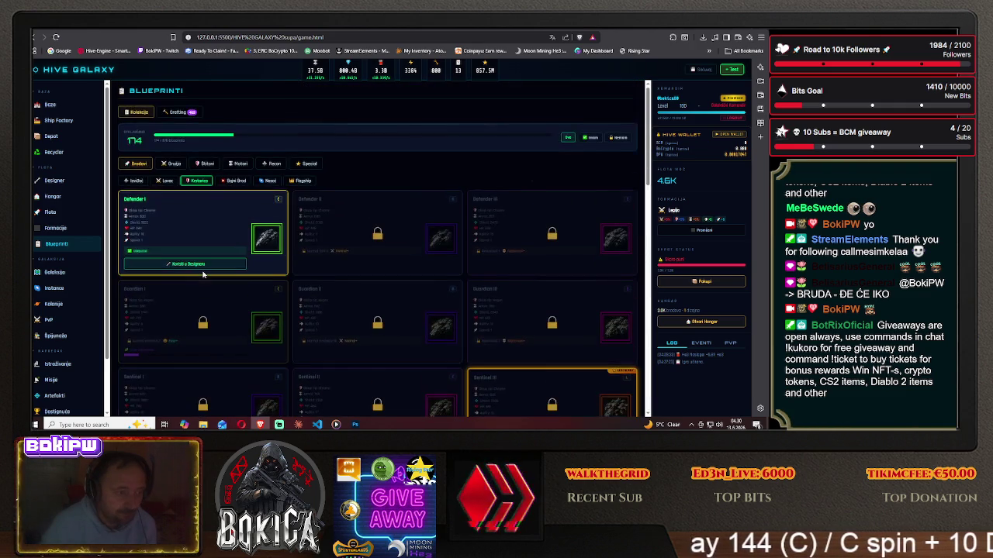
click(234, 183)
scroll(217, 267, down, 3)
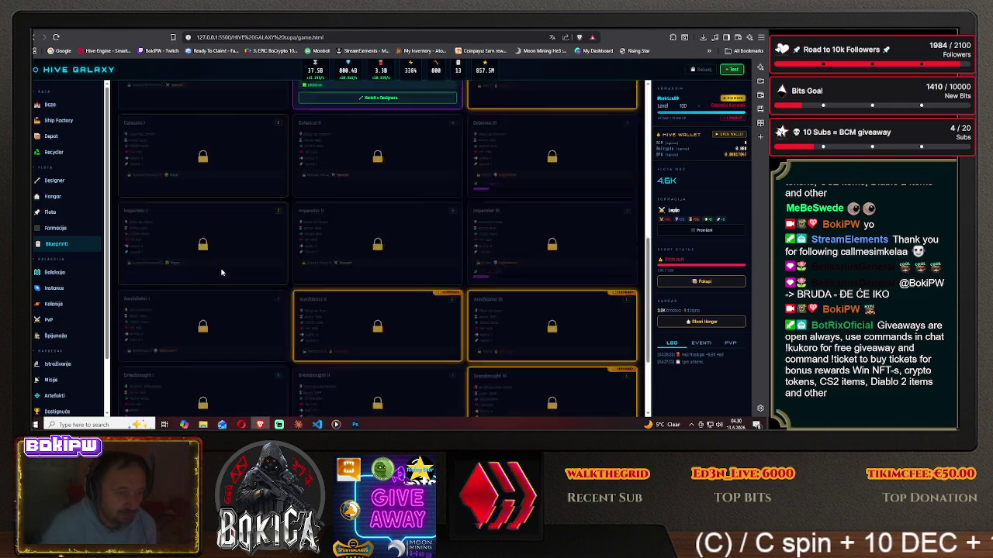
scroll(221, 272, down, 2)
scroll(221, 272, up, 5)
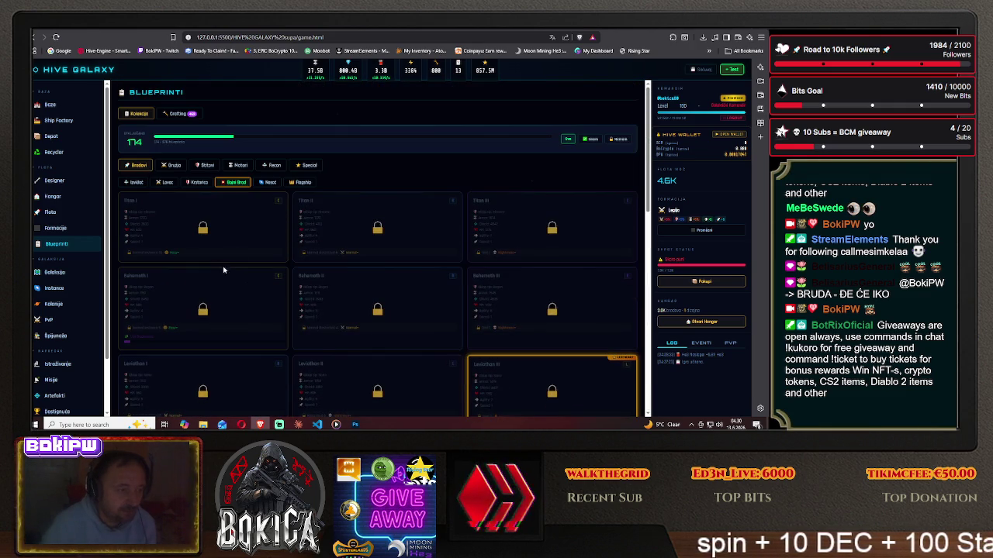
click(270, 183)
scroll(256, 248, down, 3)
scroll(279, 202, up, 3)
click(302, 182)
scroll(263, 274, down, 1)
scroll(263, 274, down, 1)
scroll(257, 230, up, 2)
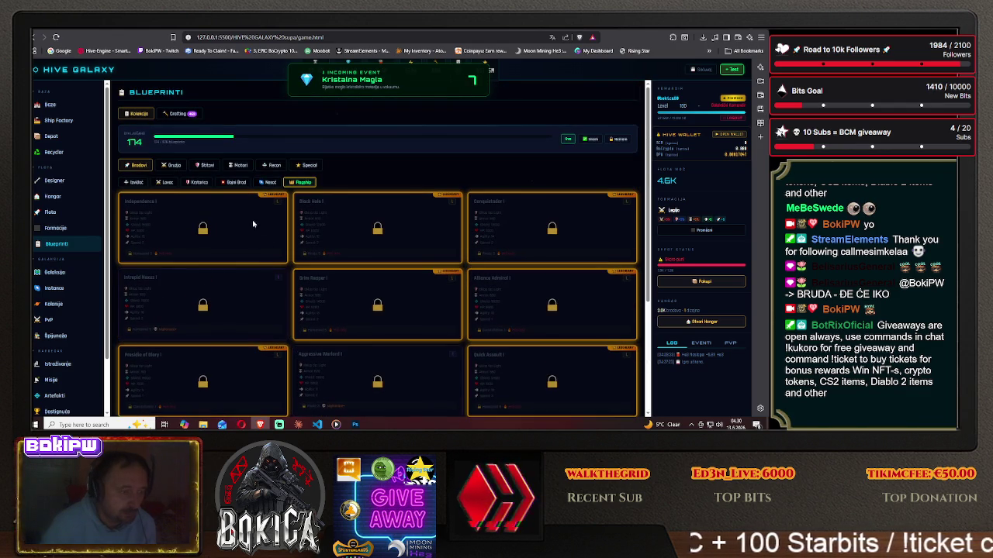
click(189, 184)
scroll(206, 290, down, 2)
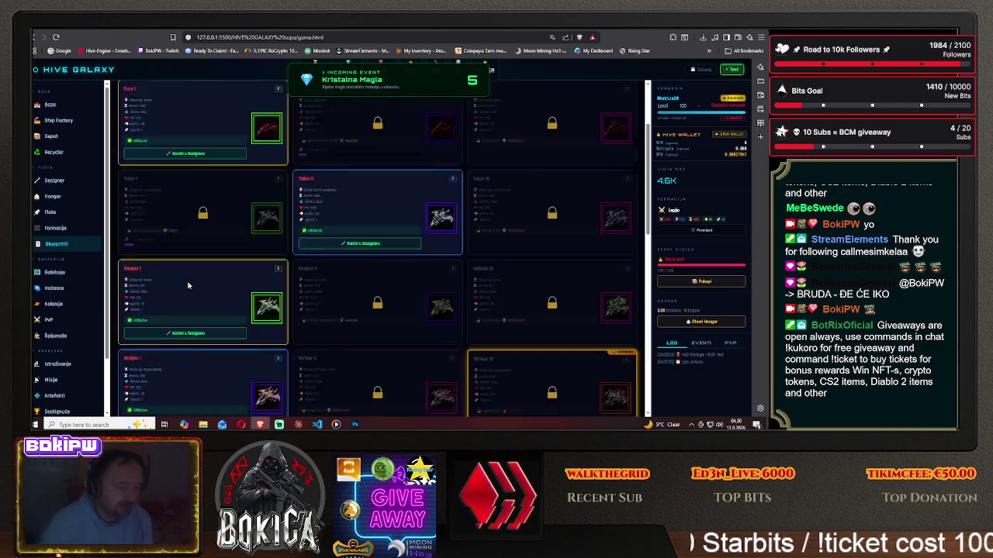
scroll(205, 290, down, 2)
scroll(205, 290, down, 1)
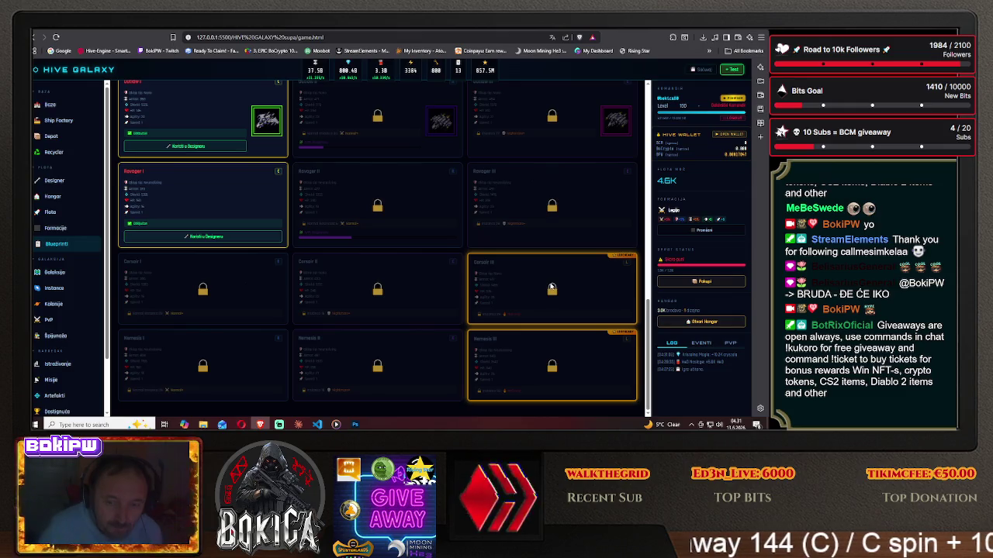
Open the PvP arena, attack the first two opponents, and exit the empty battle view.
key(super+d)
key(super+d)
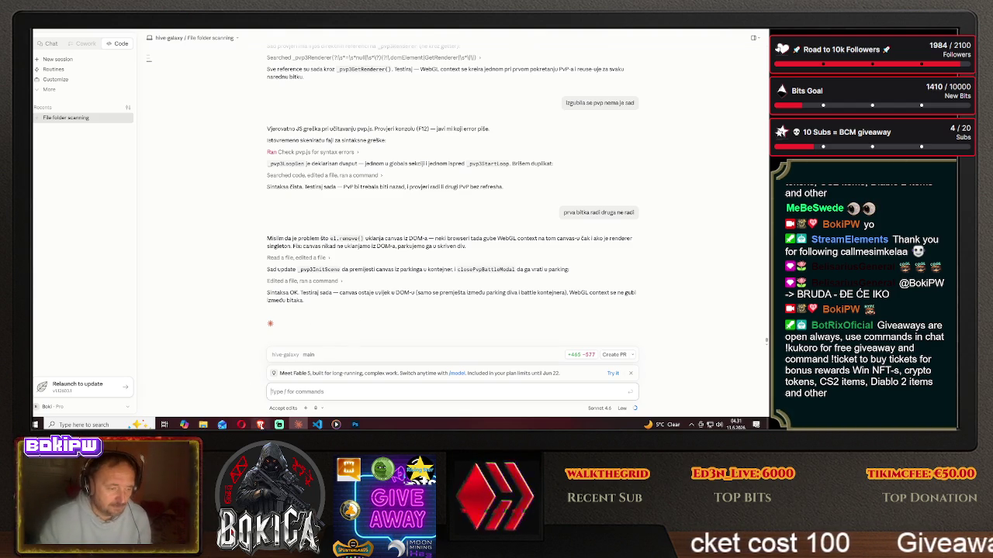
click(261, 420)
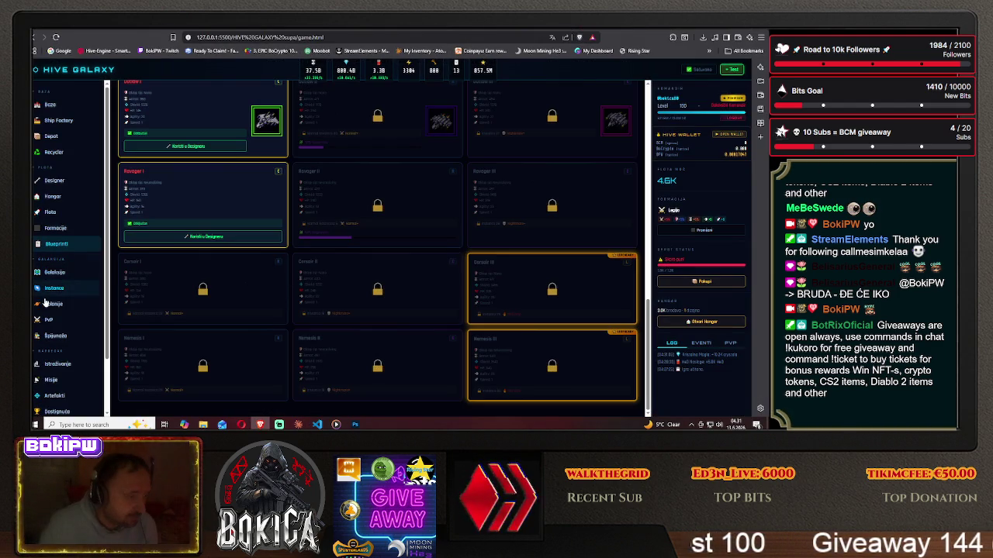
click(52, 319)
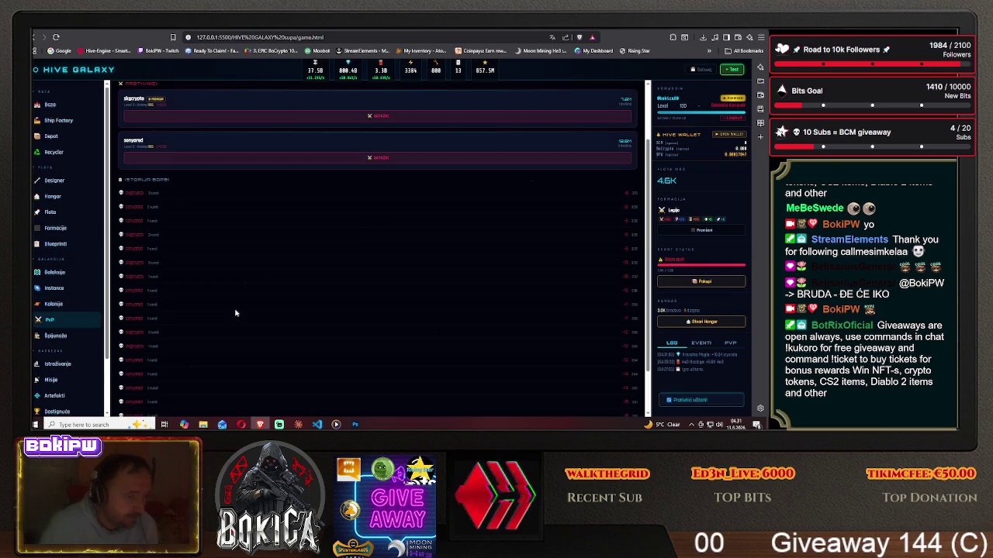
click(375, 118)
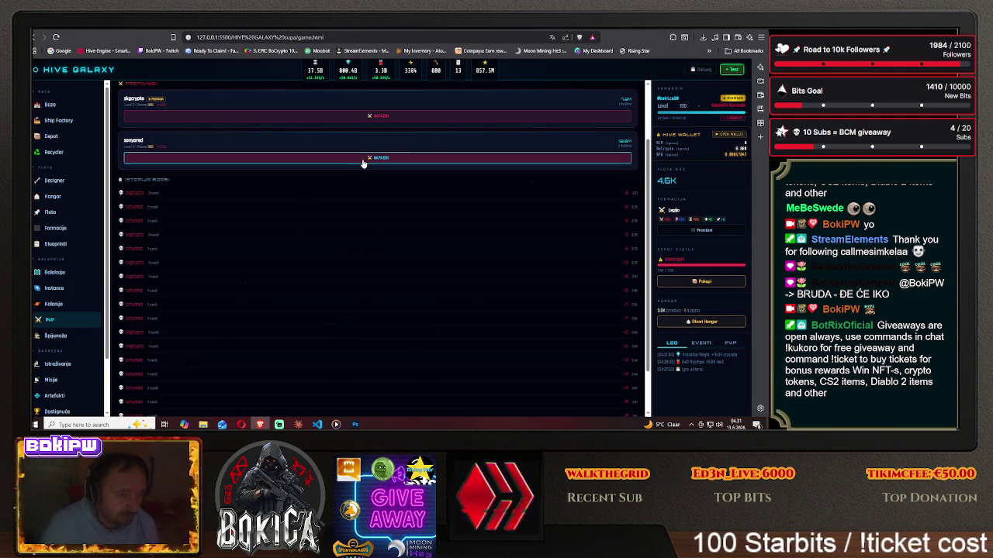
click(363, 159)
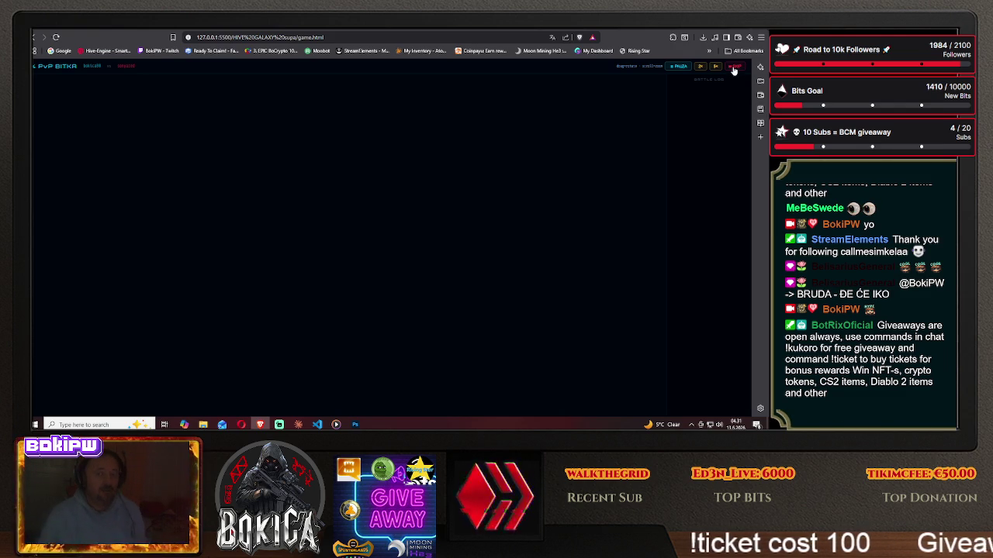
click(56, 36)
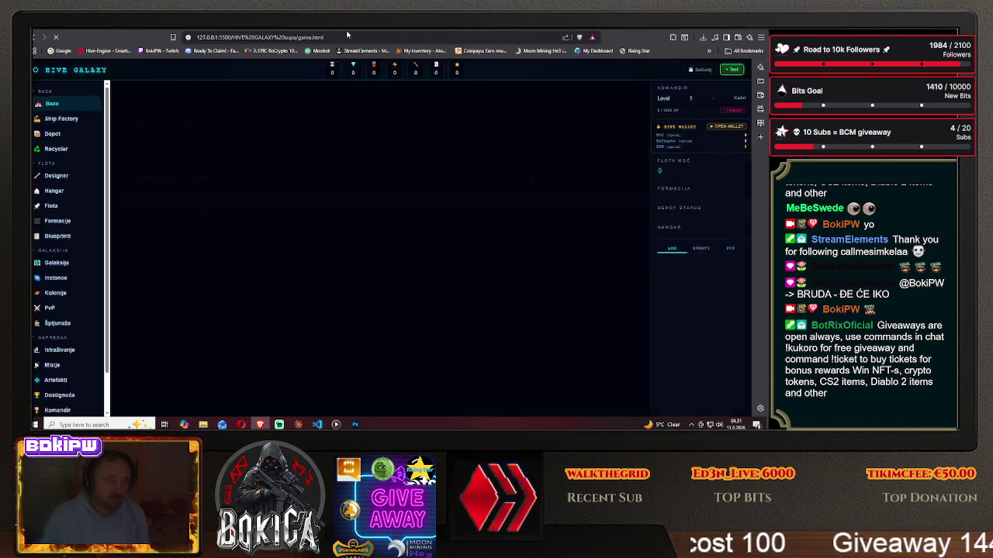
Reopen the PvP arena and start a battle against another listed opponent.
click(51, 320)
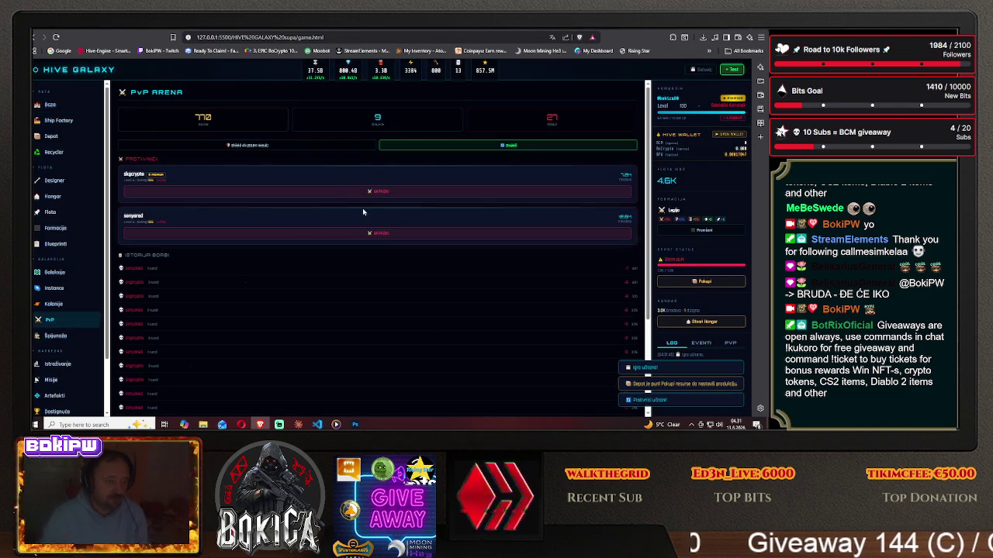
click(361, 215)
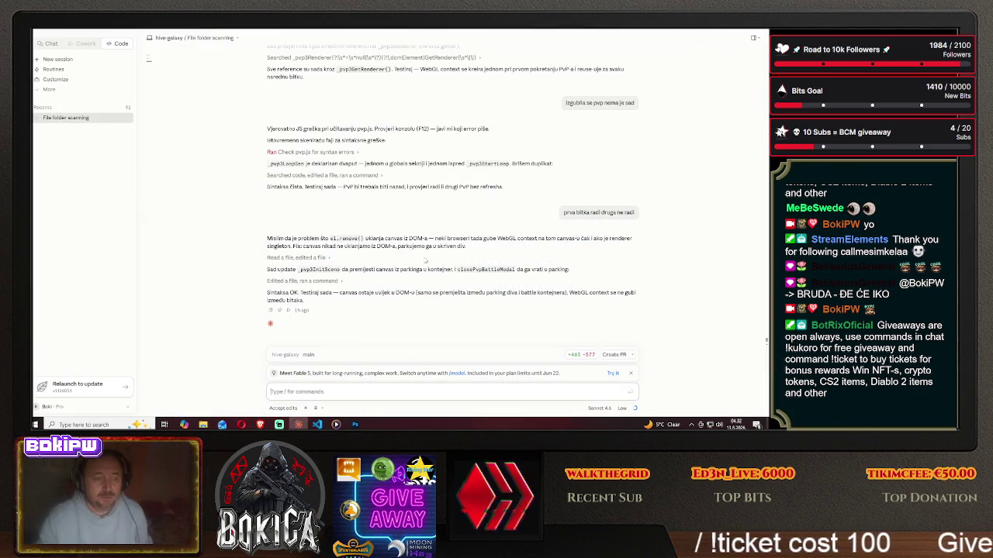
Tell Claude the ships still hit central HP instead of fighting, and one shows countless dots.
key(alt+Tab)
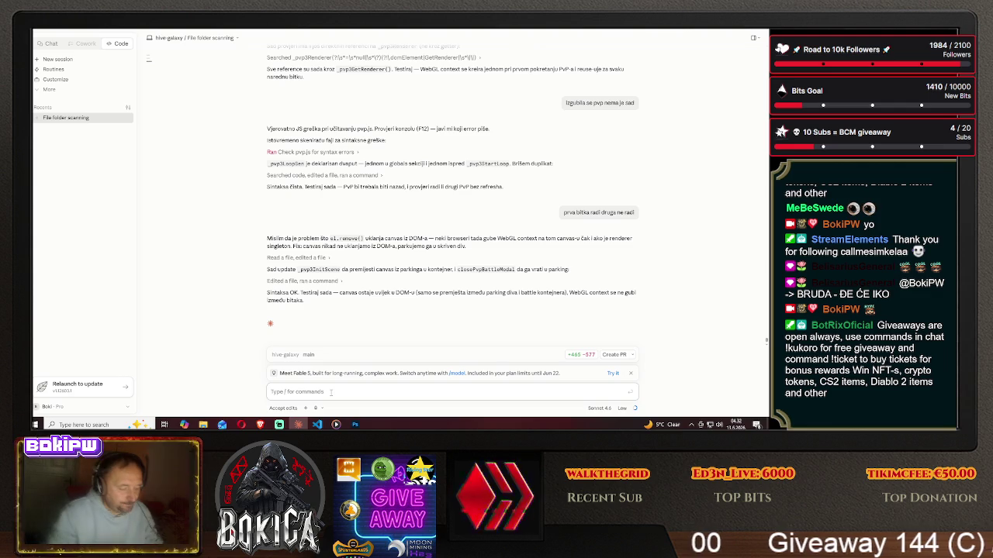
text(ovako bi)
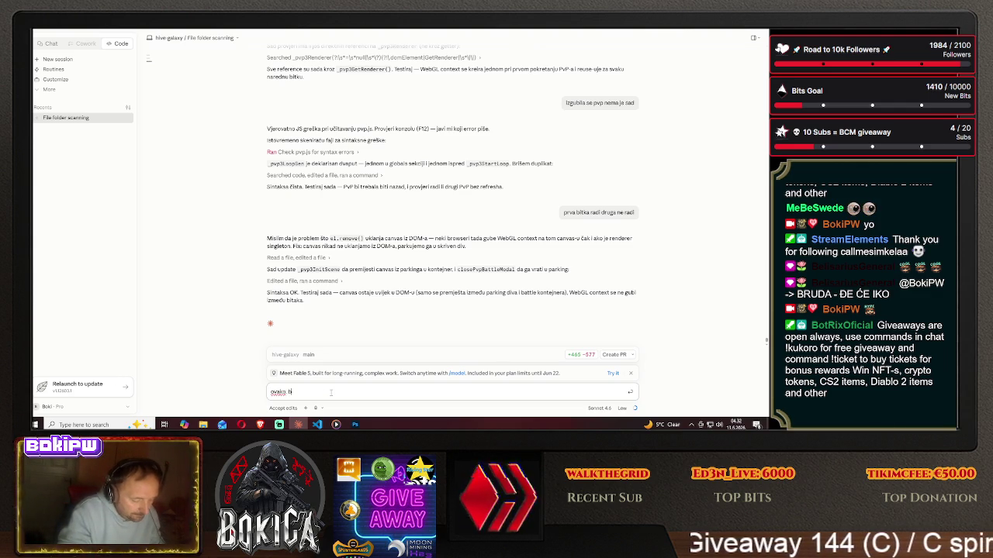
text(š uvek)
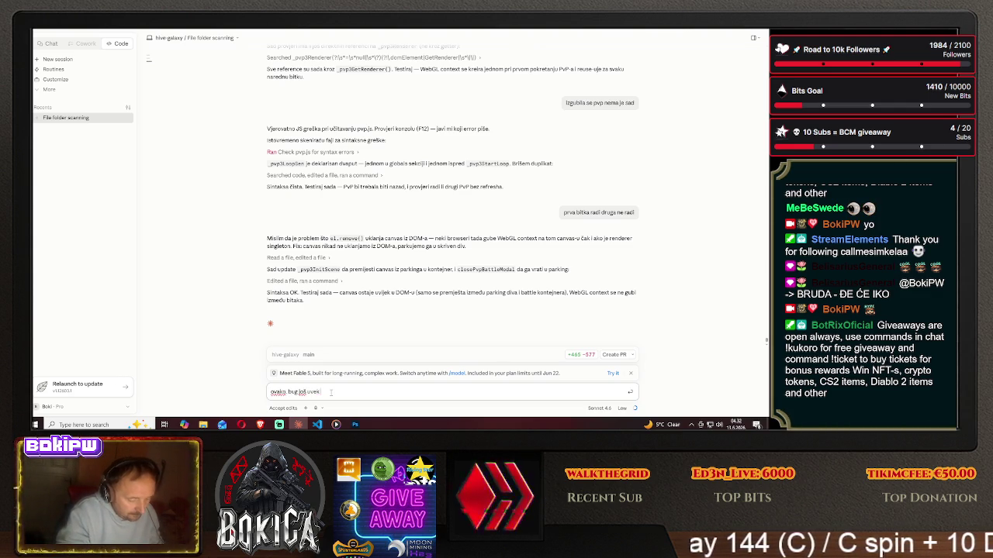
text( stoji, a što)
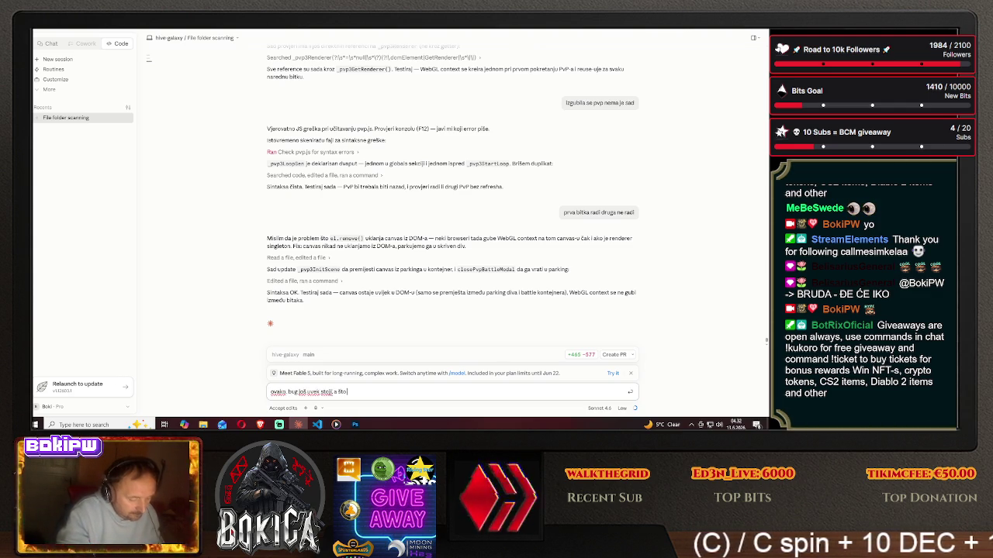
text( se tiče)
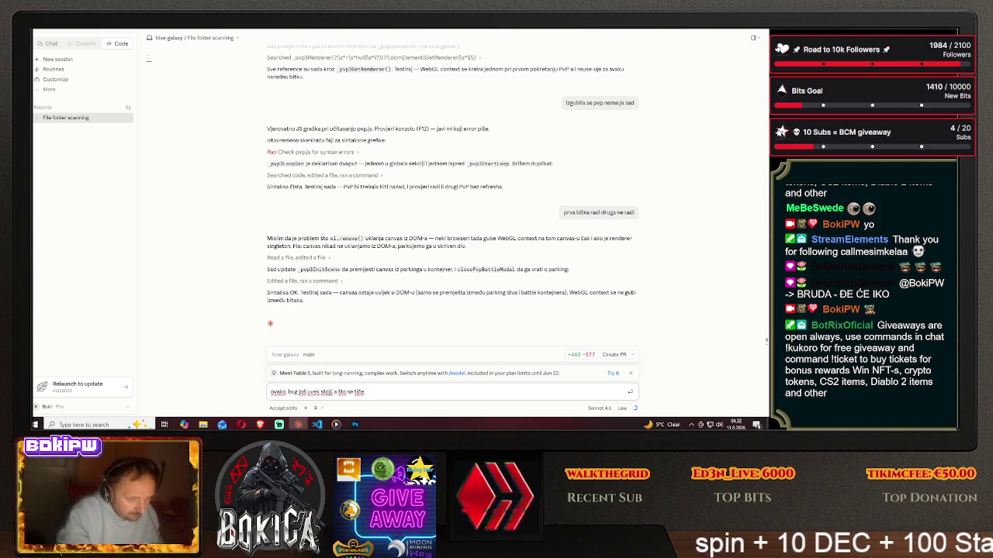
text( mape igranja)
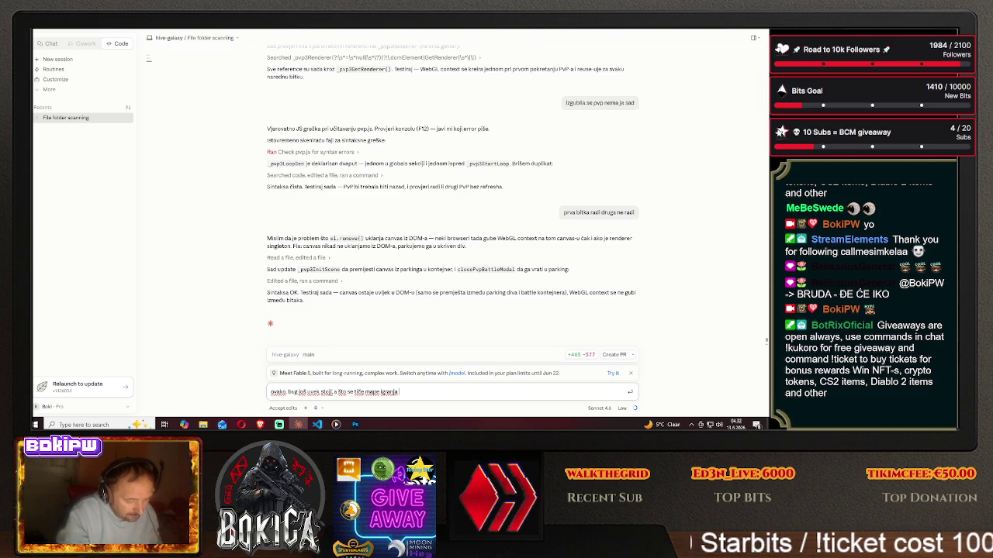
text( ud)
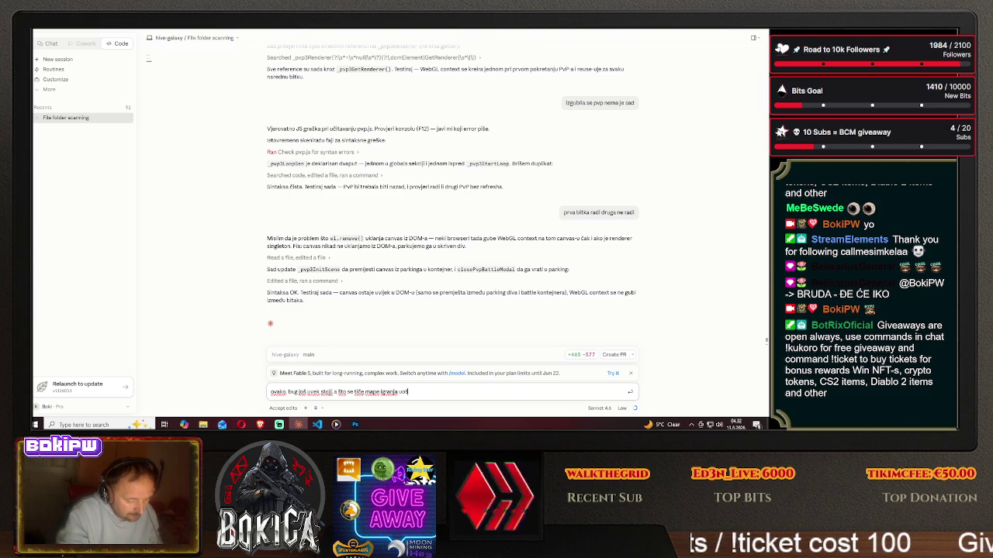
text(o sam 2)
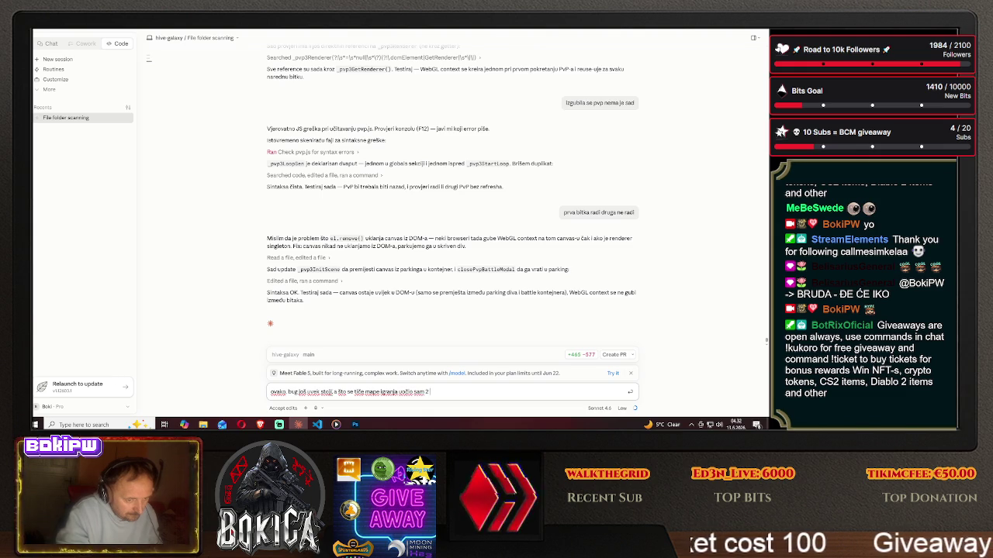
text( problema, prv)
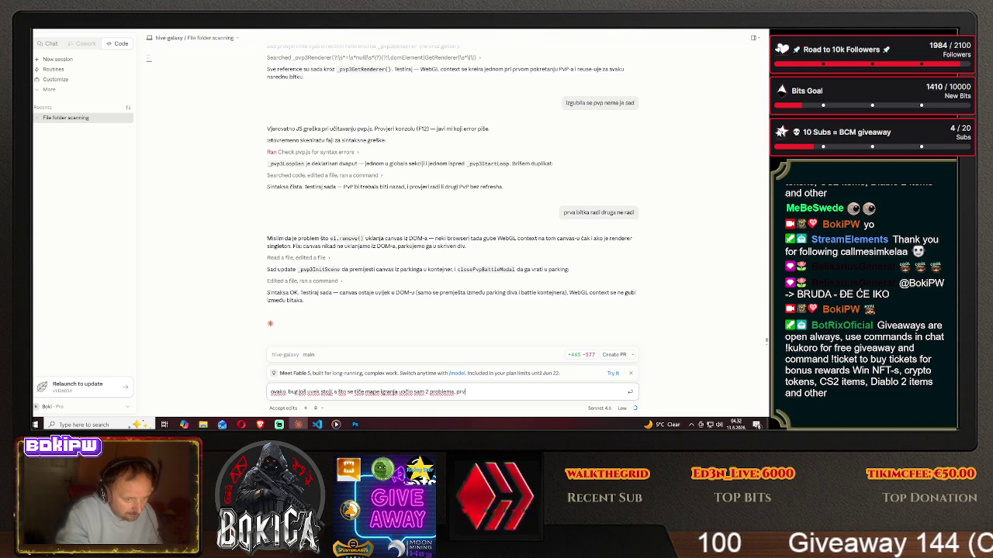
text(i što)
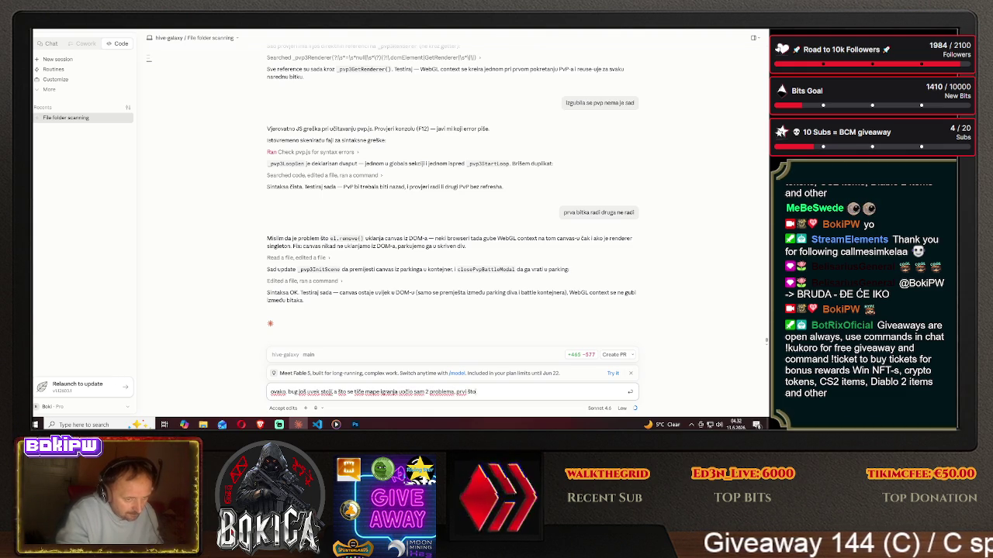
text( brodovi)
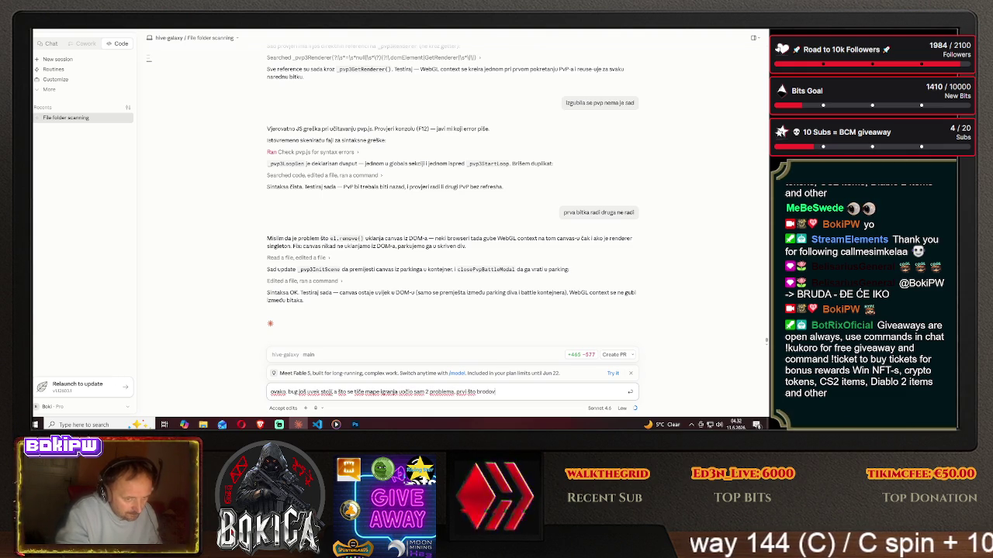
text( ne pica)
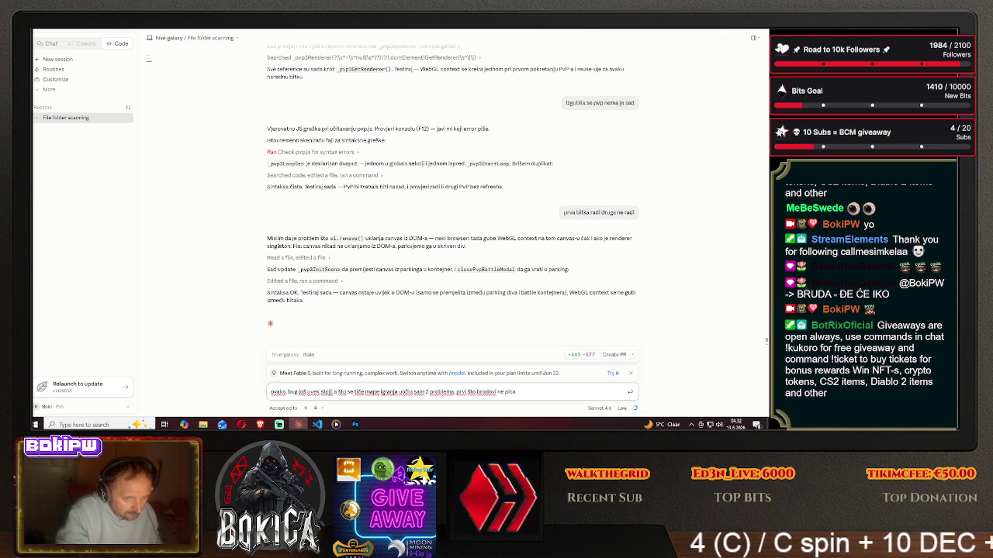
text(uca)
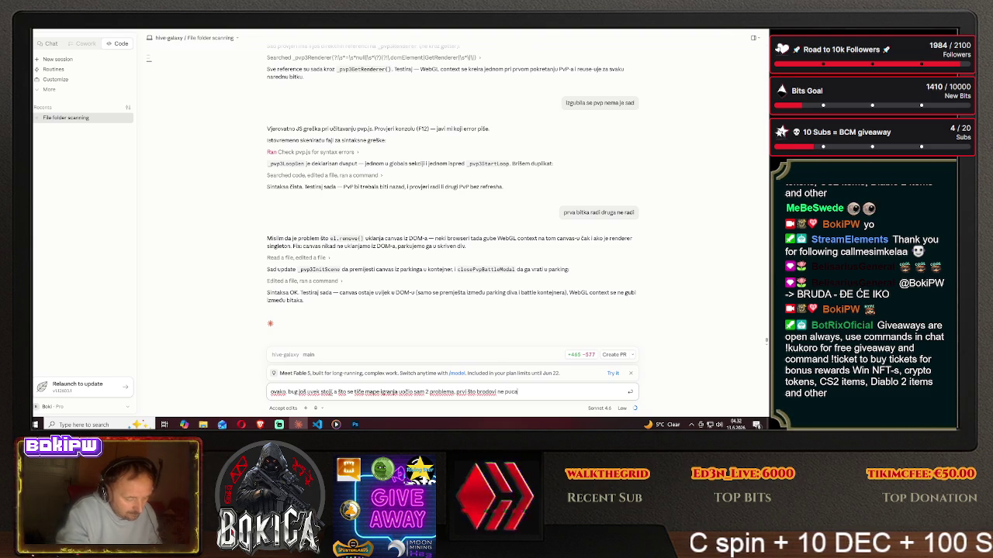
text(ju jedni na)
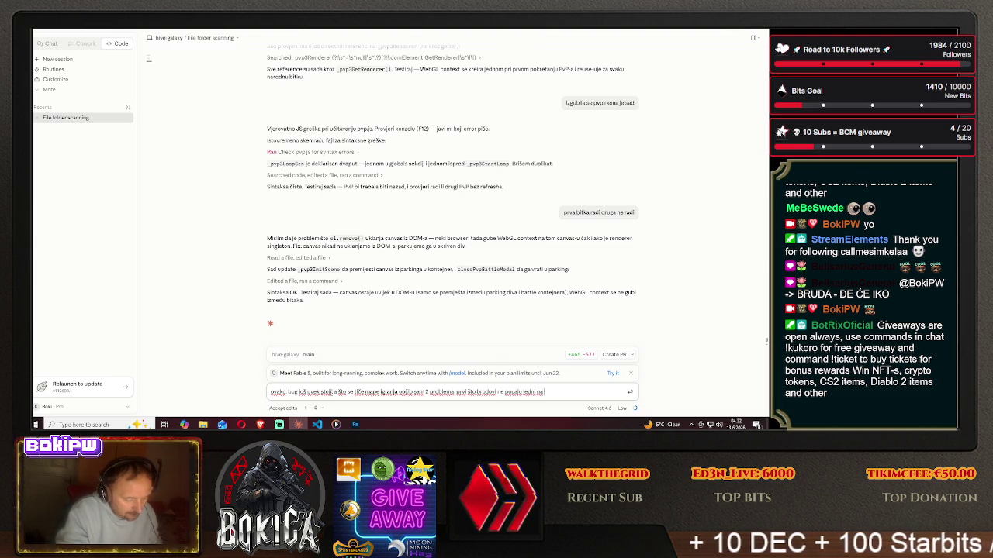
text( druge neg)
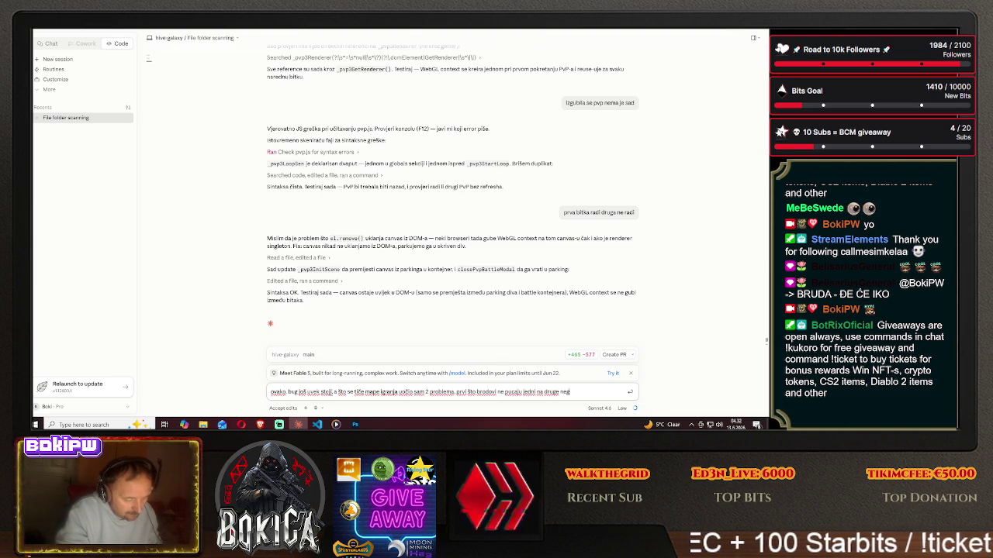
text(o na ovo)
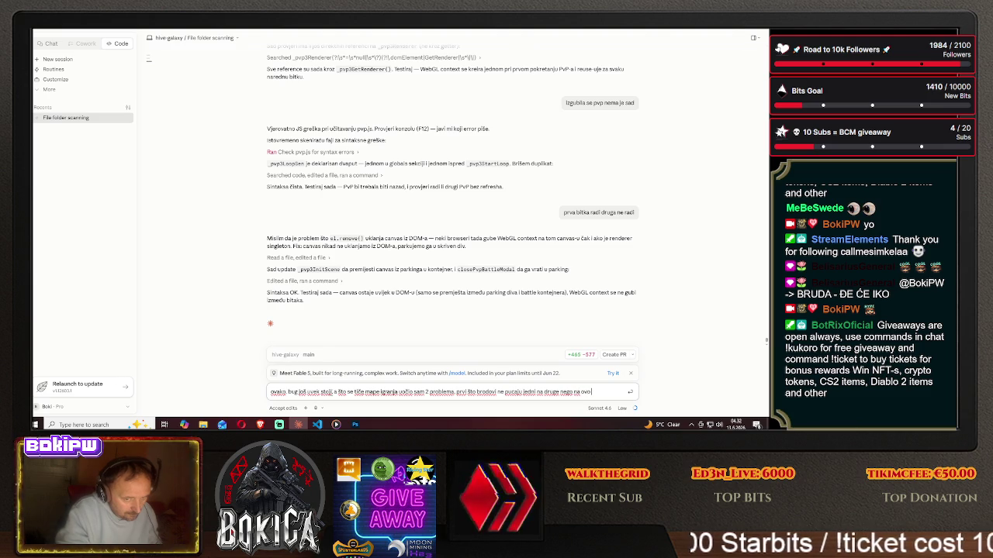
text( hp u sr)
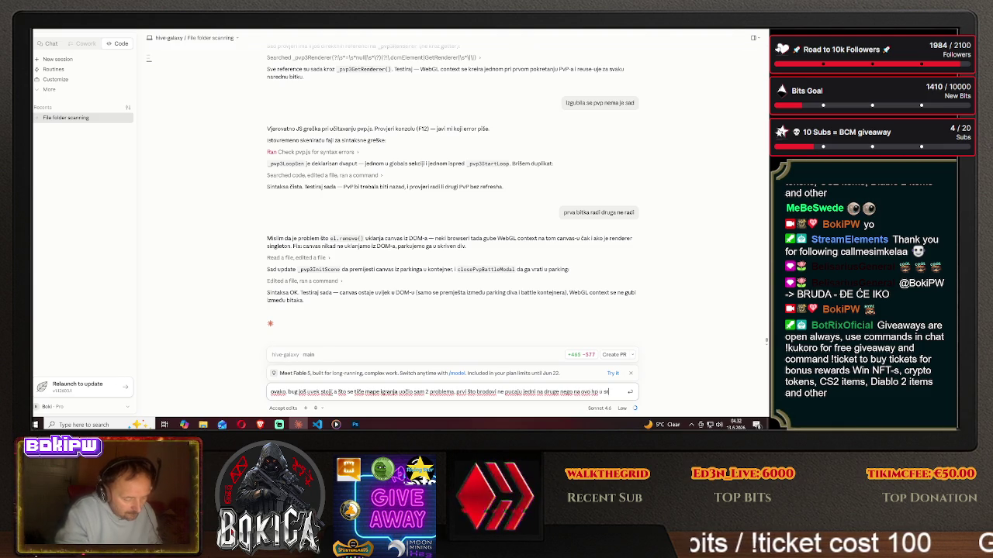
text(edini,)
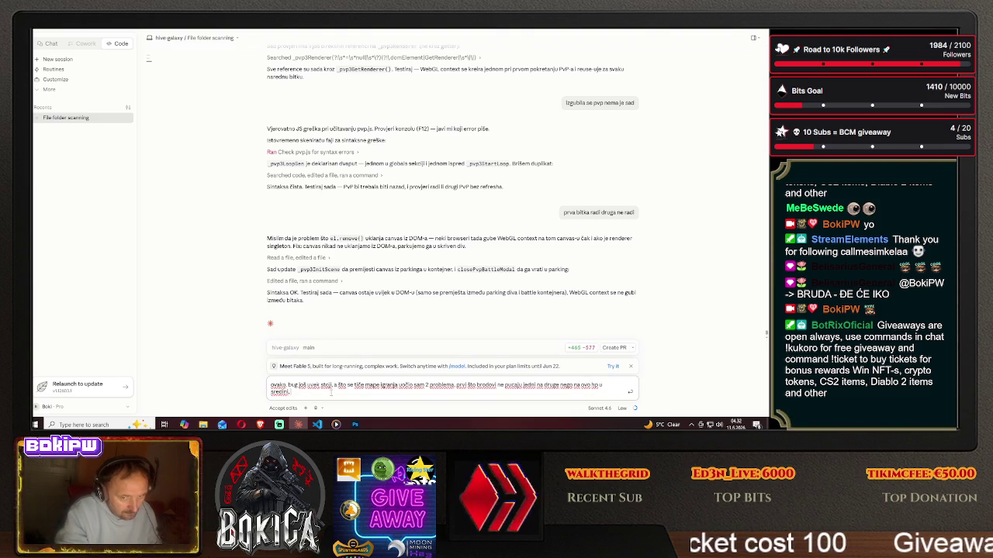
text( a)
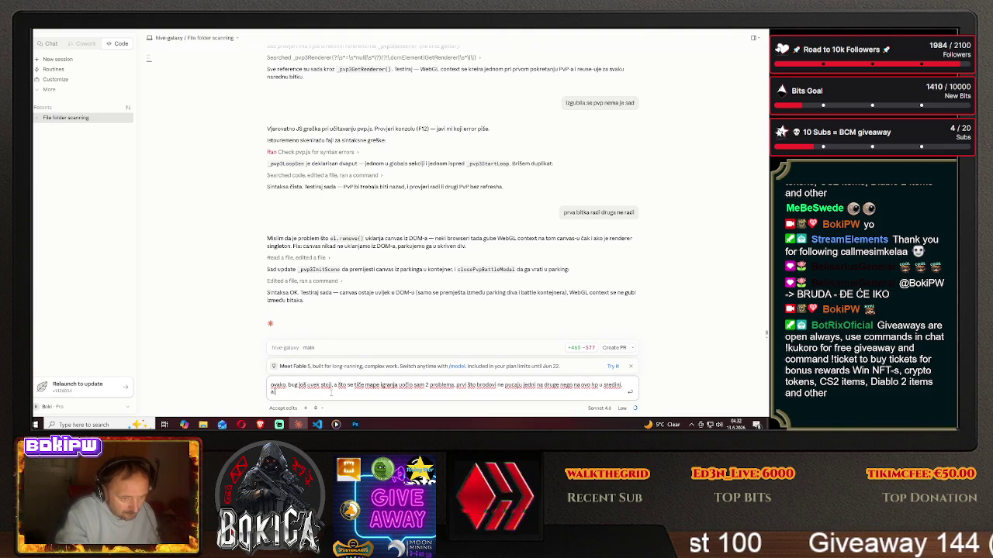
text(, sta)
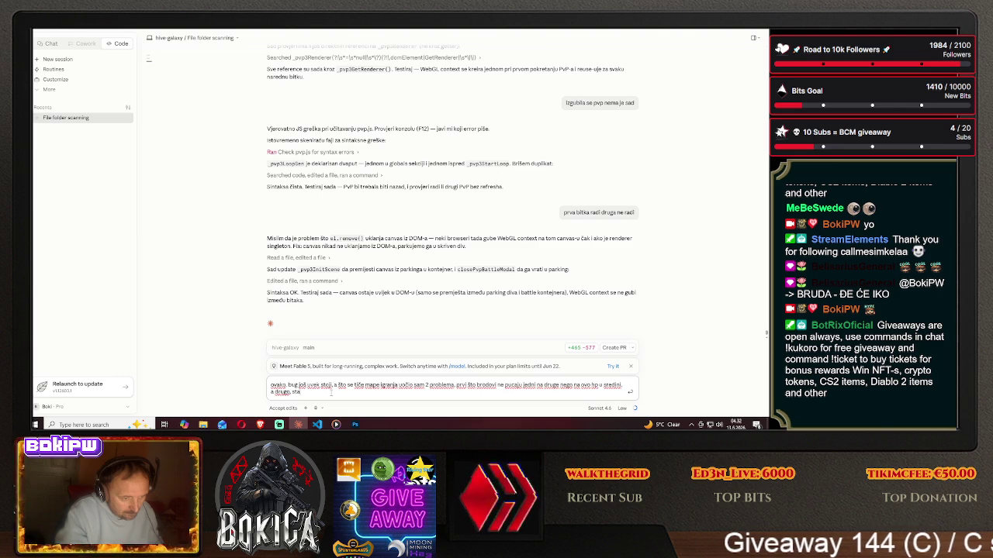
text(m samo)
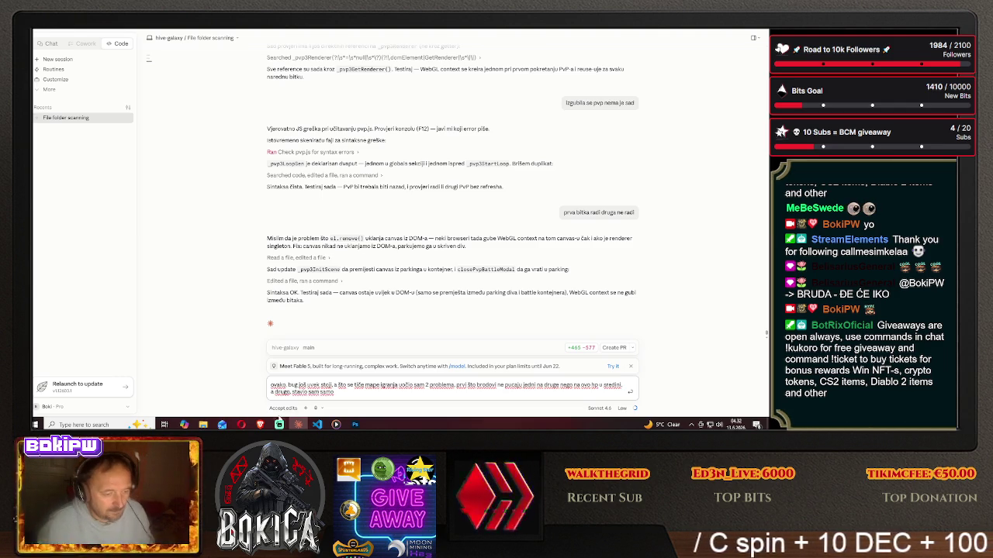
key(alt+Tab)
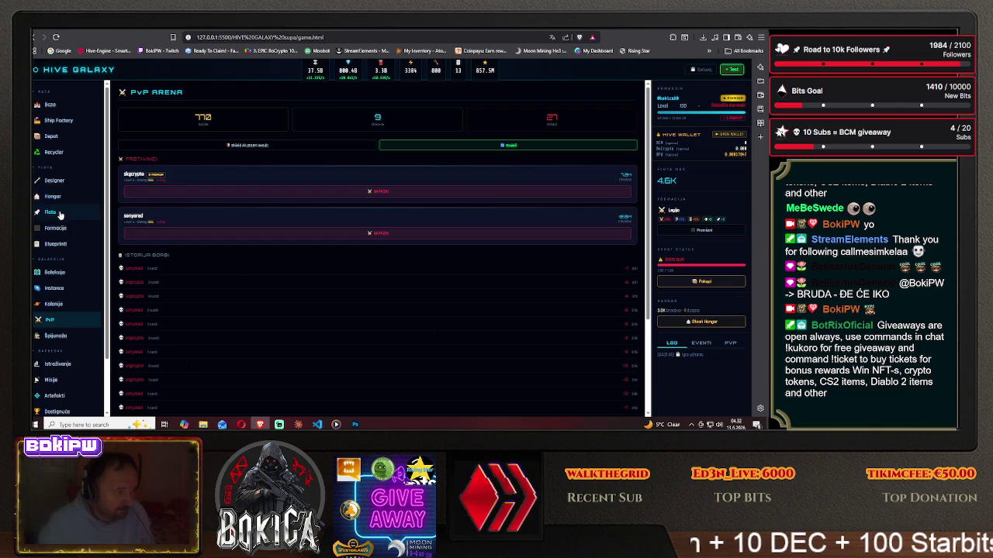
click(60, 213)
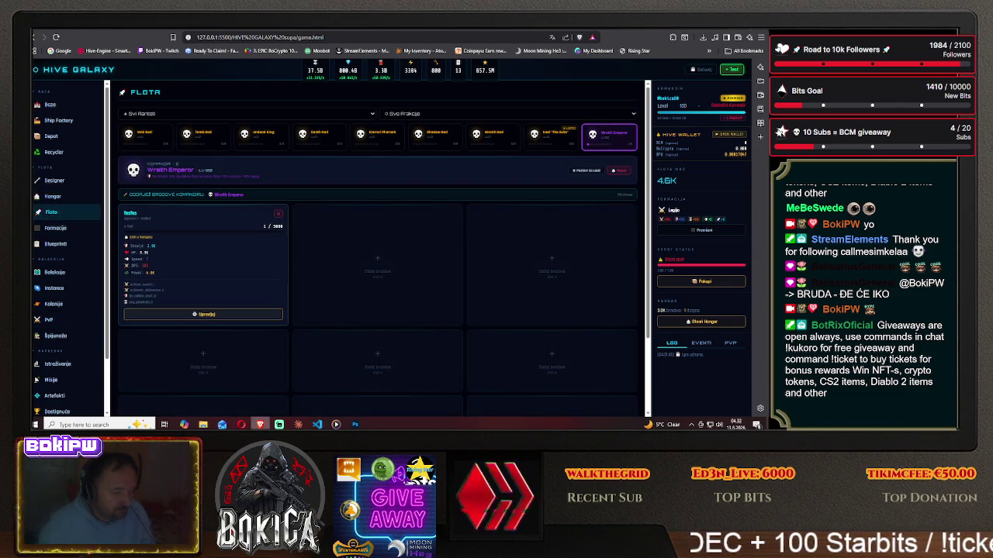
click(259, 423)
text(a drugu, stavio sam samo 1)
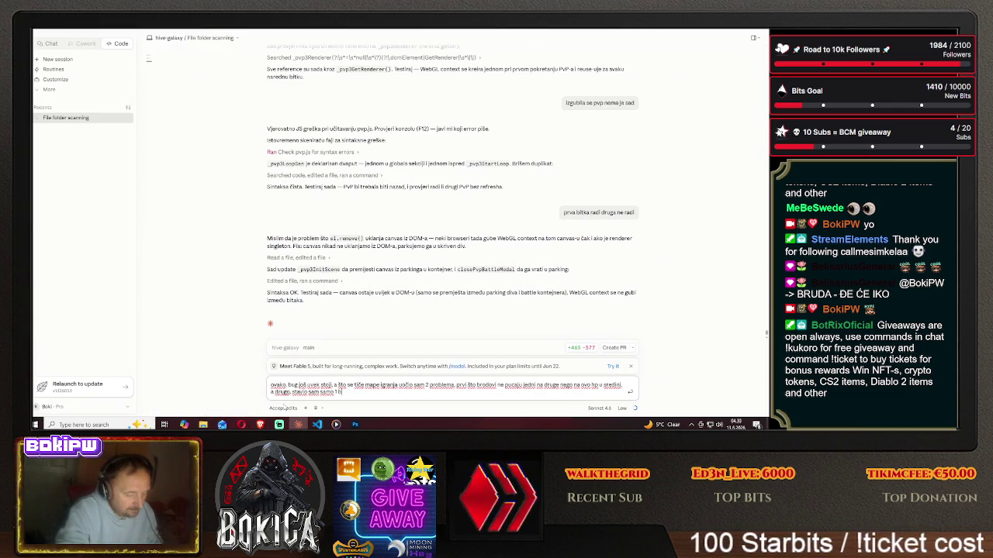
text(brod u flotu)
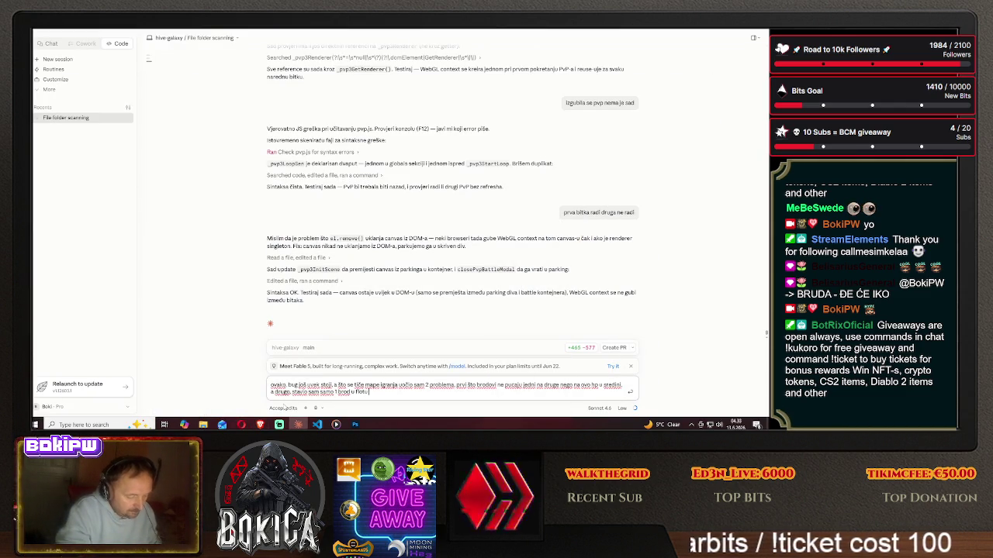
text( namerno, i)
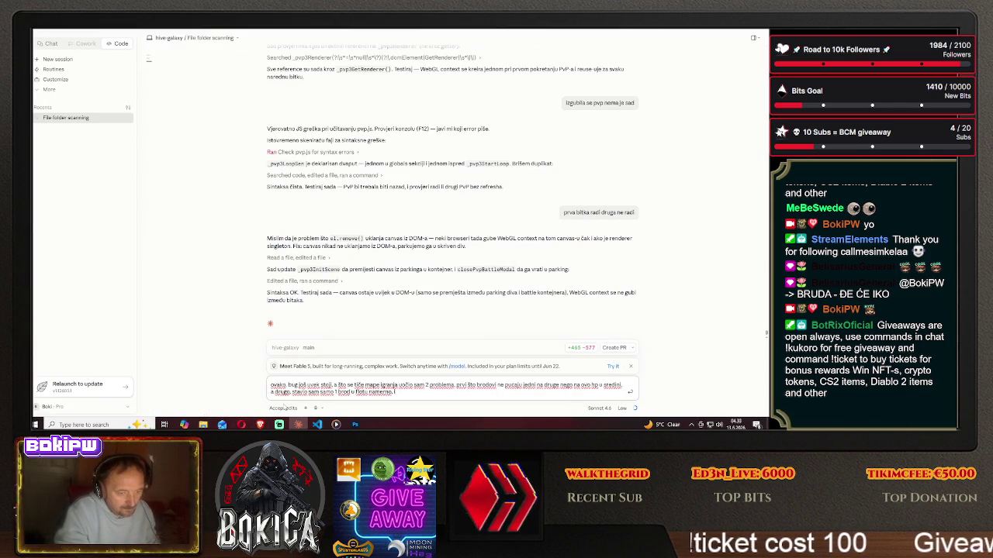
text( ()
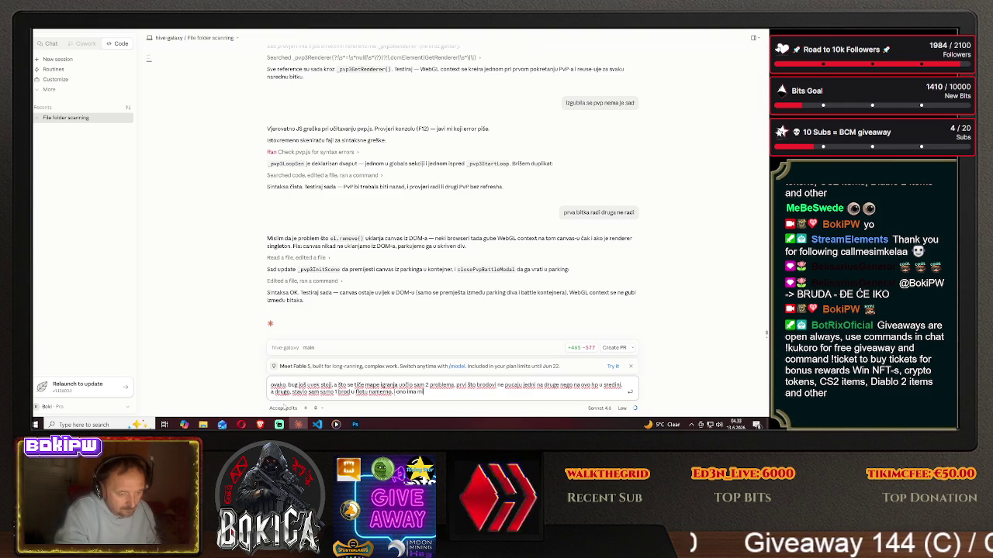
text(lion tač)
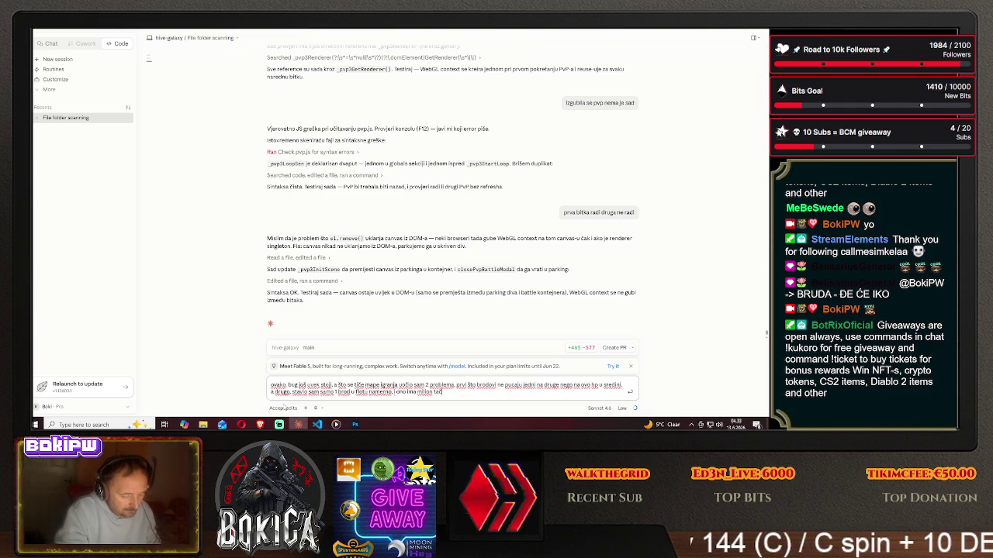
text(kica ko da vodim)
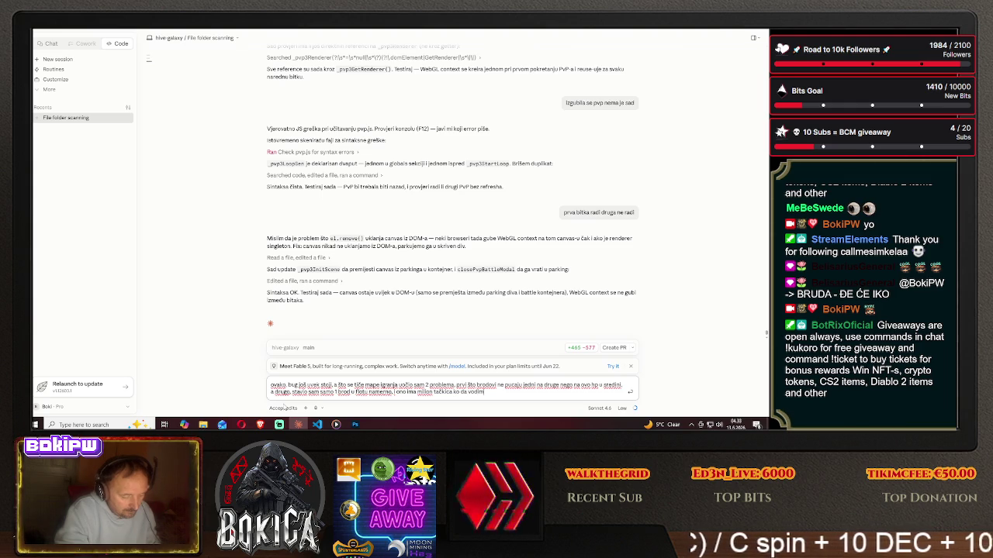
text( milion br)
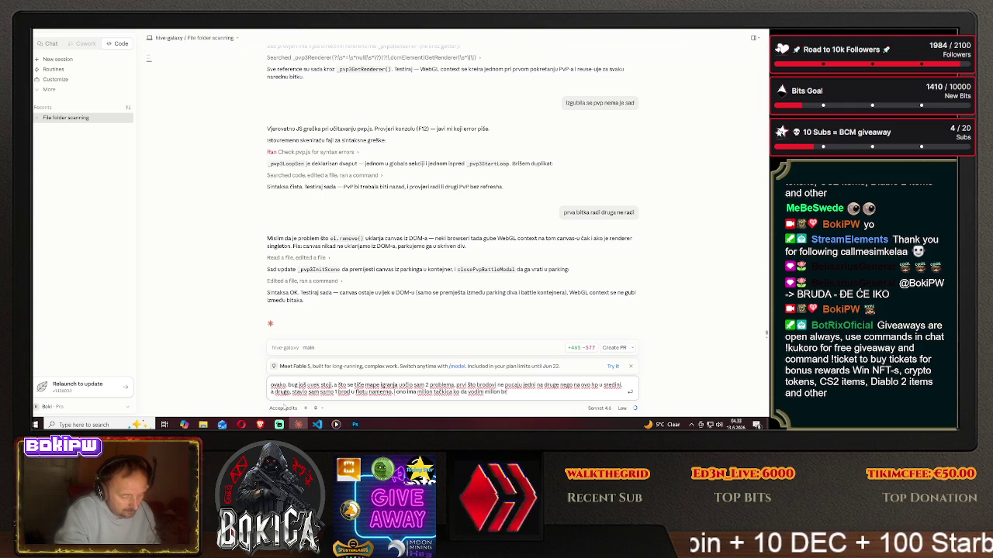
text(odova.)
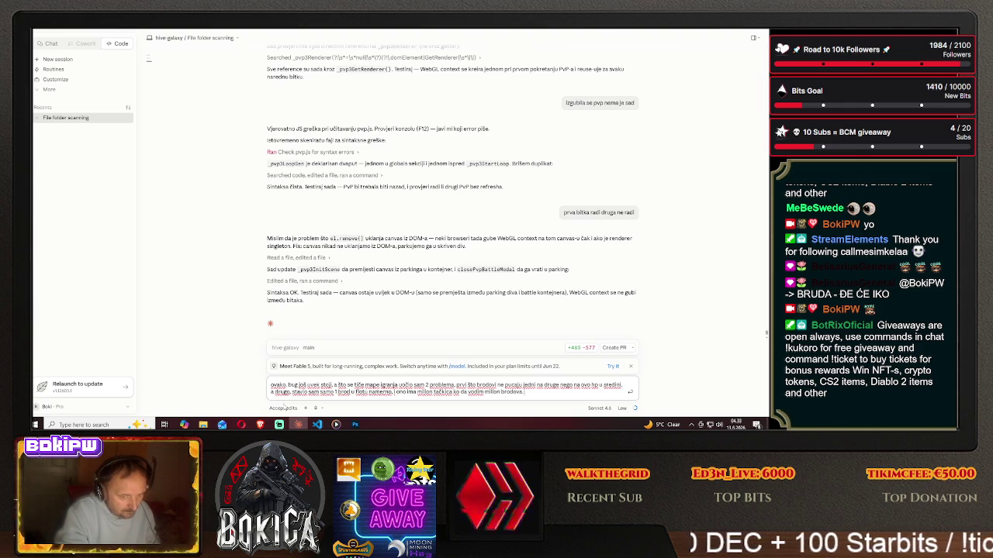
text( Simula)
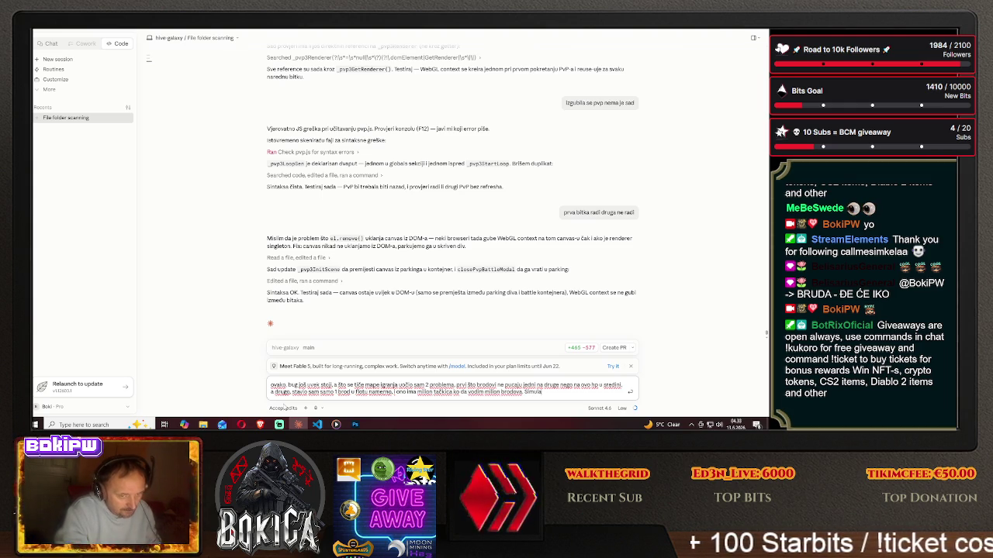
text(cija treba da prati)
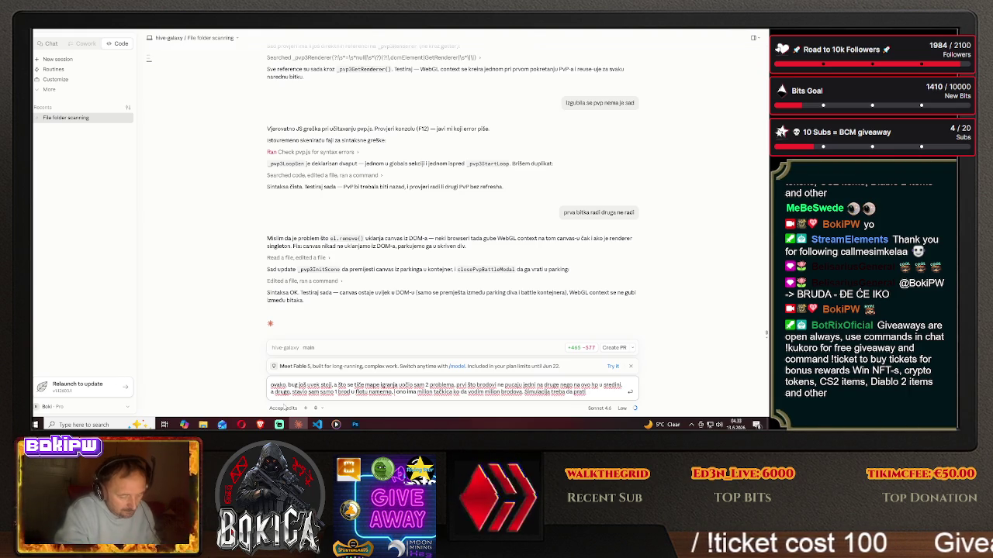
text( bro)
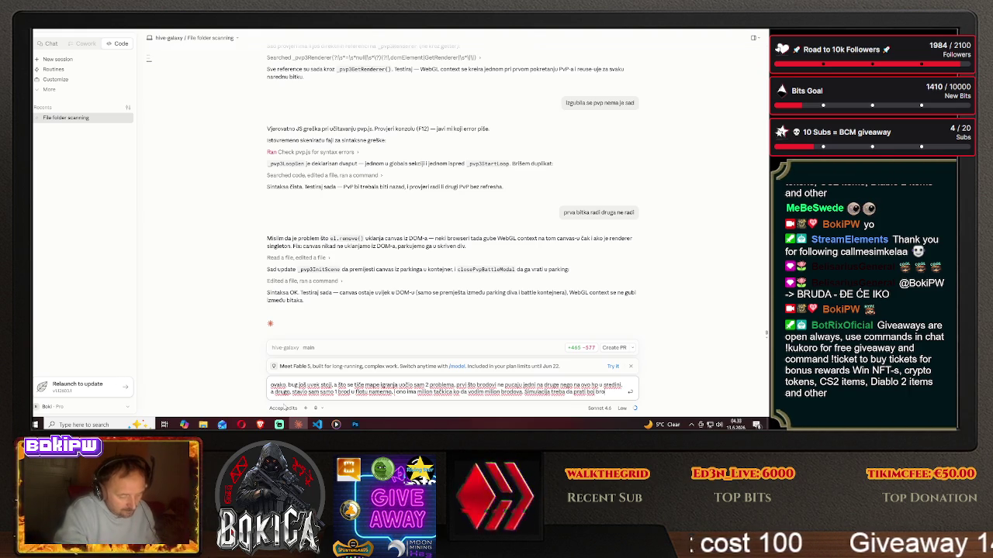
text(dova i da u)
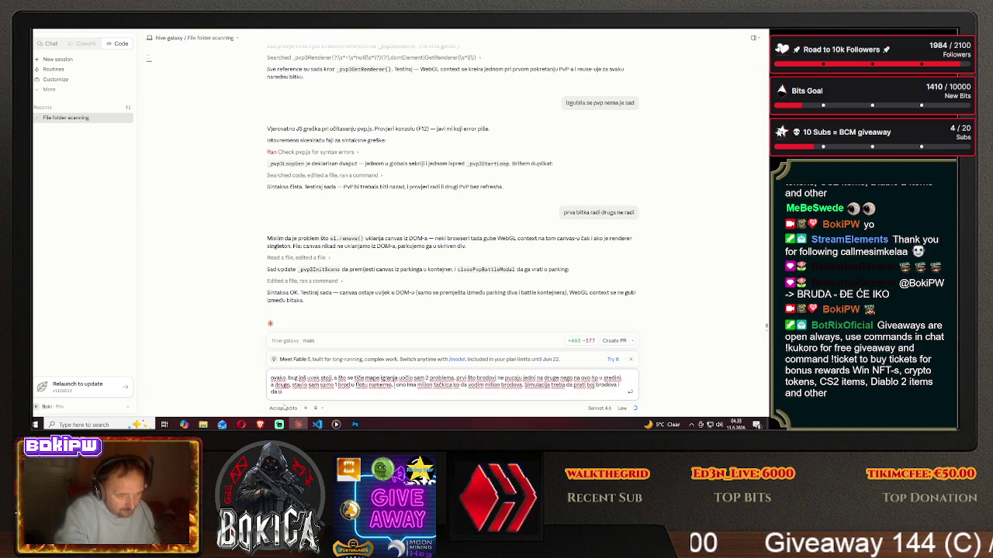
text(va)
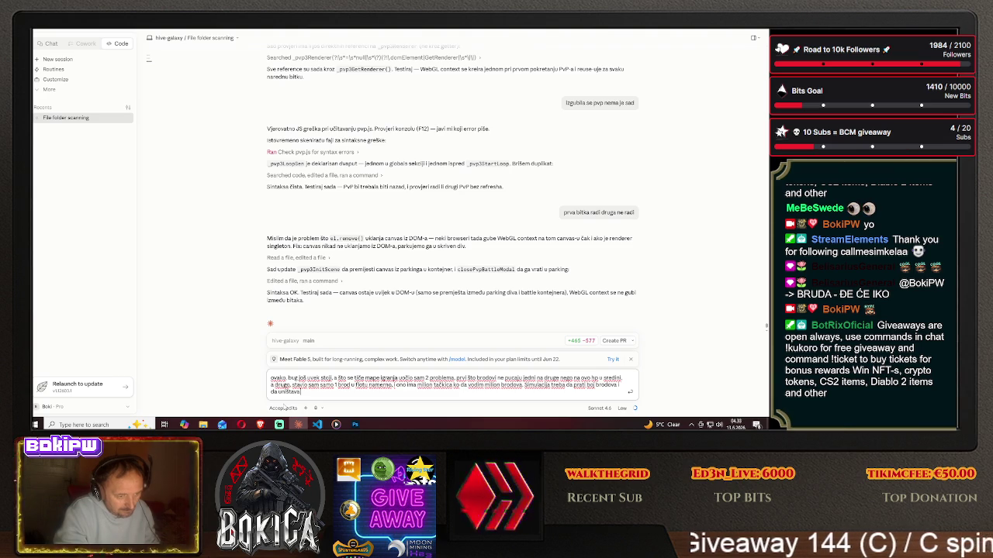
text( tačkice)
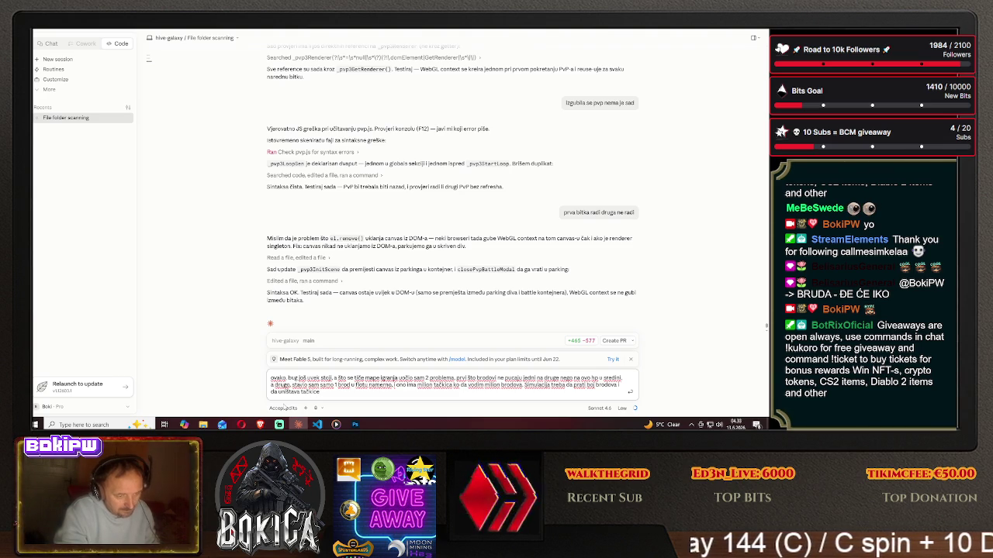
text(. Mi)
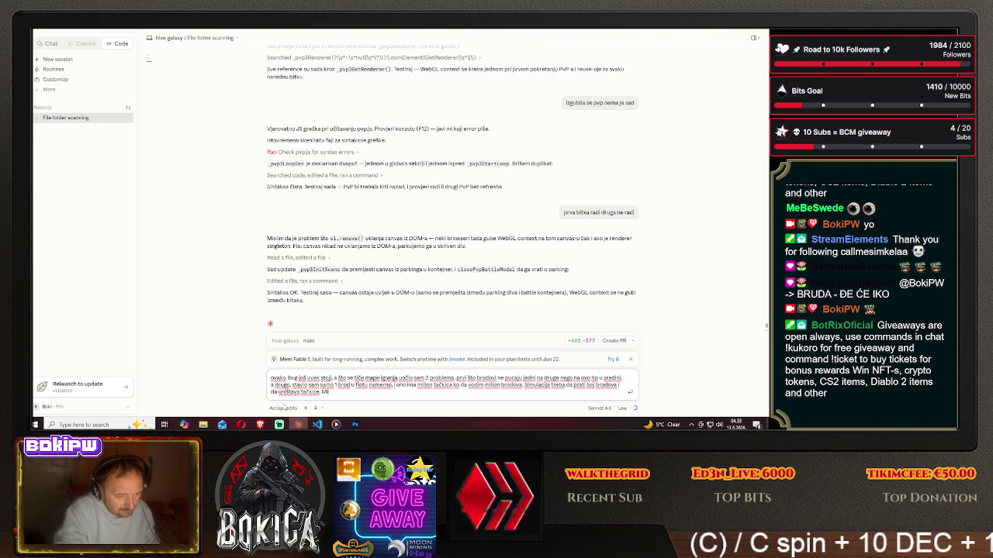
text( d)
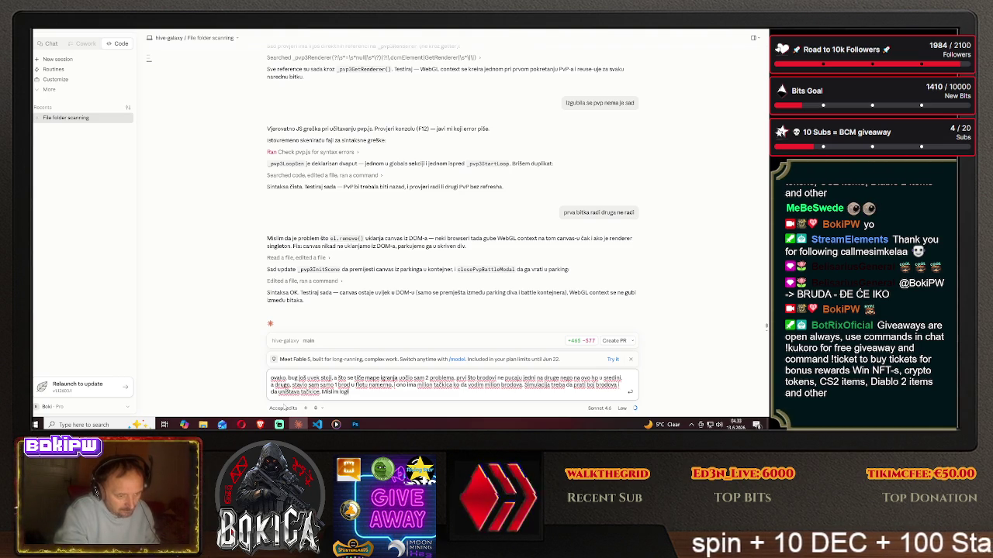
text(je je da)
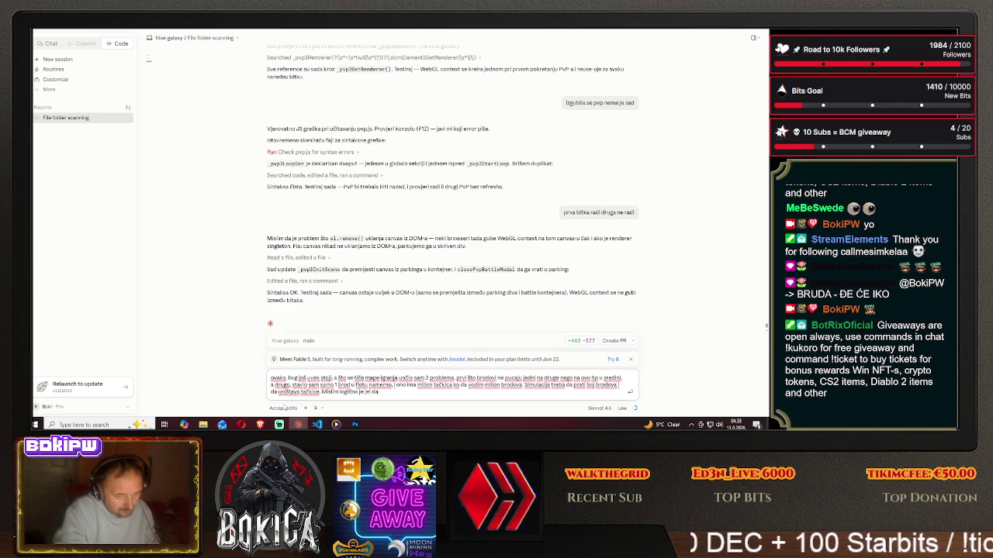
key(Return)
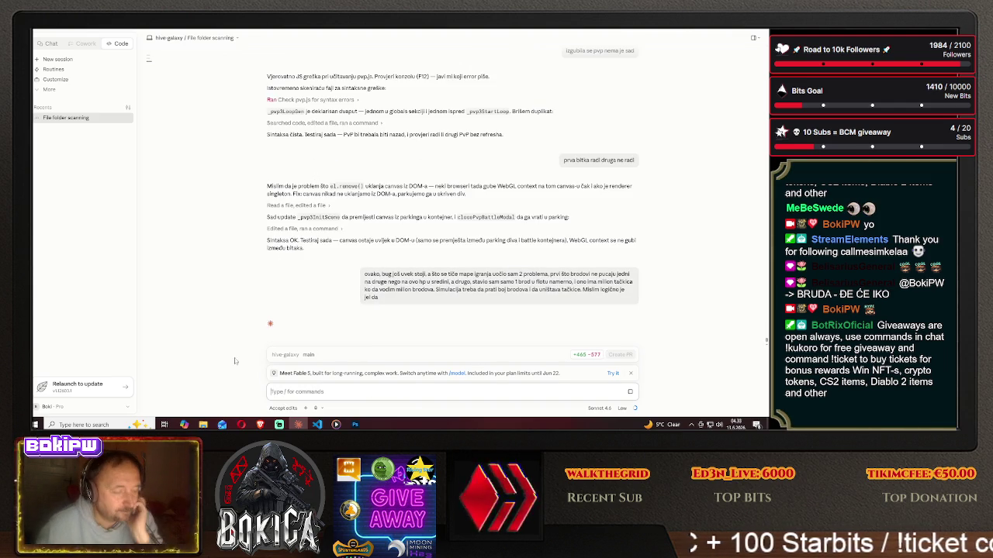
Resume the YouTube music video and return to Tripo's generation history.
key(alt+Tab)
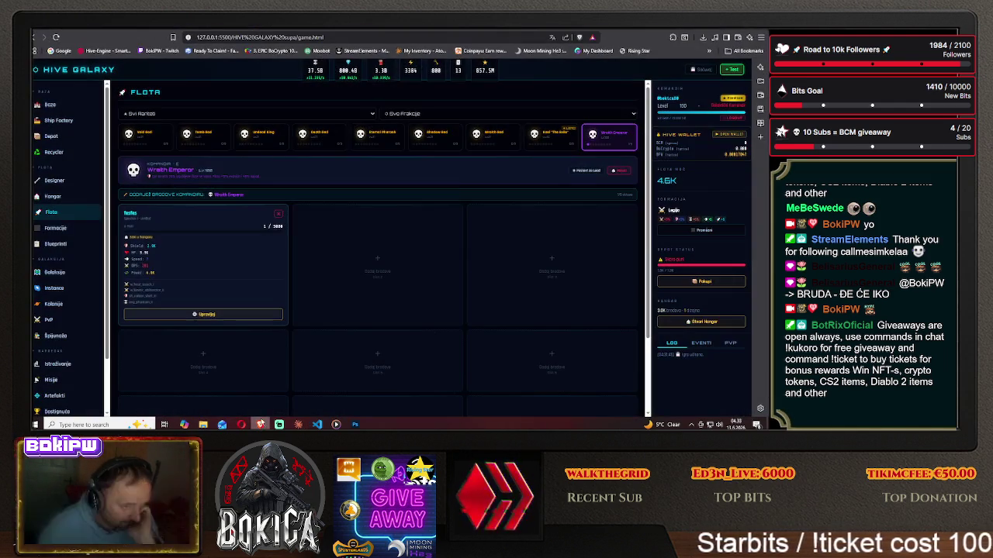
key(ctrl+Tab)
click(120, 371)
click(120, 370)
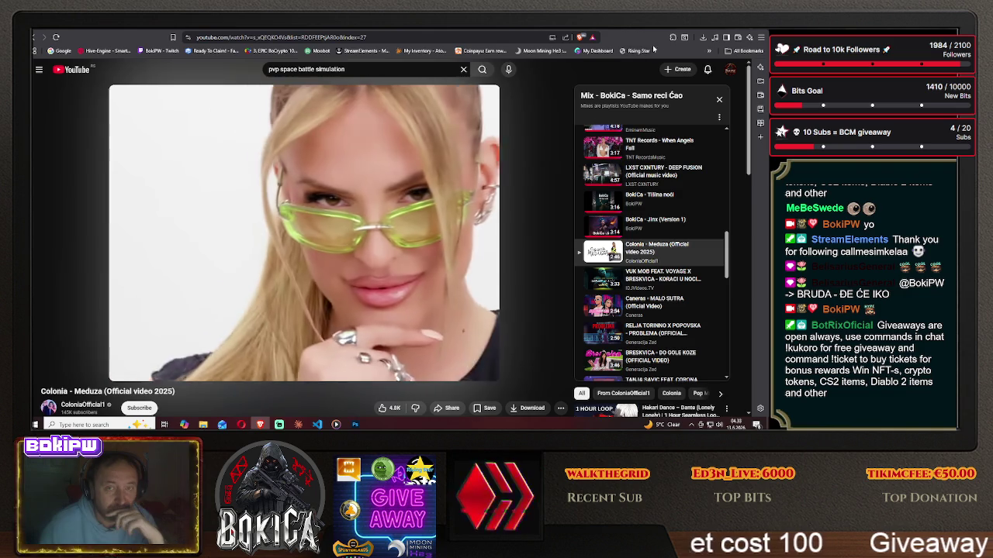
click(669, 30)
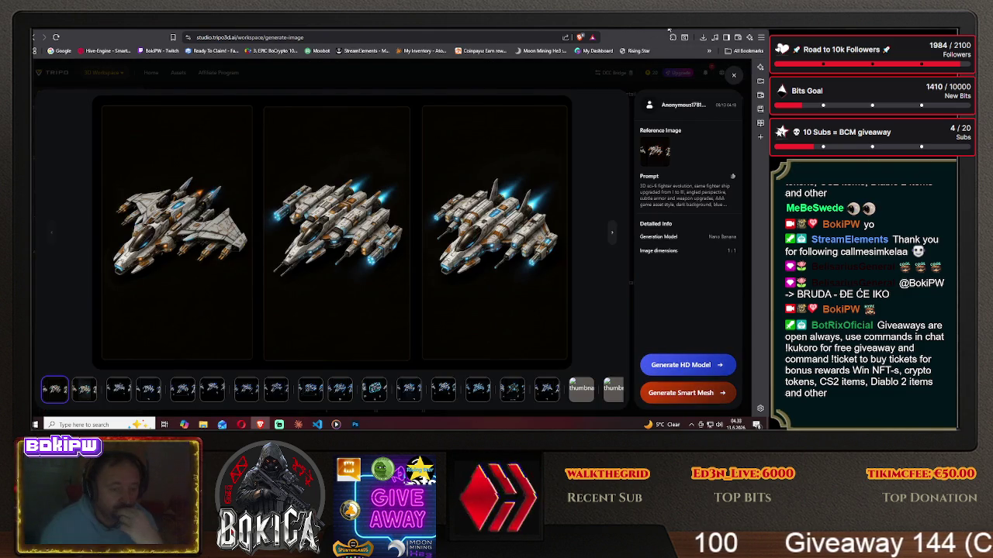
click(733, 76)
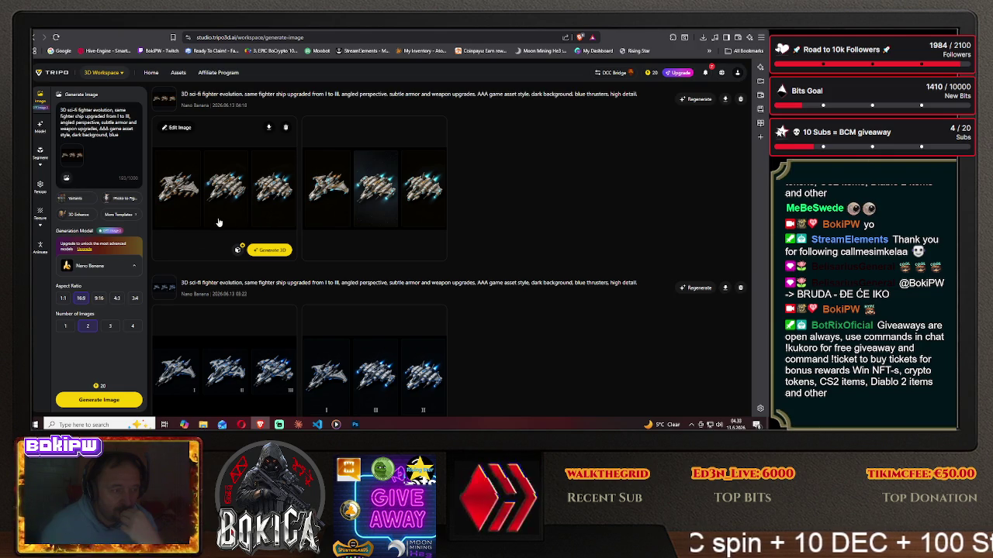
Generate a new set of upgraded fighter images and view the newest three-ship render enlarged.
click(96, 400)
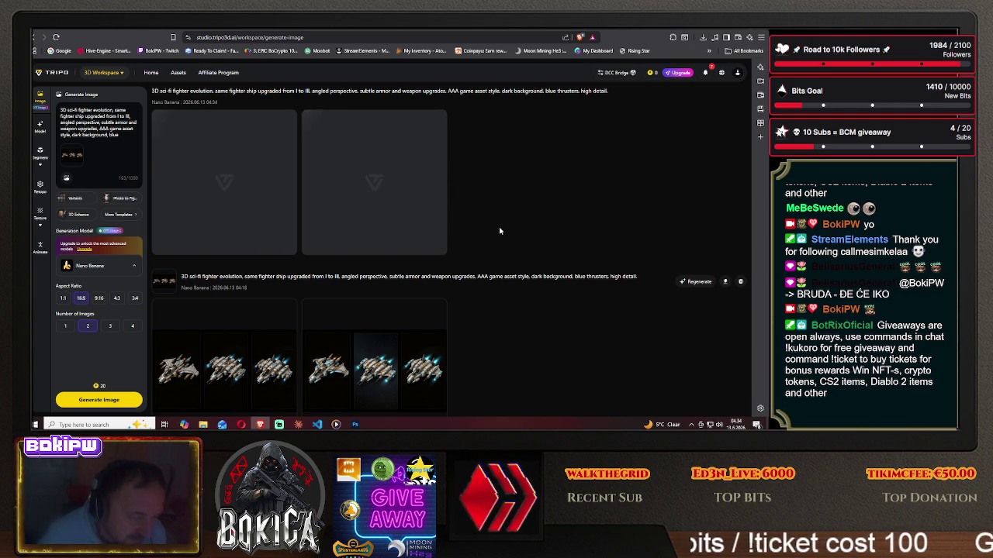
scroll(500, 231, down, 3)
scroll(499, 230, down, 1)
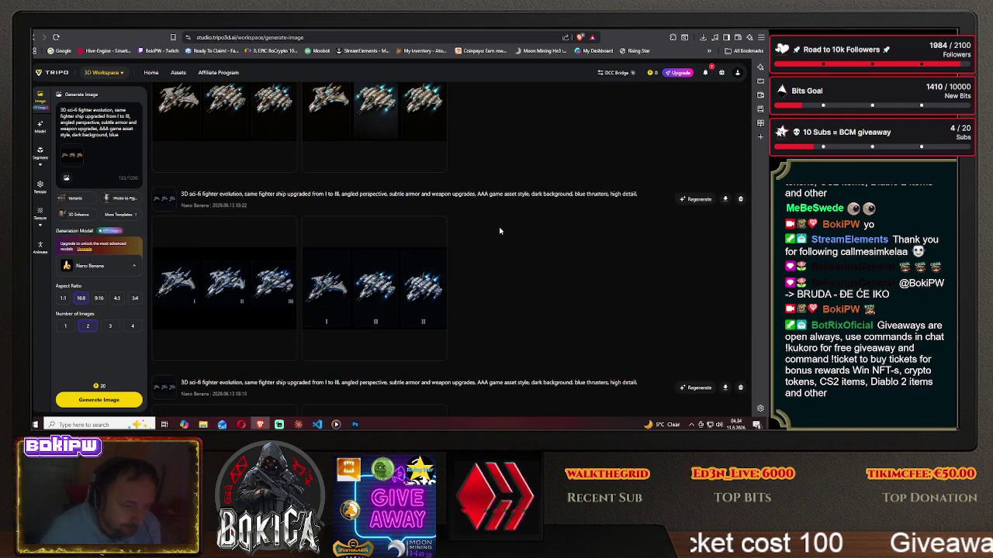
scroll(499, 230, down, 2)
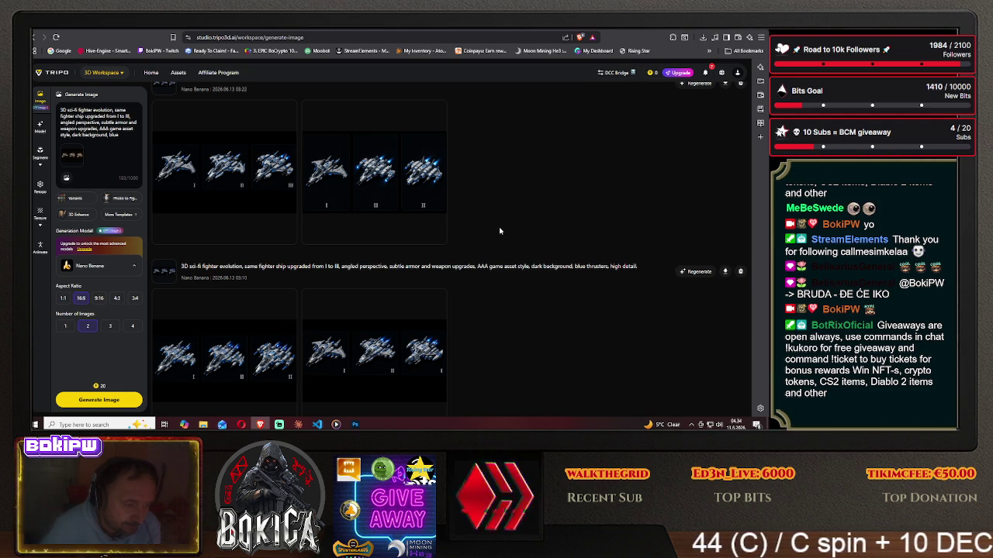
scroll(499, 230, up, 2)
scroll(500, 231, up, 2)
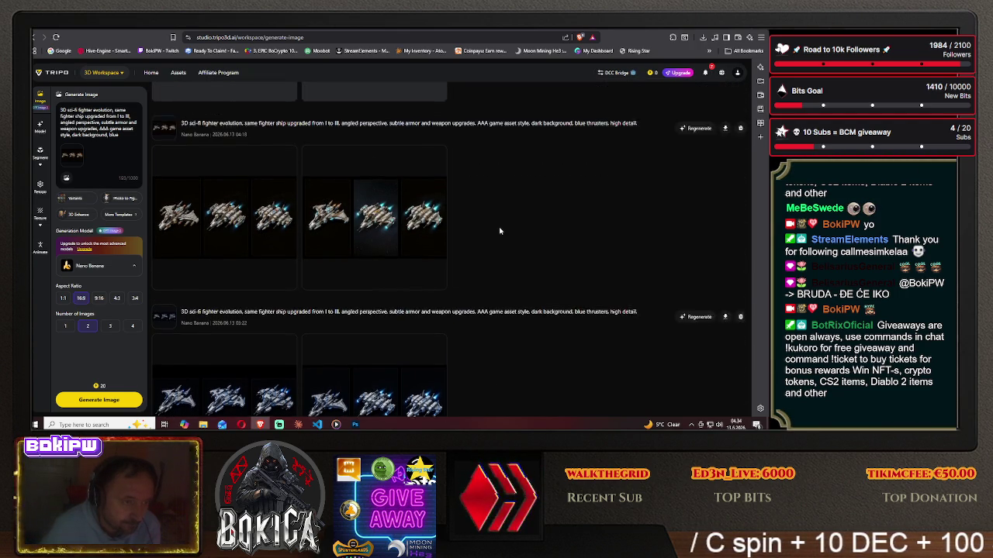
scroll(499, 230, up, 2)
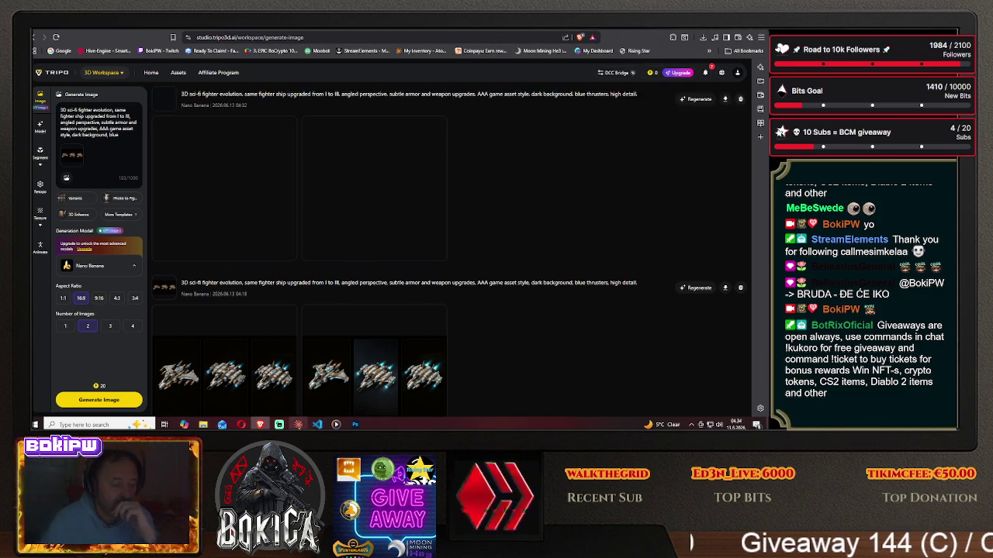
key(alt+Tab)
key(alt+Tab)
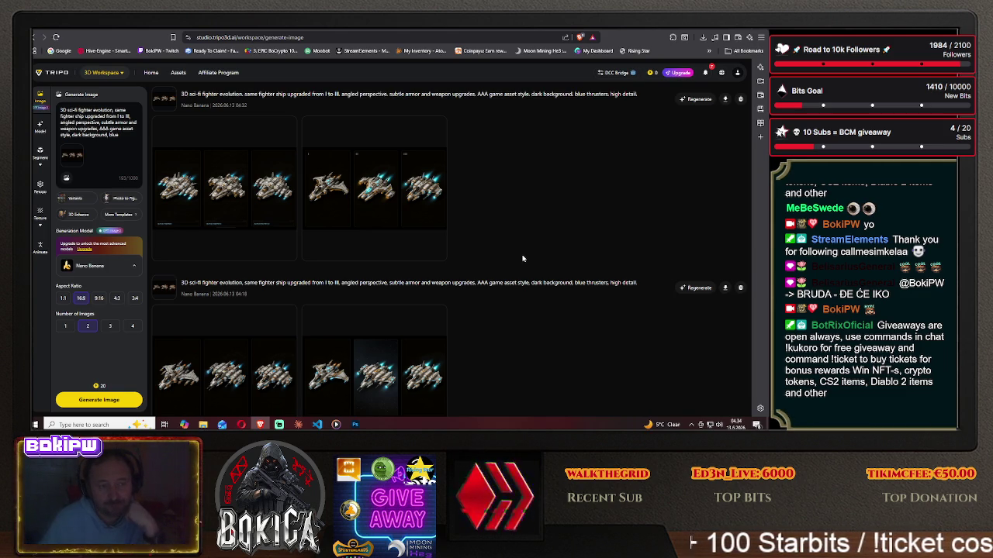
click(383, 209)
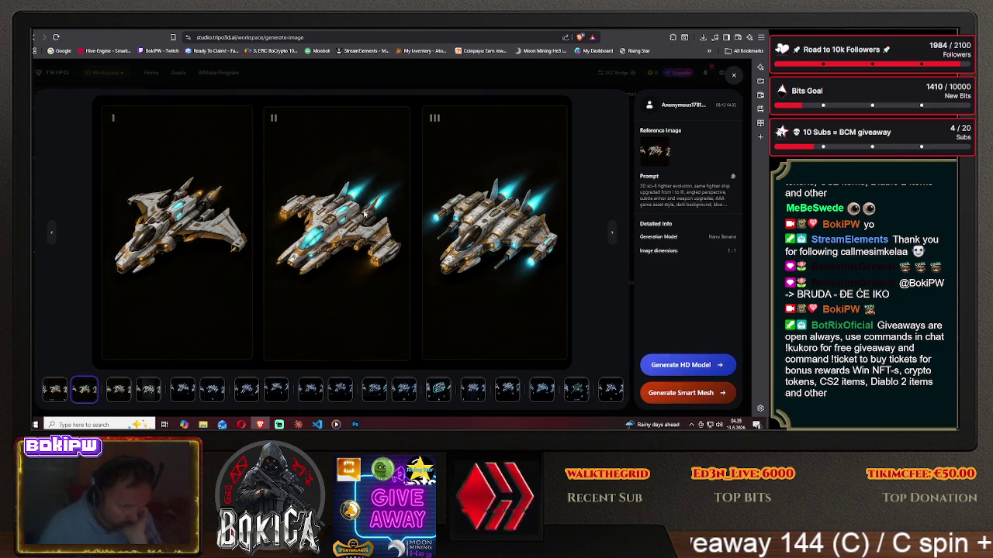
Save Tripo's middle ship image to the Desktop as image_1vf.png.
right_click(397, 222)
click(361, 222)
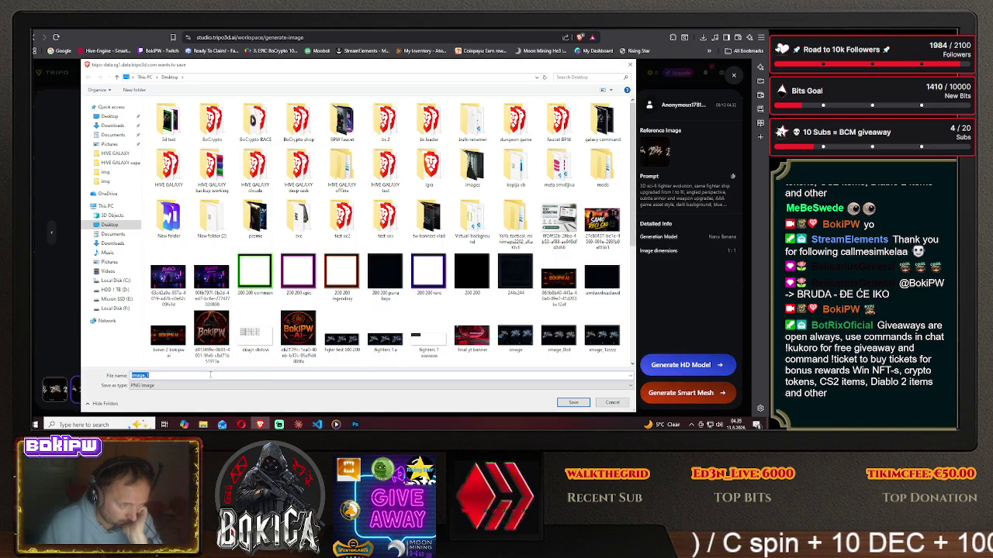
click(210, 374)
text(vf)
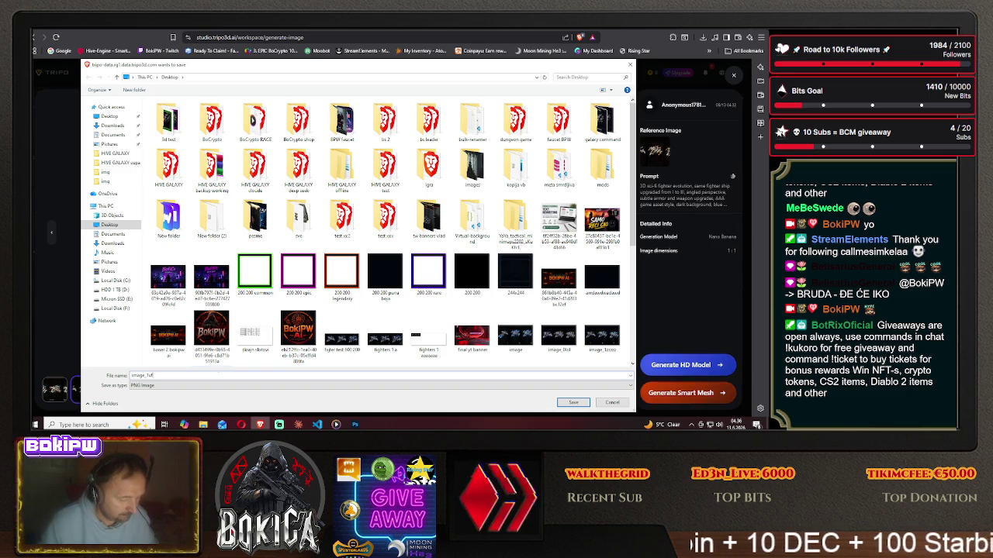
key(Return)
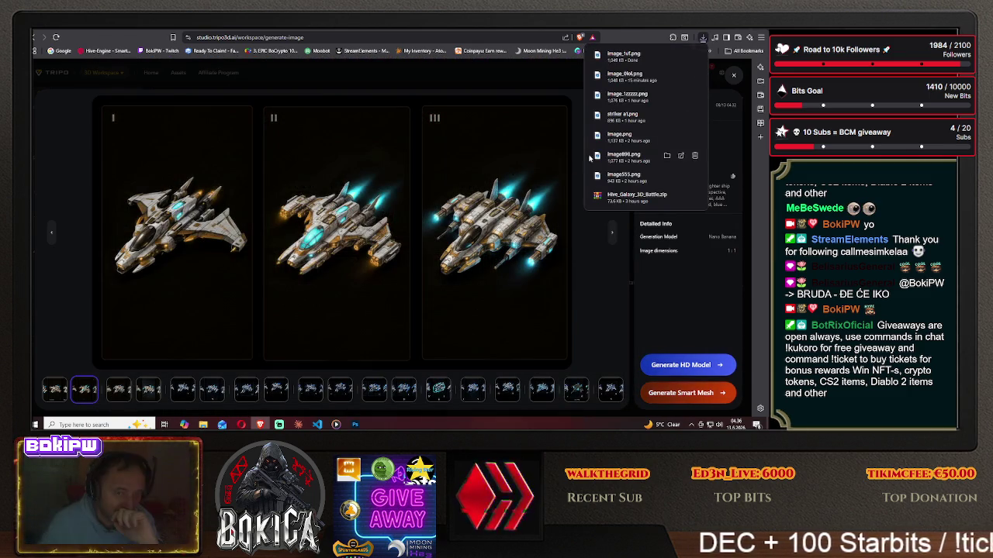
key(super+d)
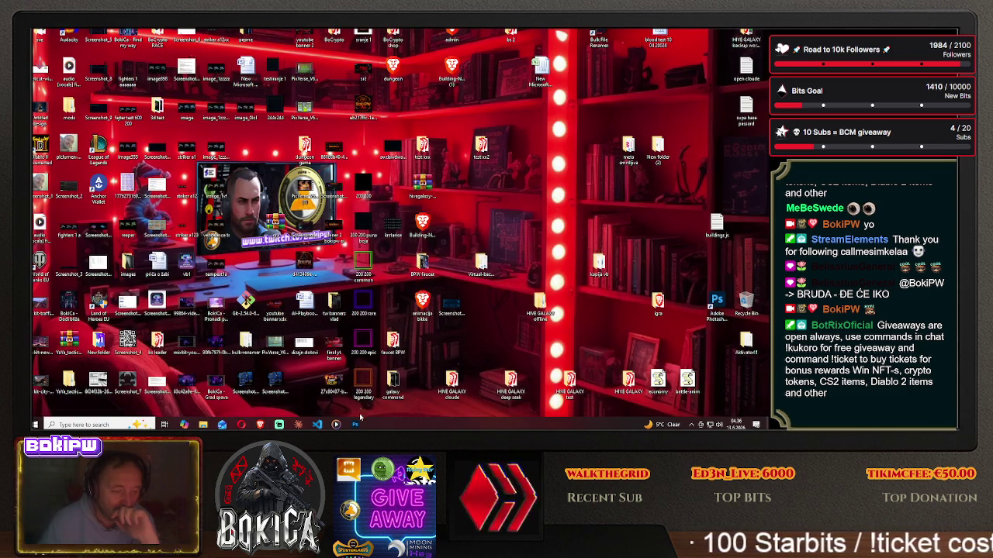
click(356, 424)
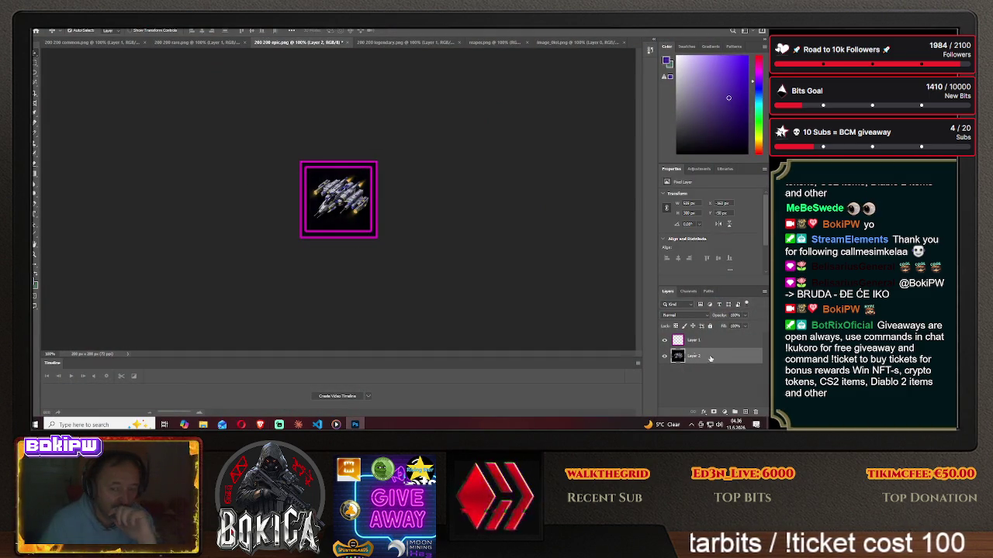
Delete the ship layer, close image_0tol without saving, and return to reaper.png.
key(Delete)
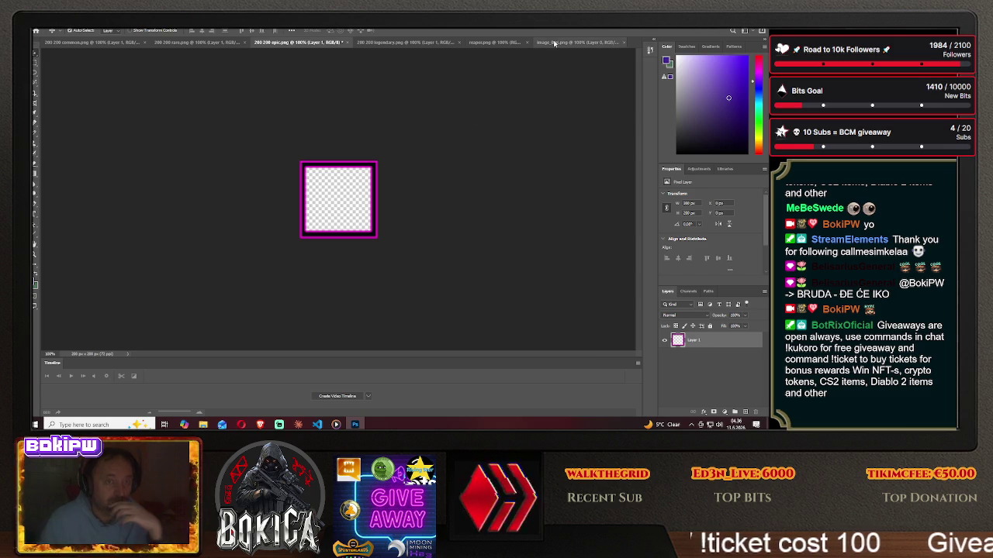
click(554, 44)
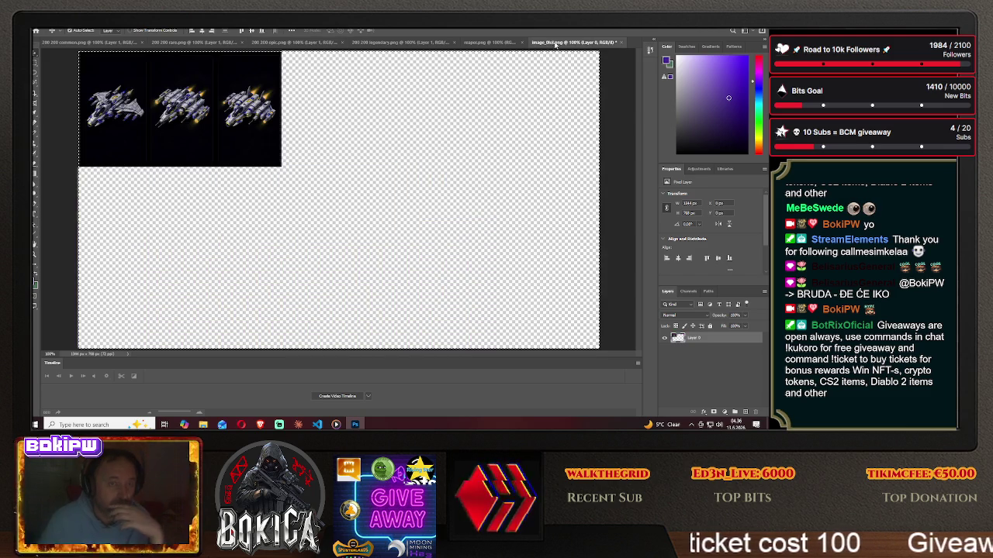
click(613, 42)
click(403, 169)
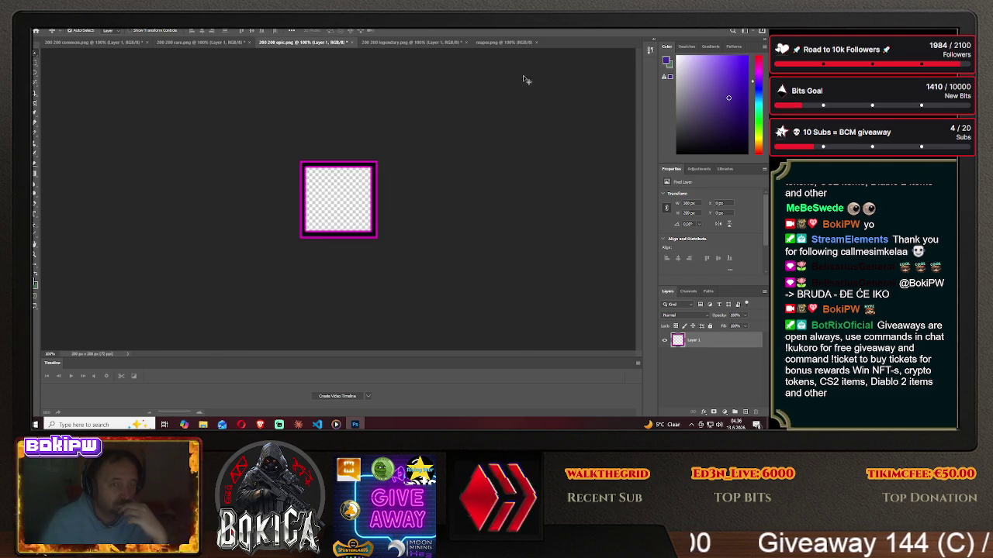
click(507, 45)
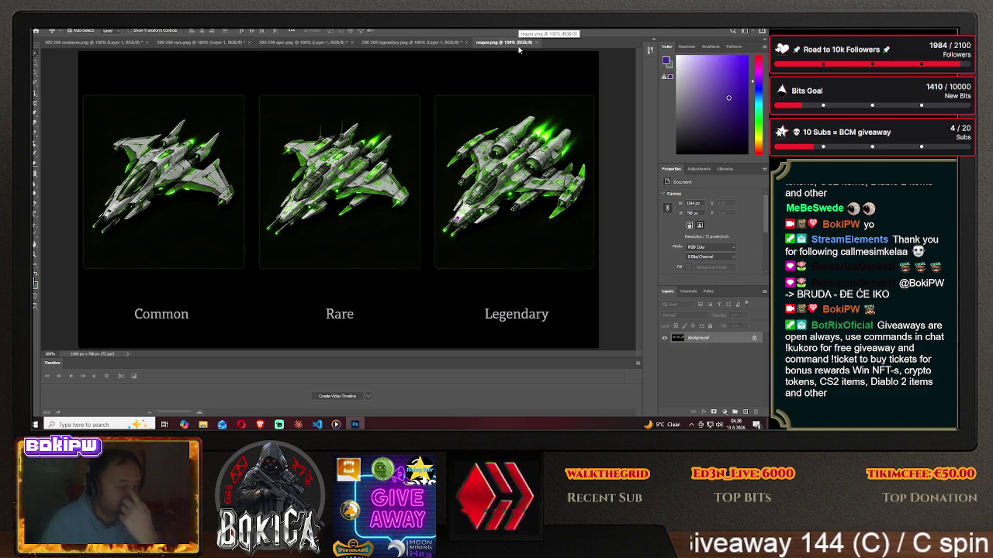
Open image_1vf.png from the Desktop as a new document.
click(38, 31)
click(49, 34)
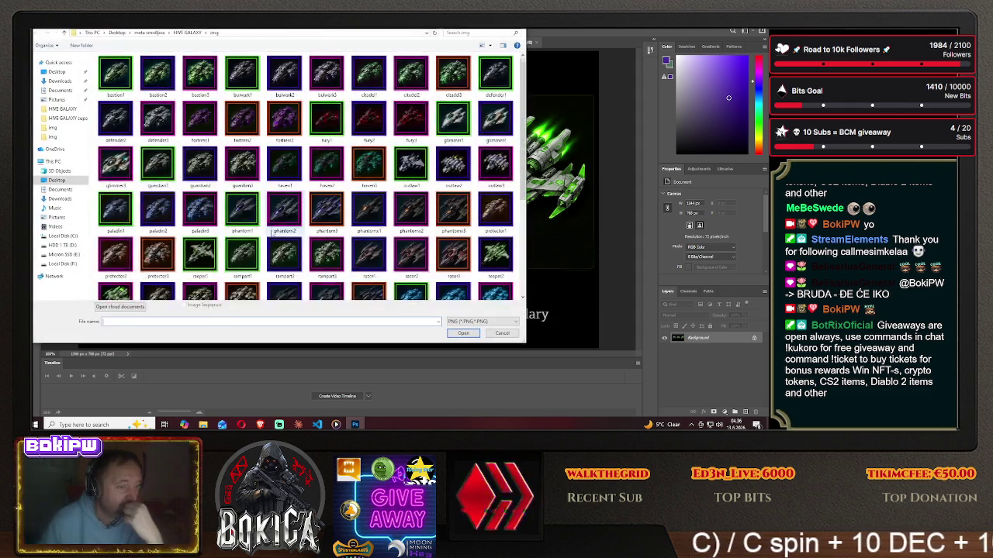
click(57, 180)
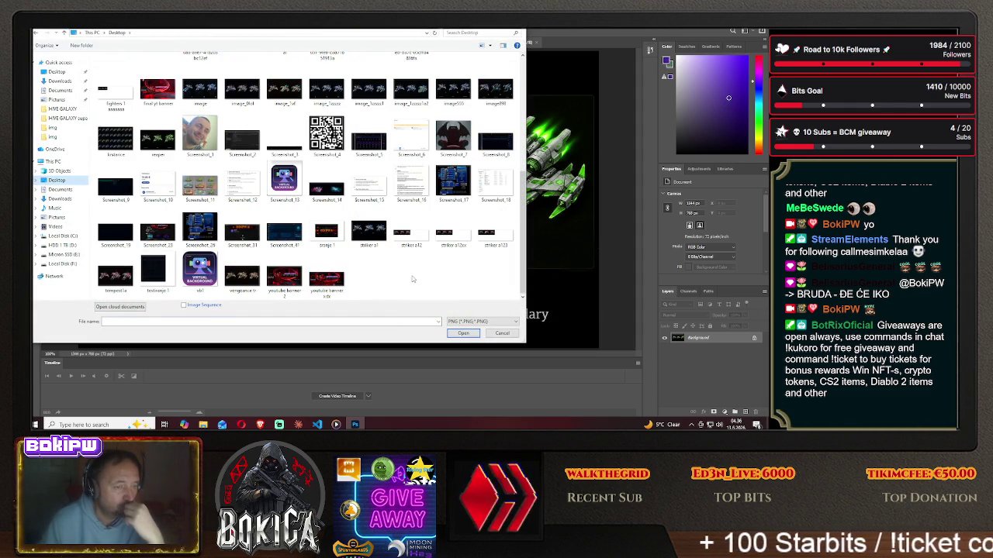
scroll(522, 255, up, 1)
click(284, 136)
click(453, 333)
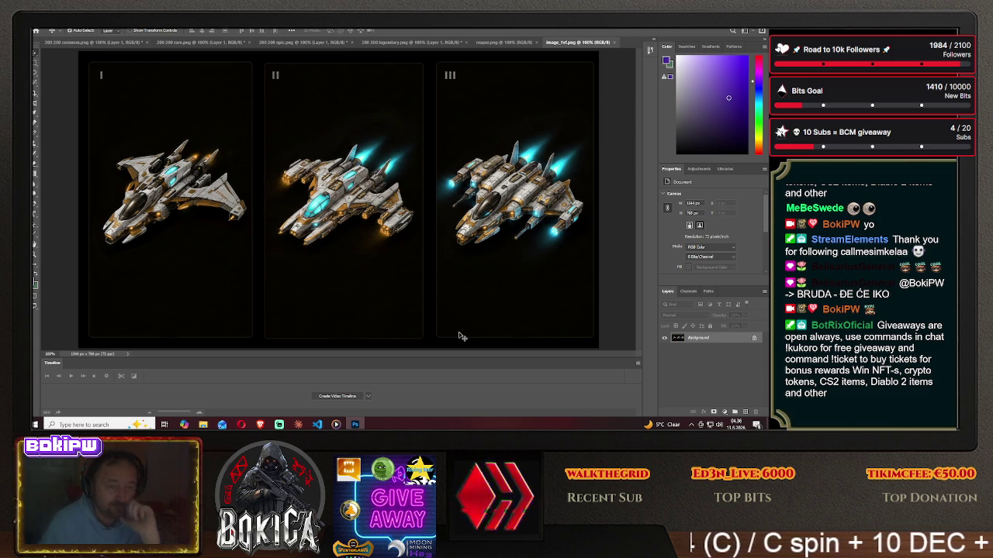
click(495, 44)
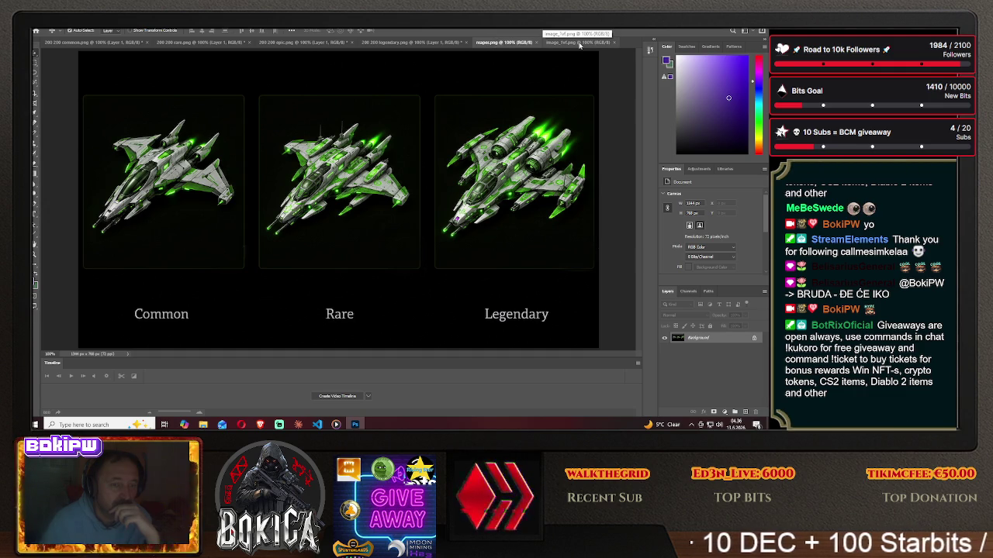
click(578, 43)
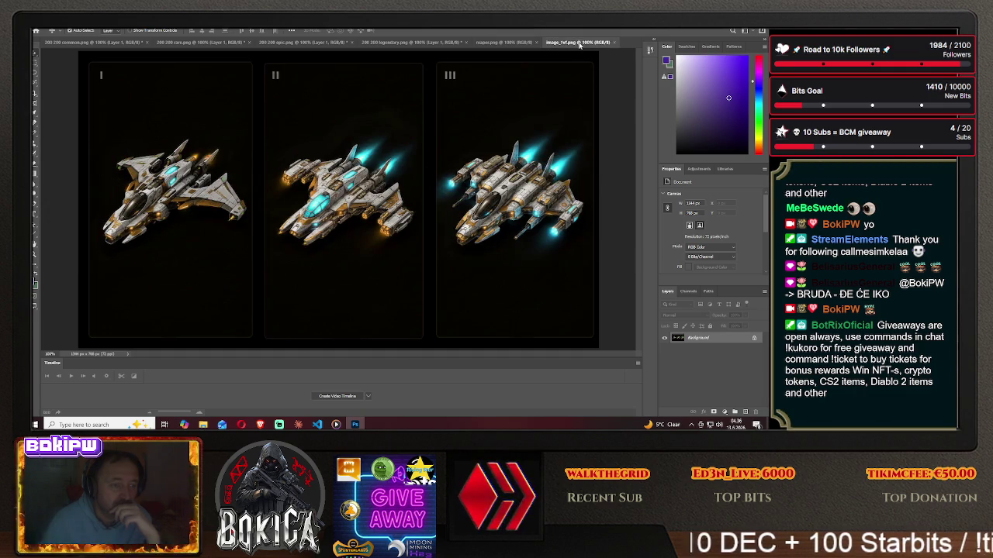
click(535, 44)
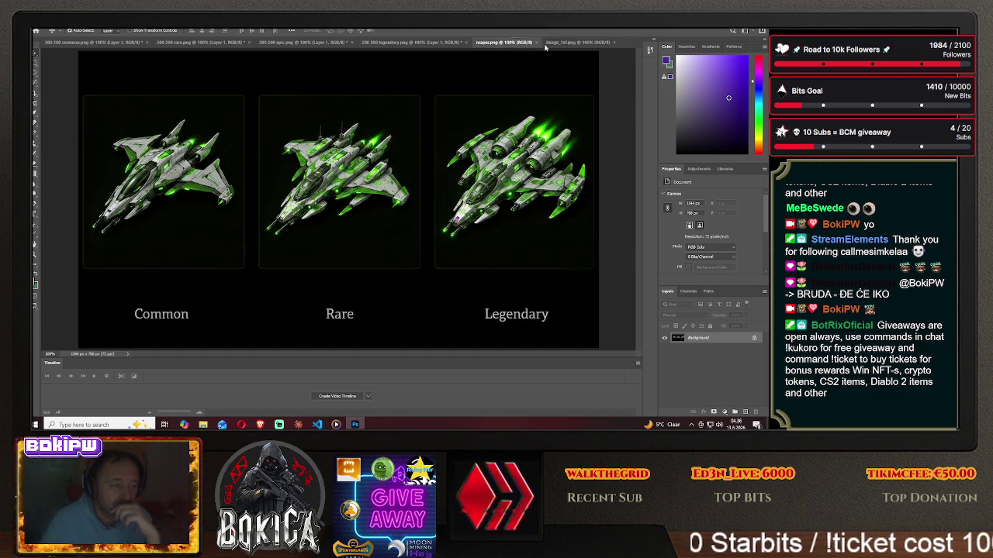
click(570, 44)
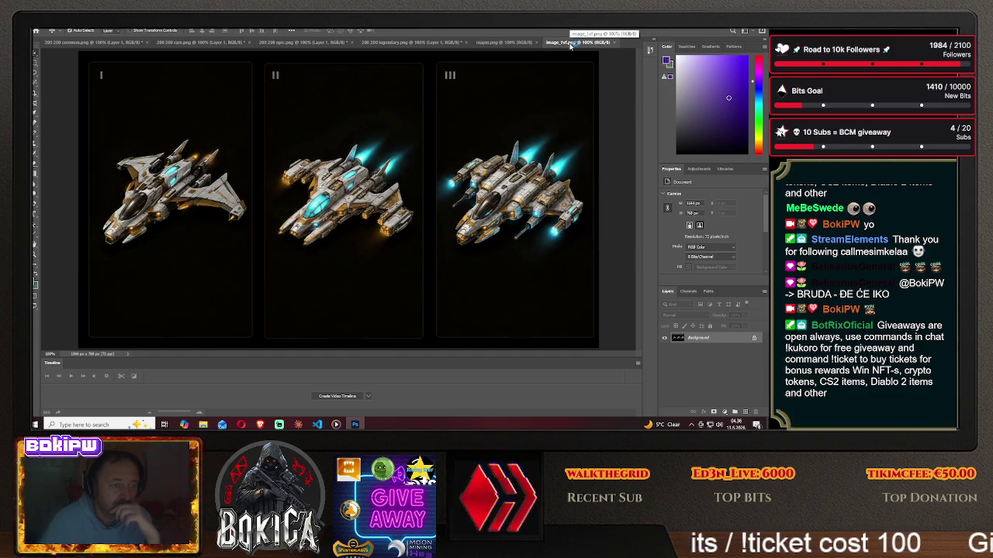
click(502, 44)
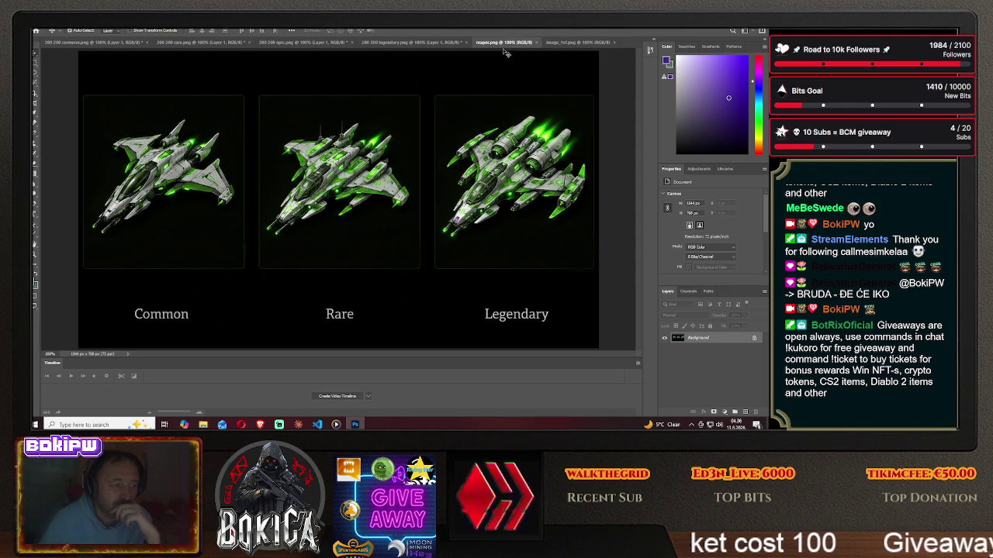
click(573, 43)
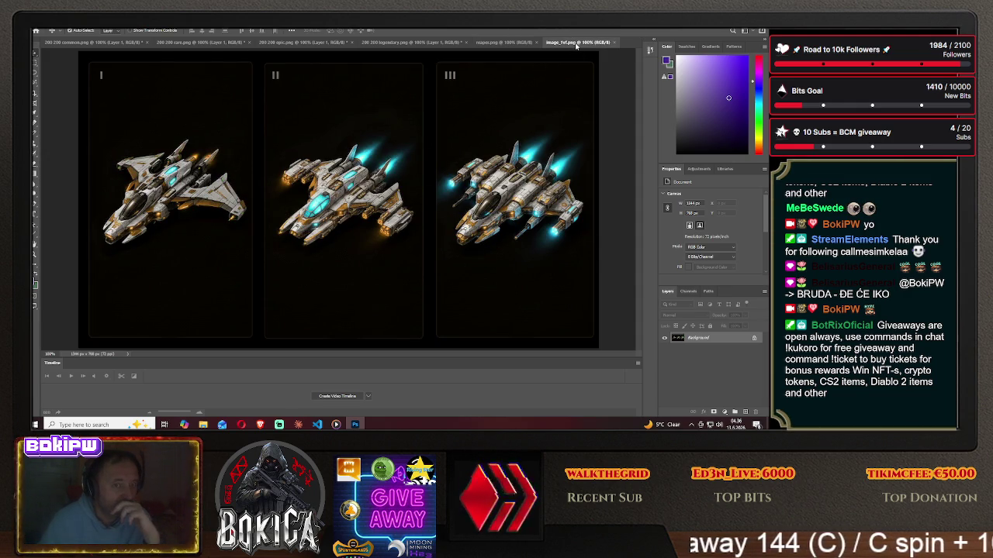
click(505, 43)
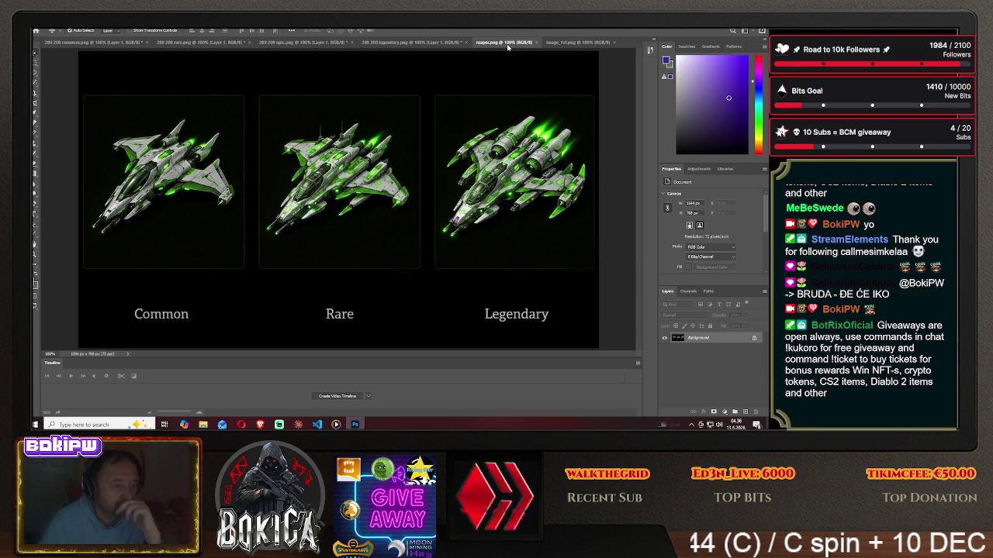
click(578, 42)
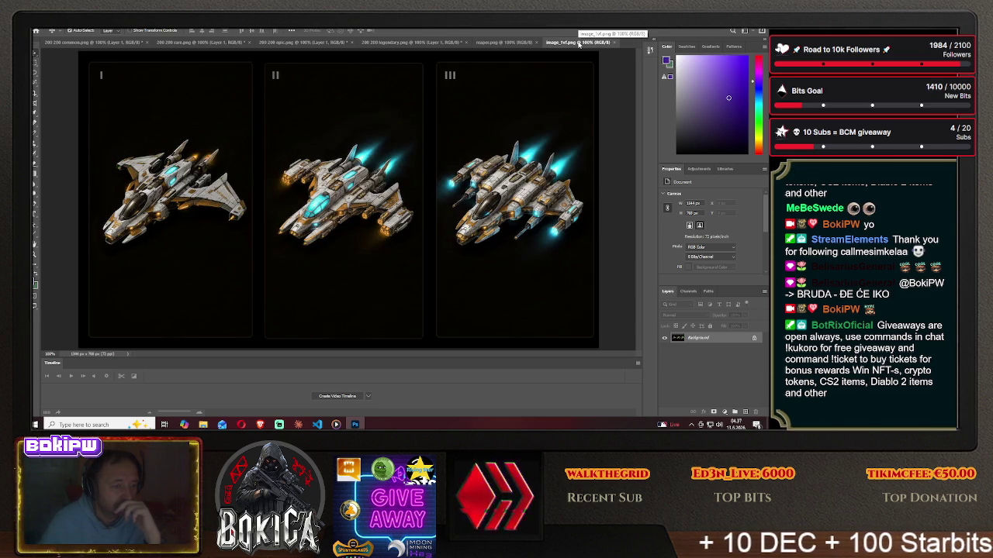
click(506, 42)
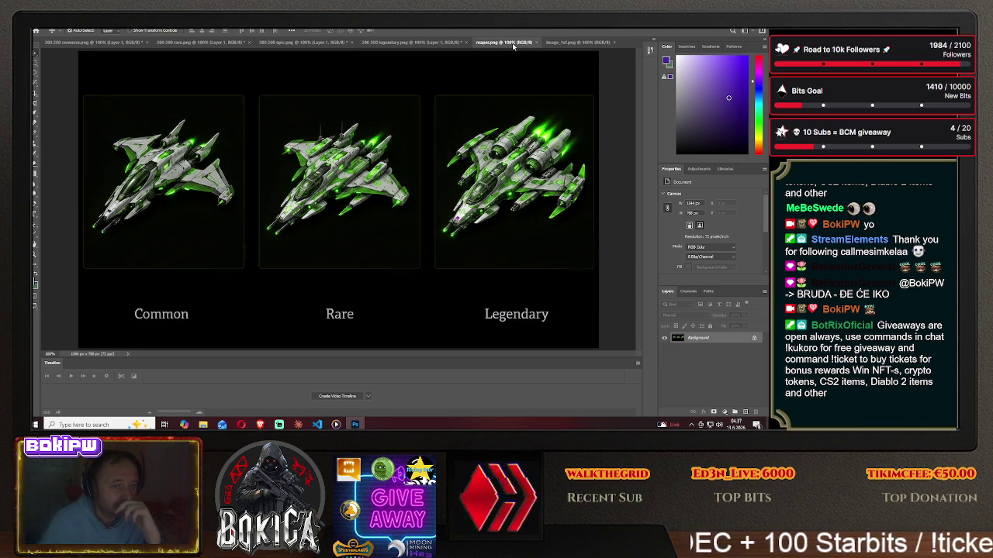
click(582, 43)
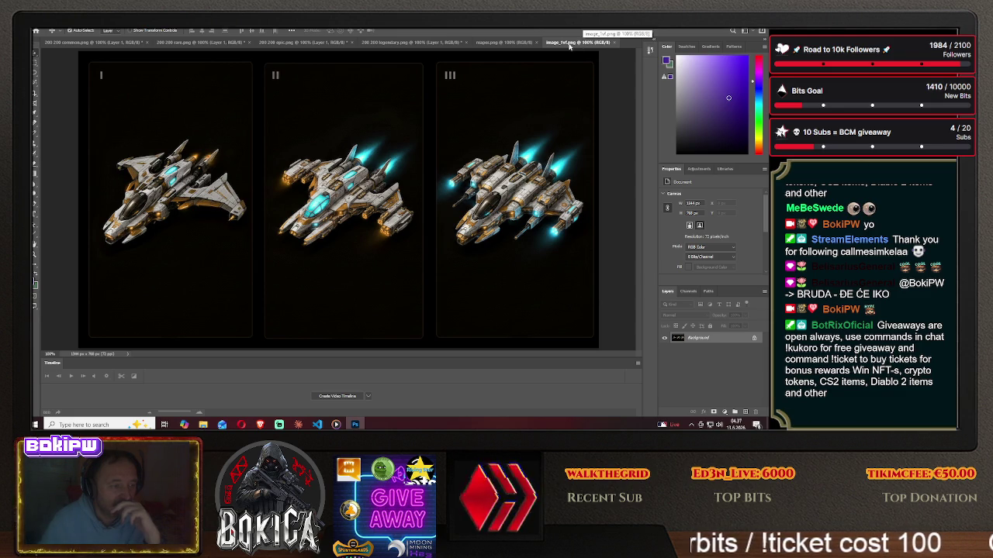
click(500, 43)
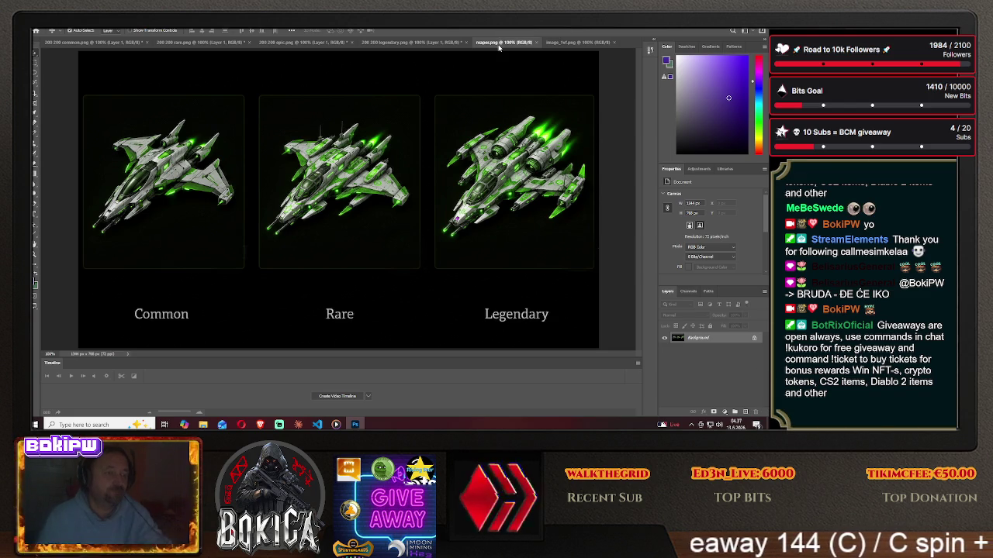
click(578, 43)
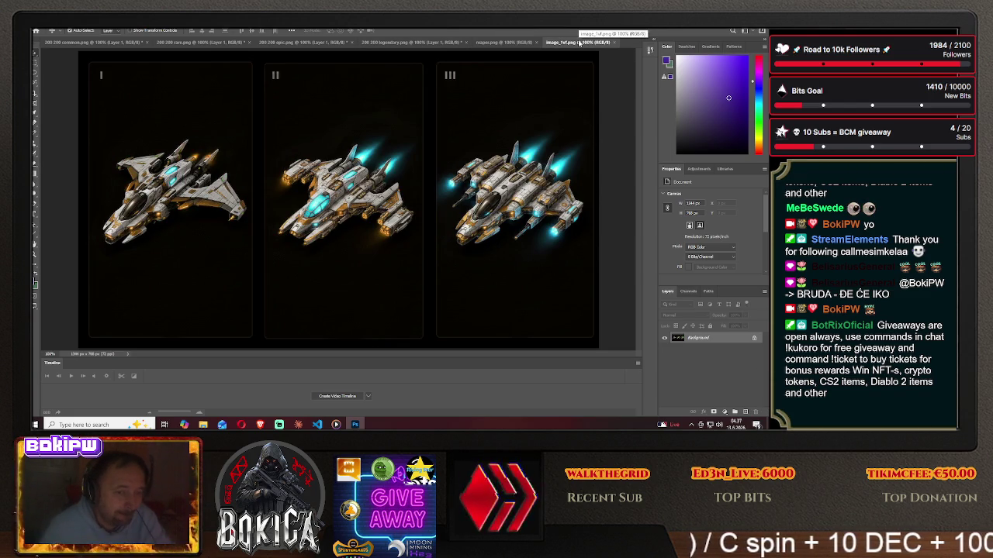
click(518, 44)
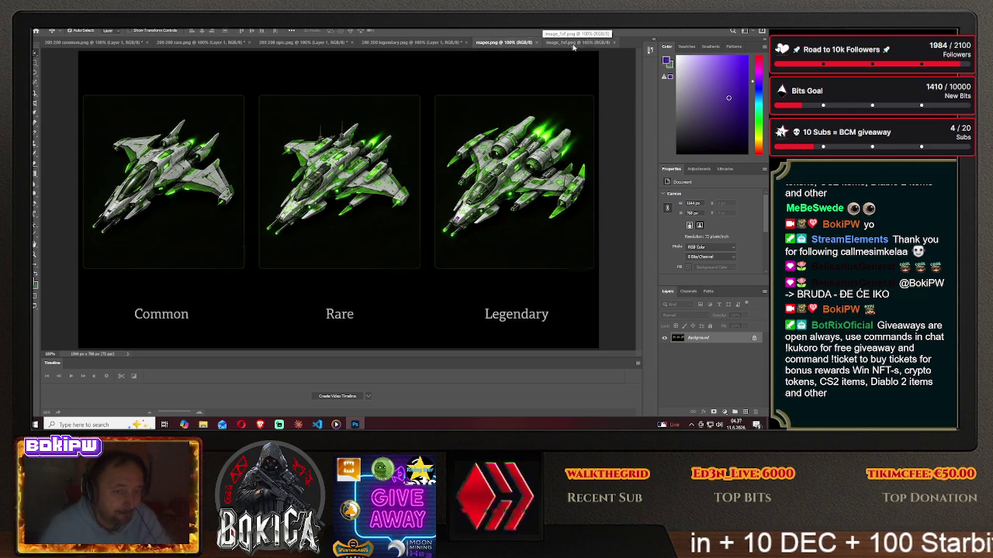
click(596, 45)
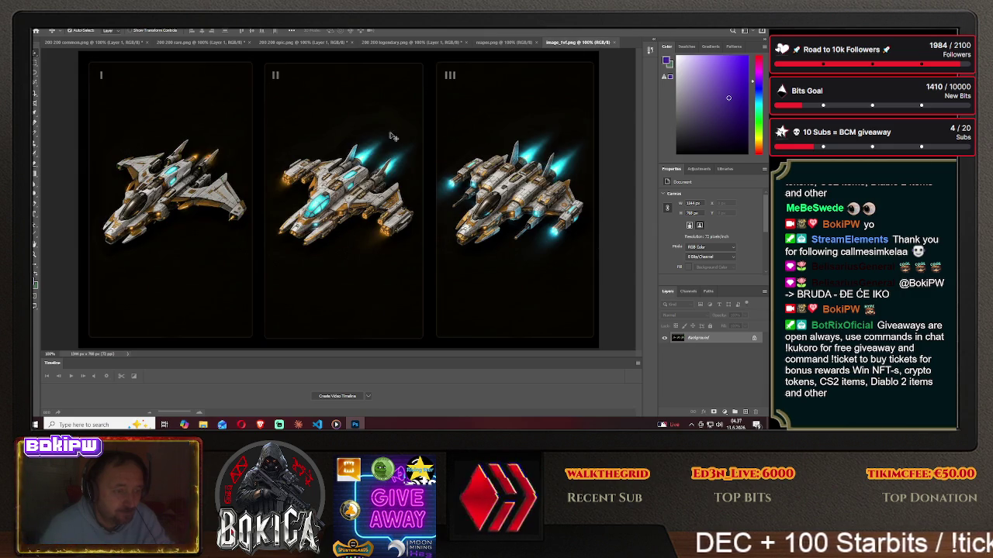
click(34, 75)
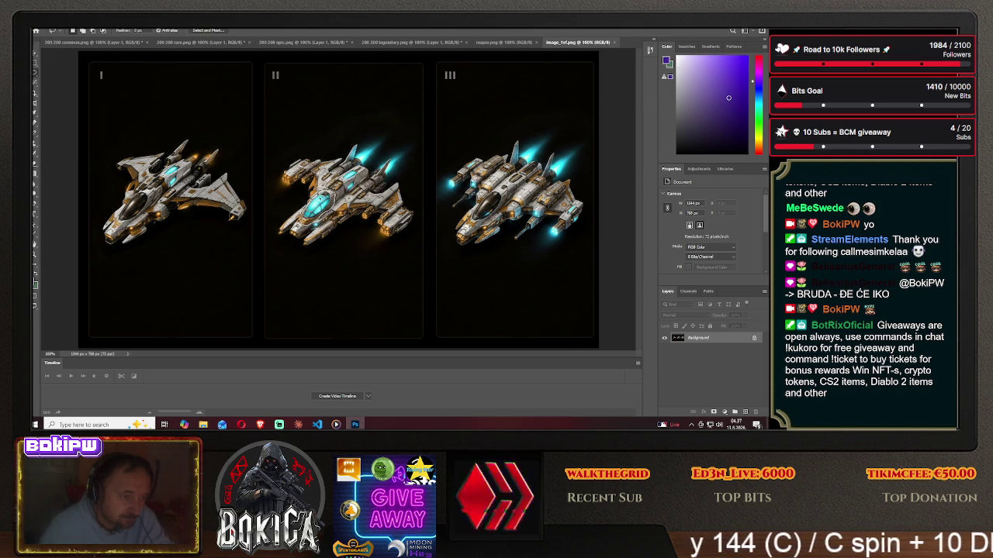
Move the lassoed cyan cockpit onto the Rare and Common green reaper ships.
click(33, 55)
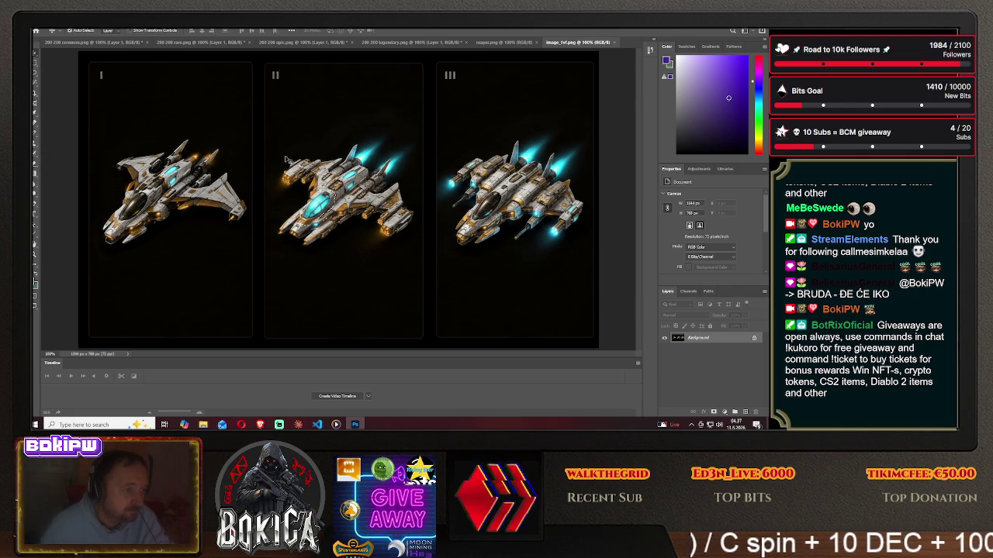
click(500, 43)
mouse_move(500, 45)
mouse_down()
mouse_move(337, 185)
mouse_move(317, 183)
mouse_up()
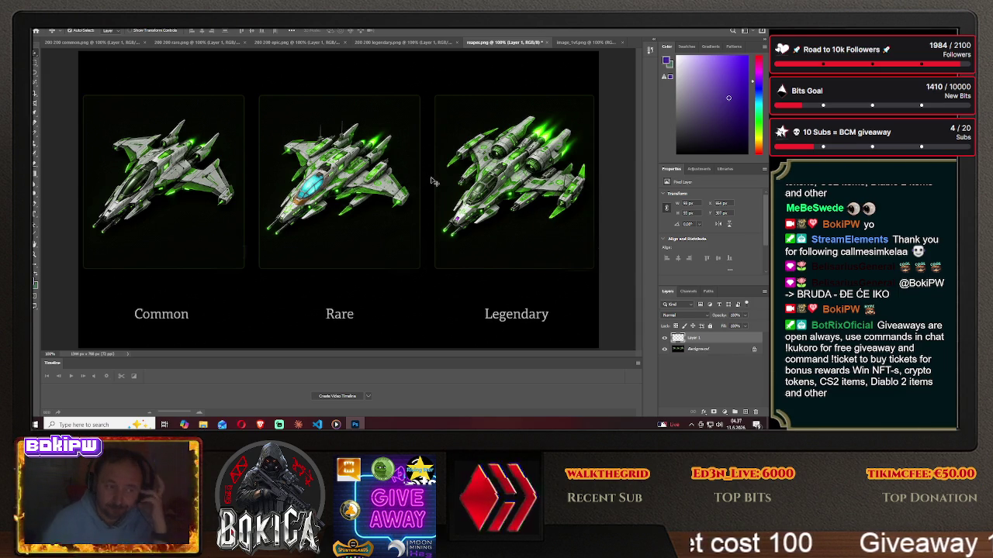
click(587, 43)
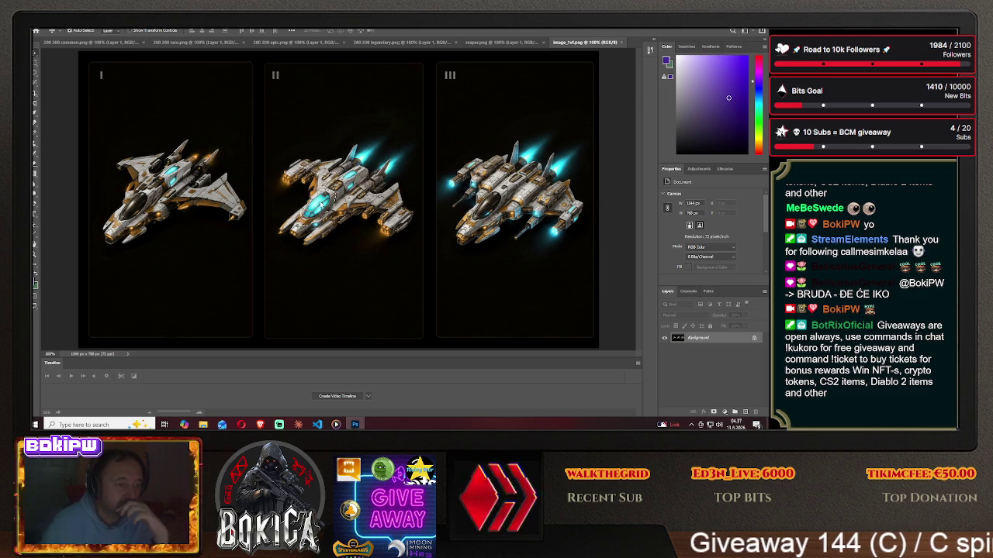
drag(353, 167, 377, 109)
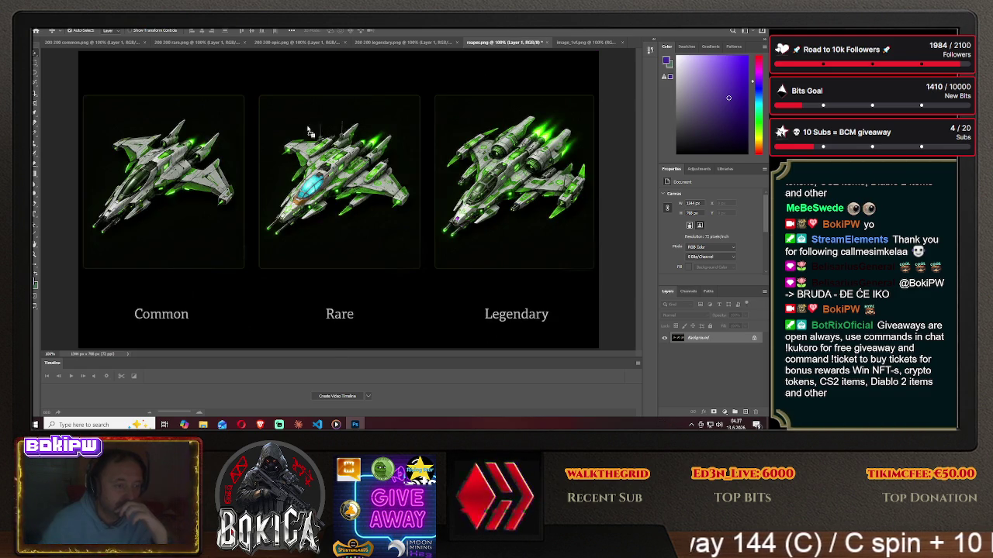
drag(143, 189, 136, 179)
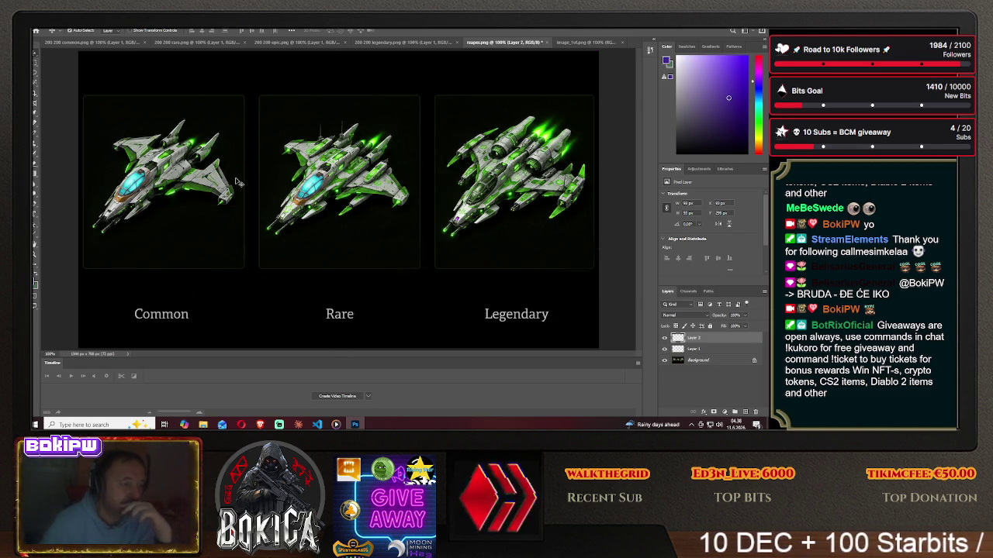
Place ship II's cyan cockpit on the Legendary reaper and nudge it into position.
key(ctrl+Tab)
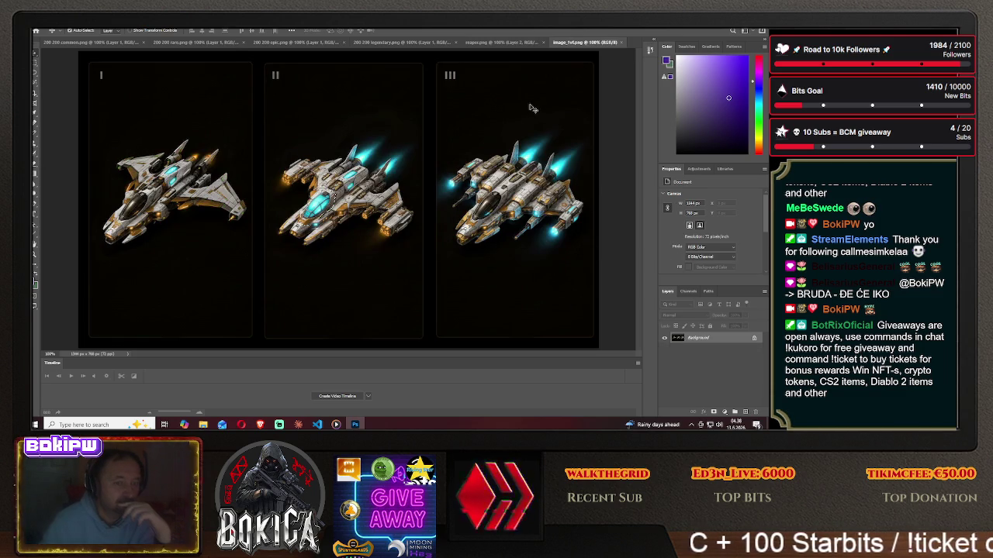
drag(326, 194, 493, 46)
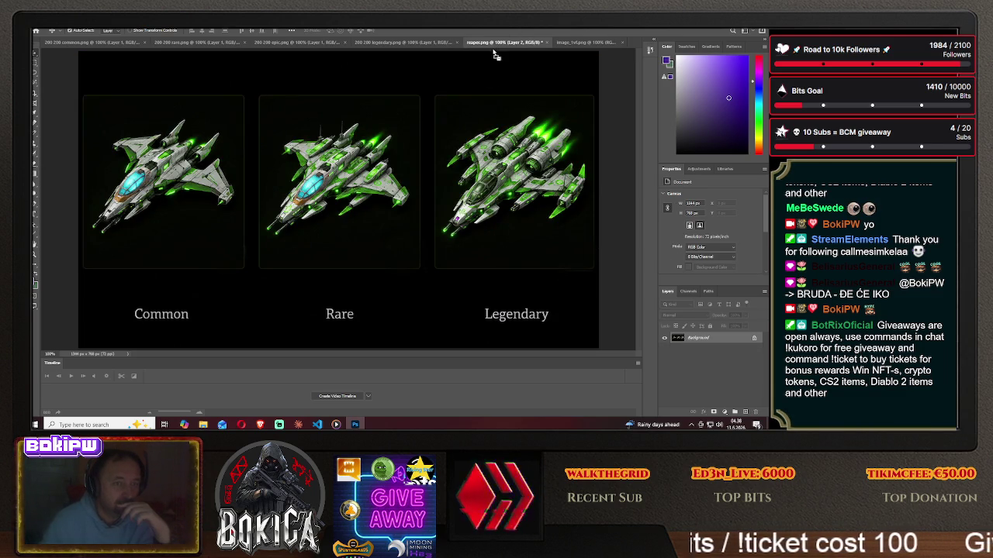
mouse_move(488, 183)
mouse_down()
mouse_move(481, 189)
mouse_move(491, 191)
mouse_up()
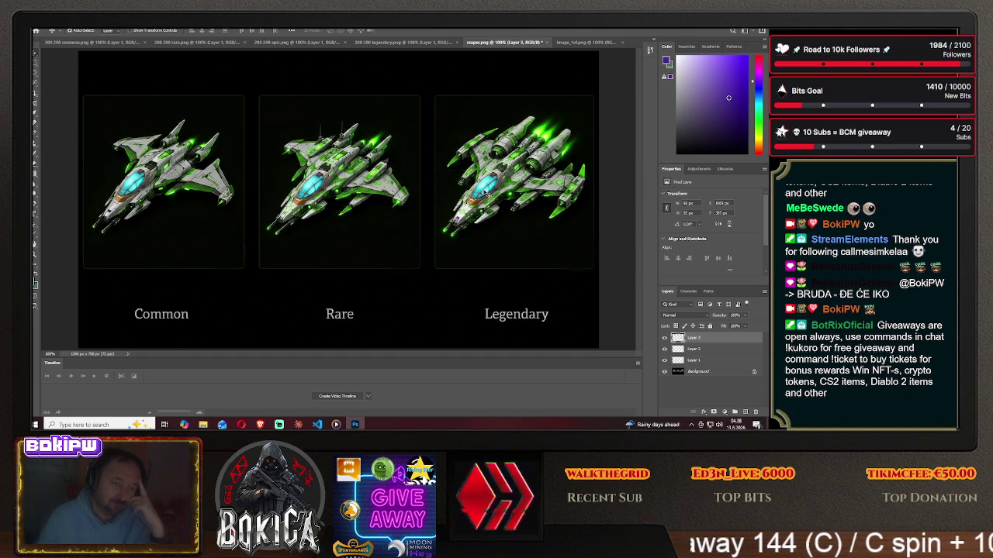
drag(484, 191, 486, 184)
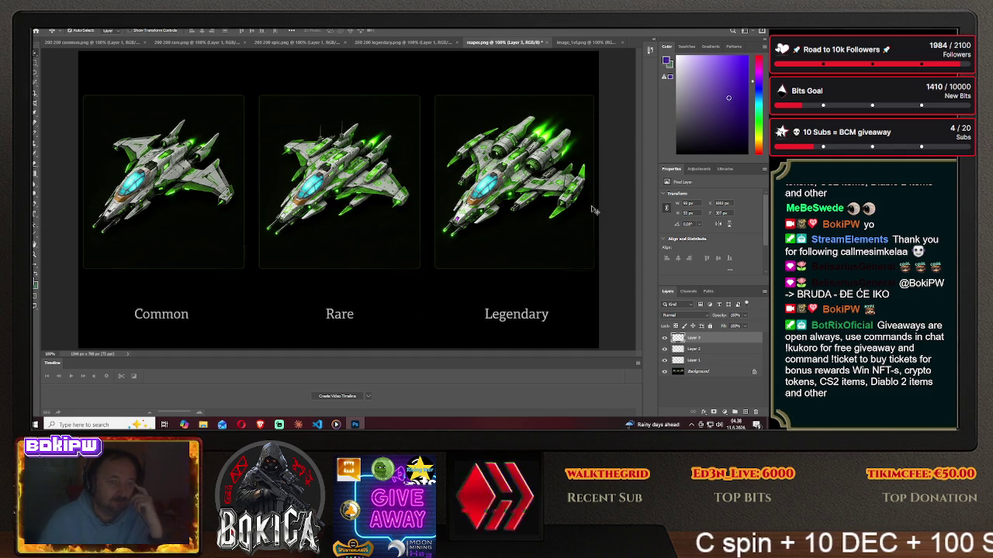
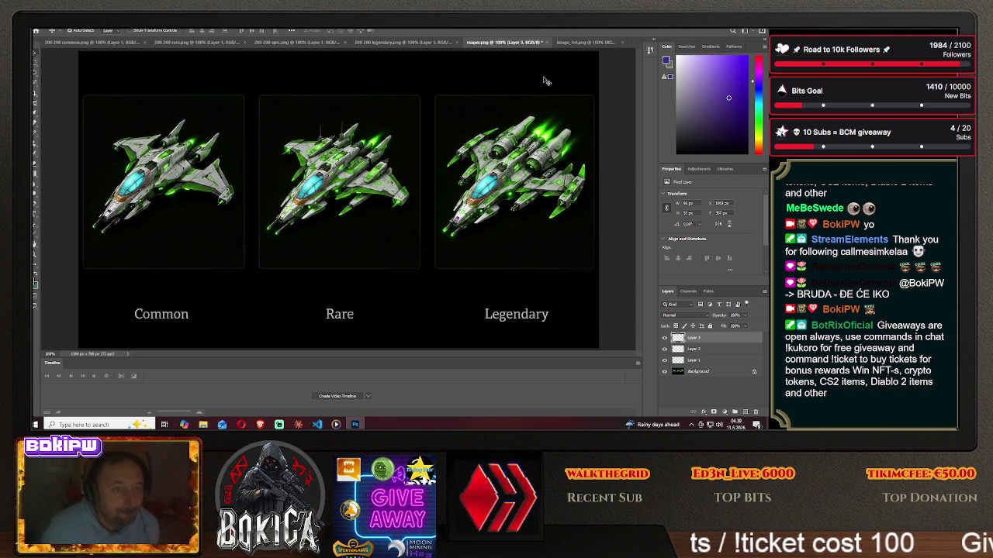
Compare the orange and green reaper ship sheets, then switch to the browser.
click(576, 43)
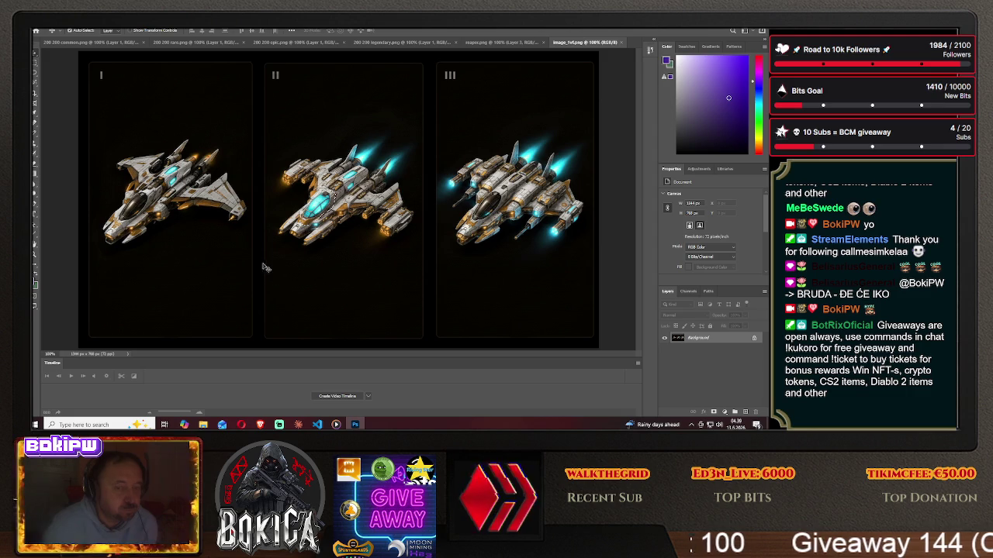
key(m)
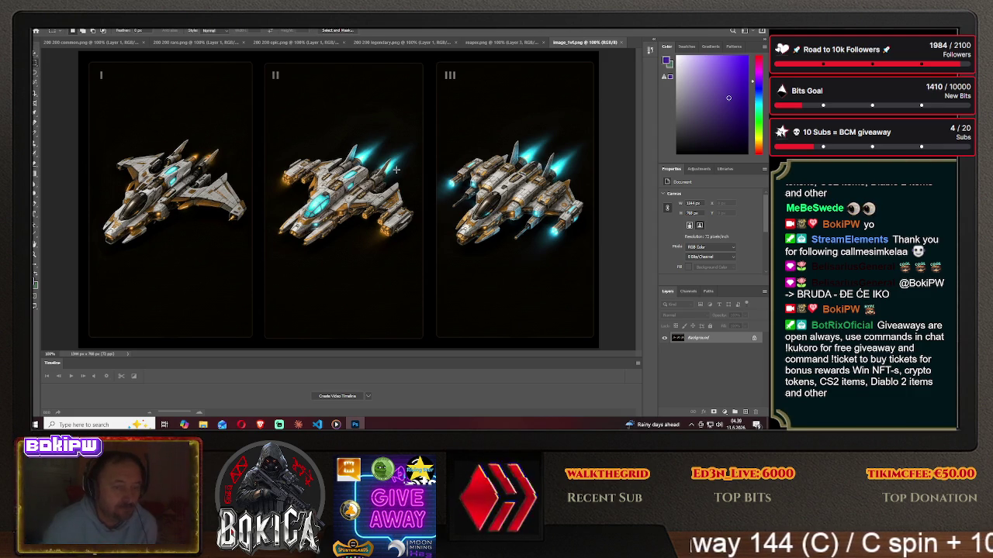
click(516, 43)
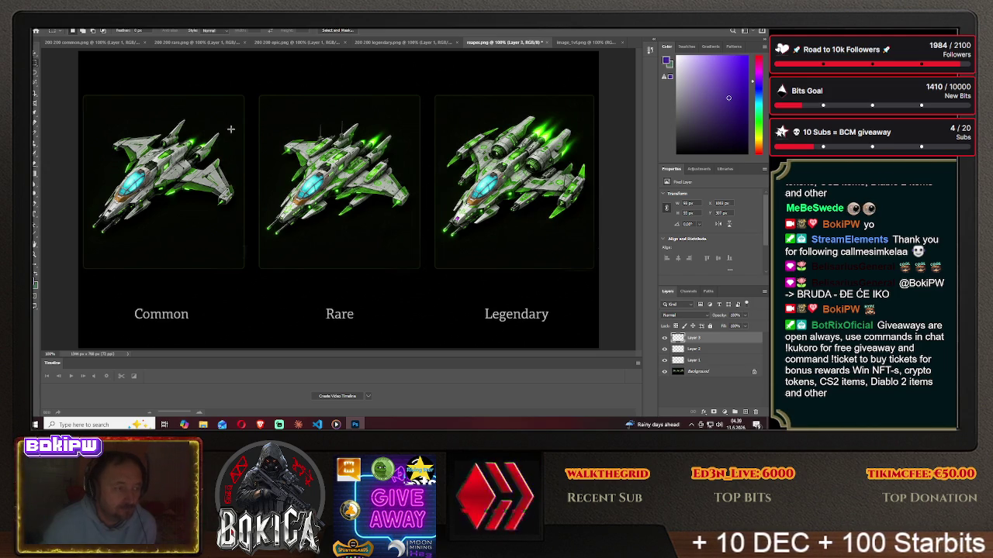
click(41, 24)
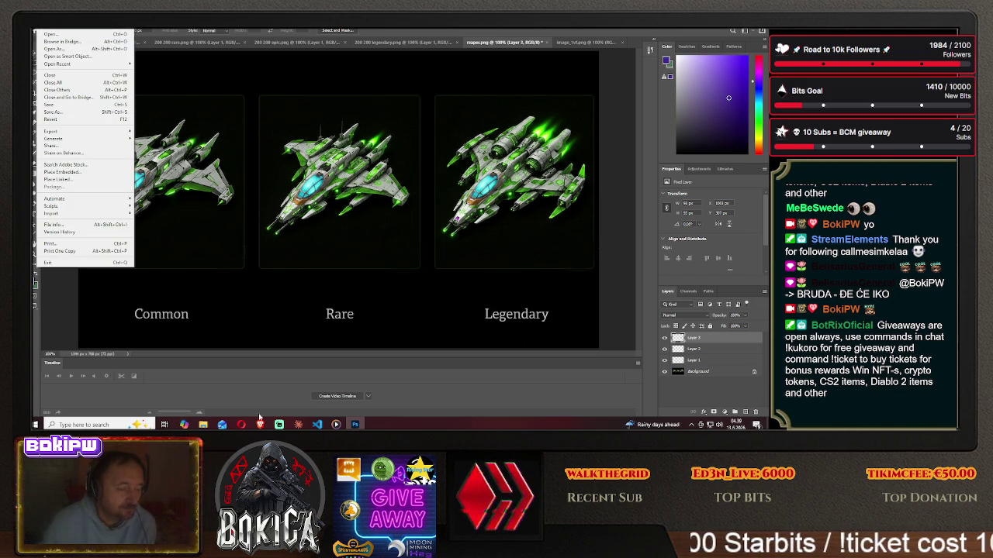
key(alt+Tab)
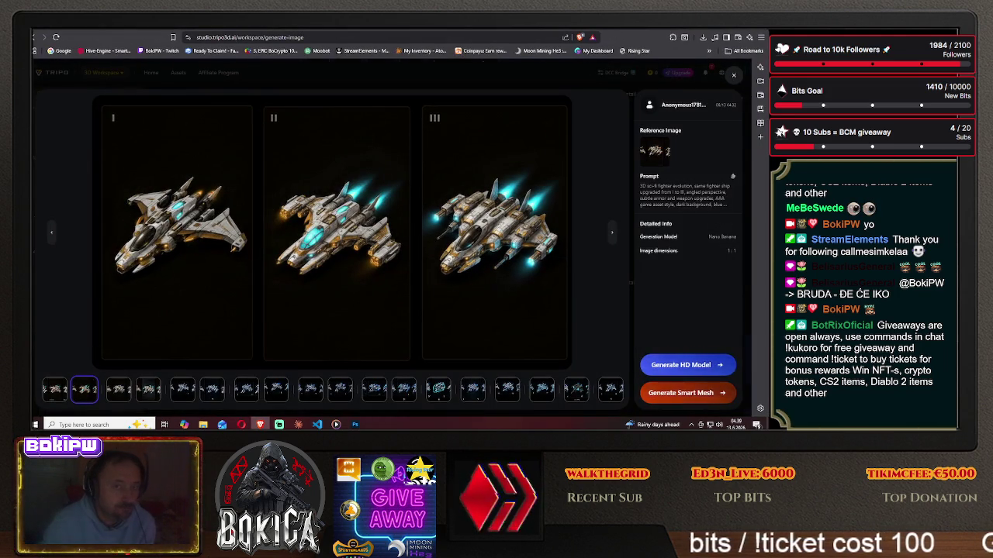
Scroll the Hive Galaxy blueprints page to the Corsair and Nemesis rows, then return to Photoshop.
key(ctrl+Tab)
click(56, 244)
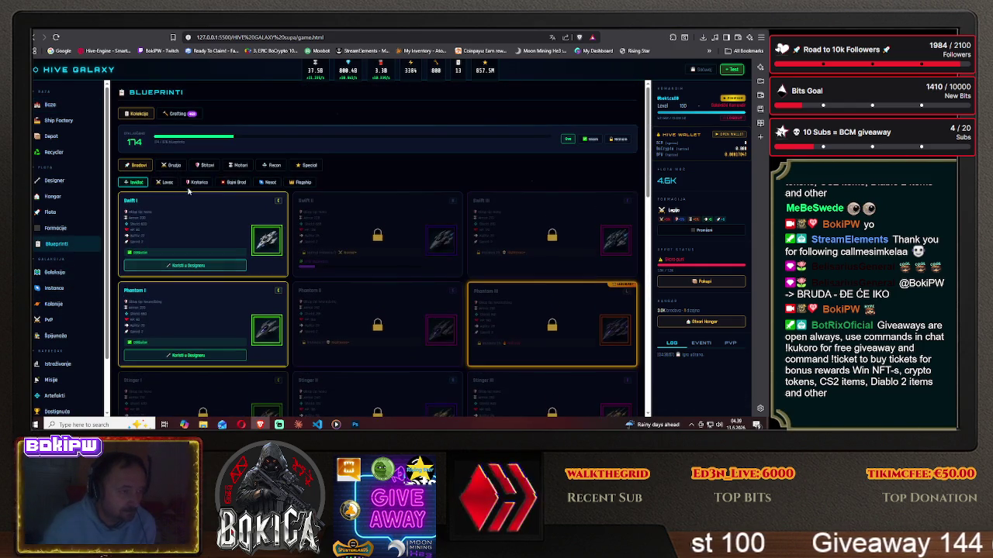
scroll(187, 256, down, 2)
scroll(186, 264, down, 2)
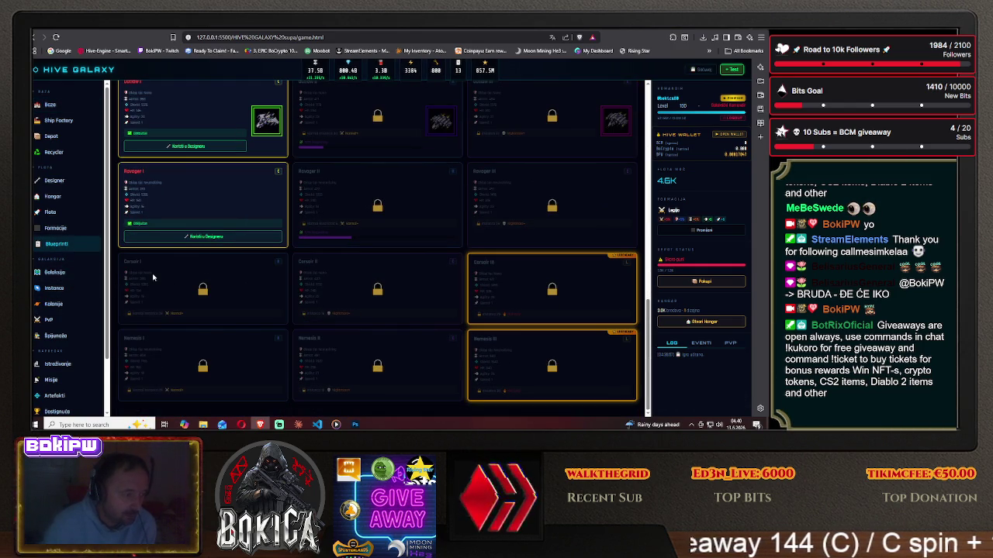
key(alt+Tab)
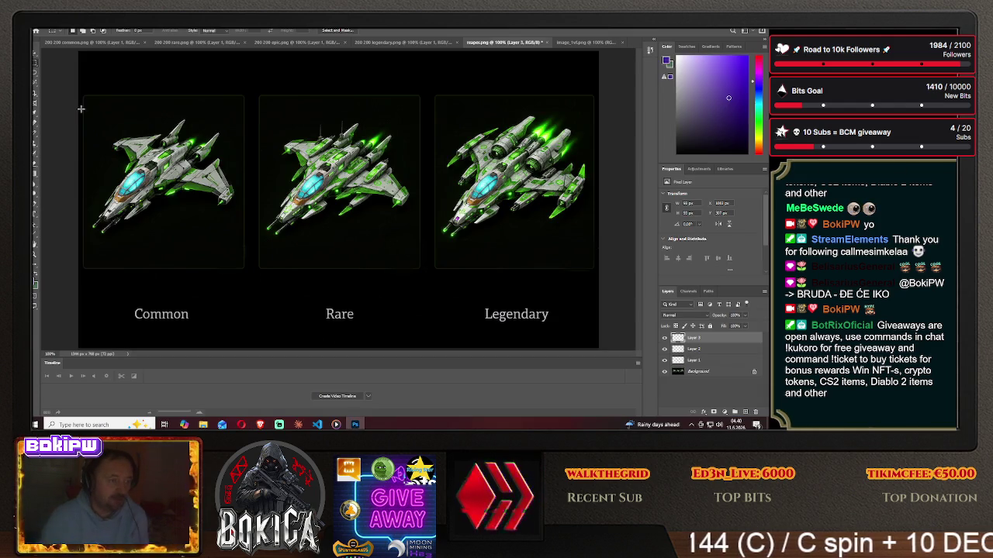
Set up Save As on this computer as a PNG named corsairlogo.
click(41, 31)
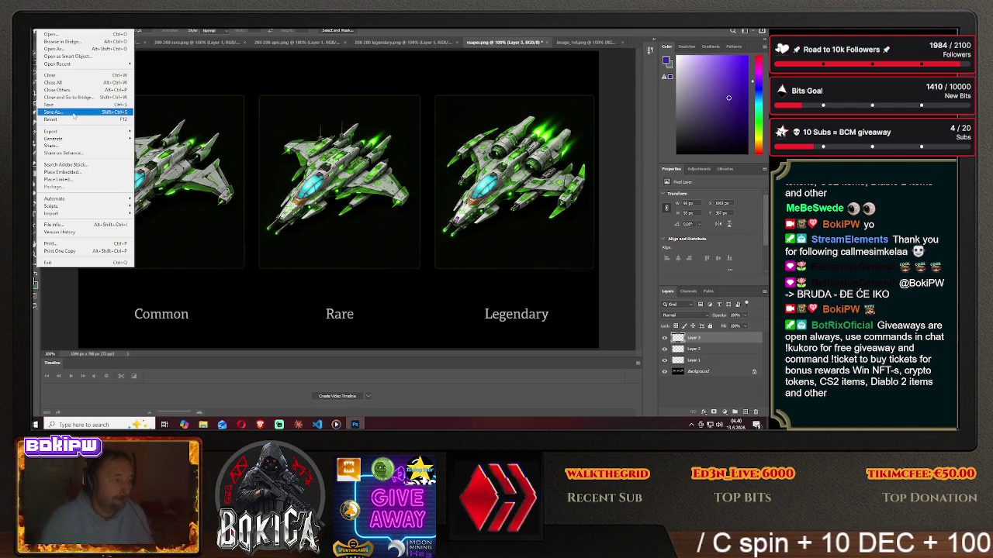
click(66, 116)
click(445, 286)
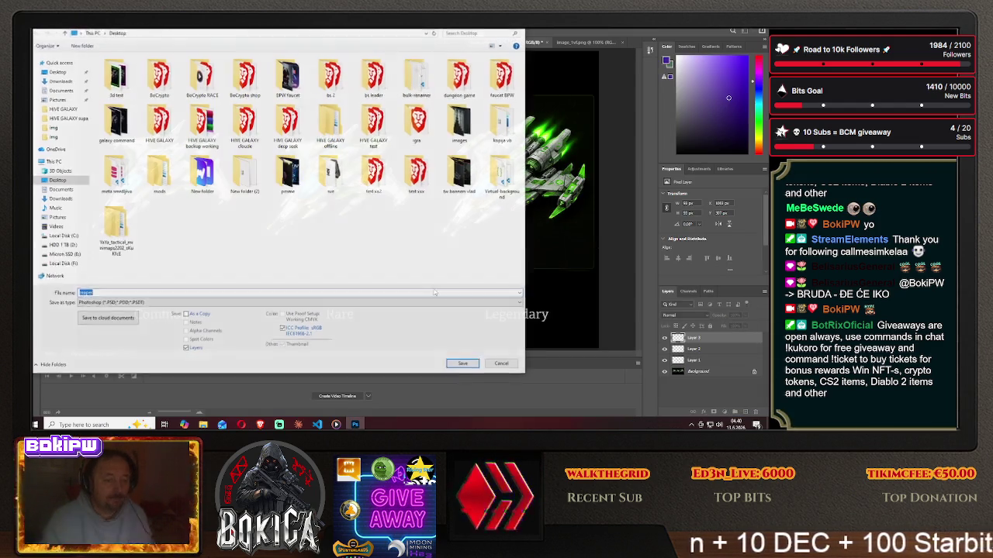
click(269, 303)
click(199, 256)
double_click(204, 294)
text(co)
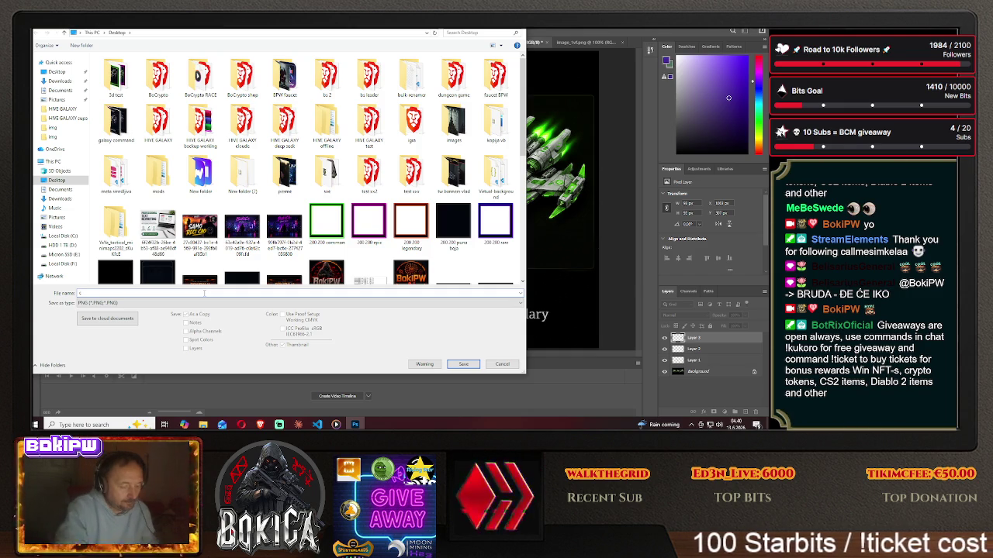
text(rsair)
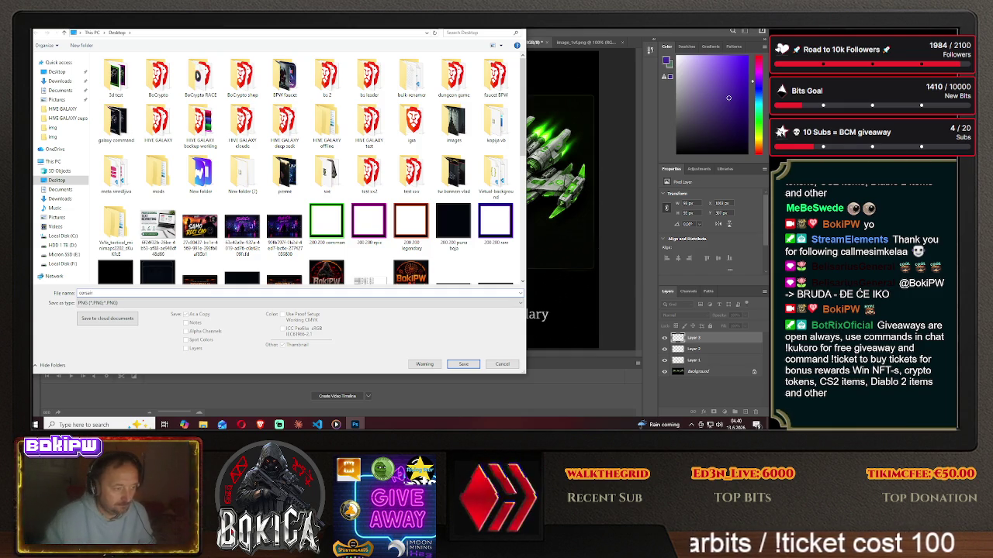
text(logo)
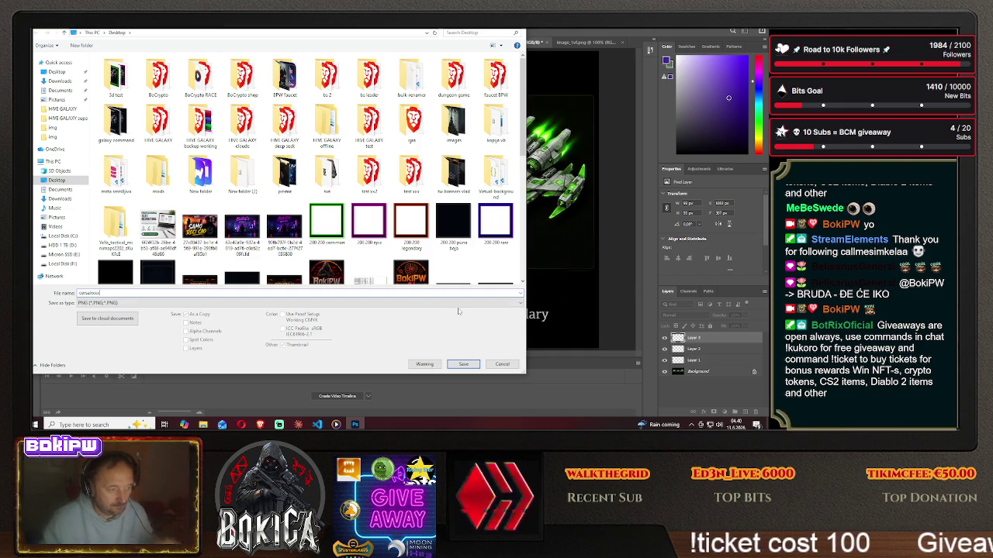
Confirm the PNG save, then close reaper.png without saving changes.
click(464, 364)
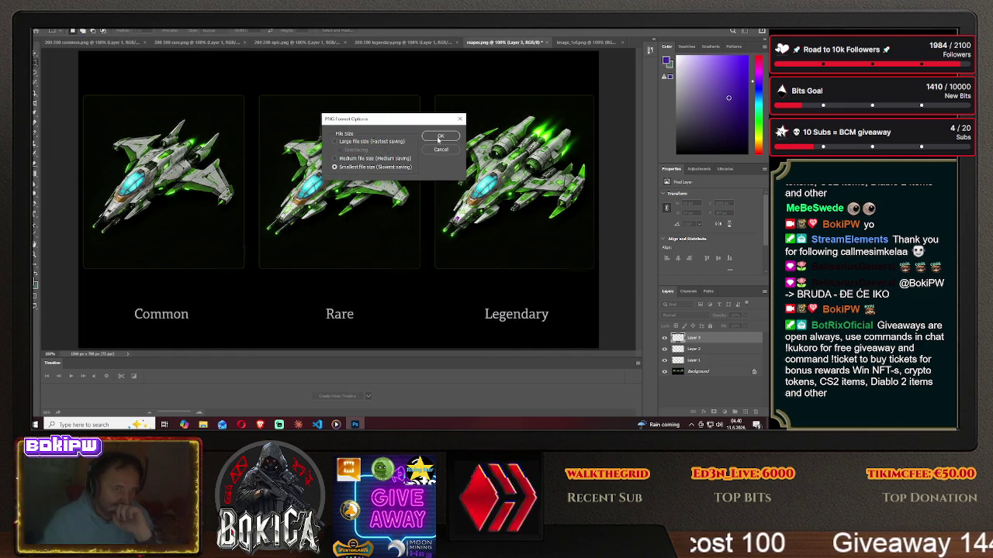
key(Return)
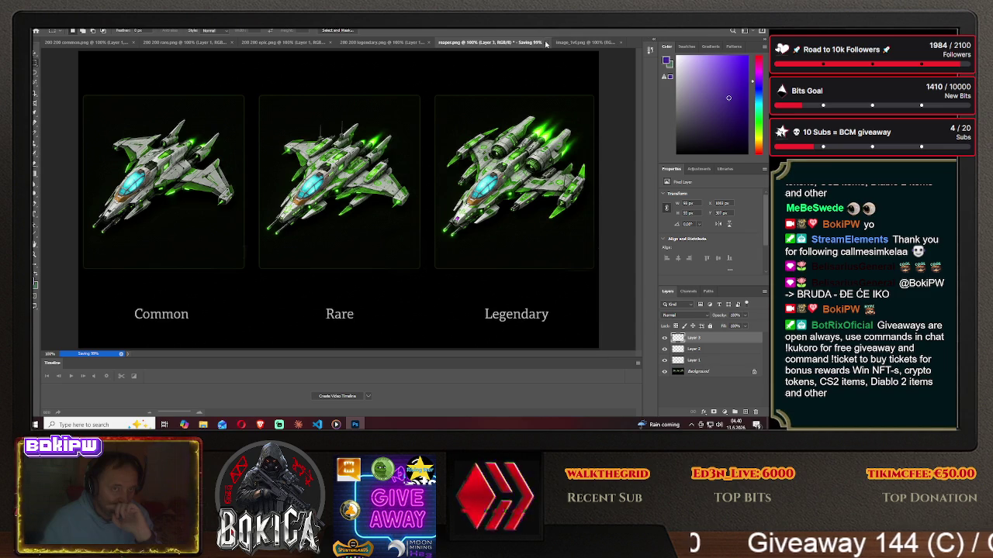
click(386, 166)
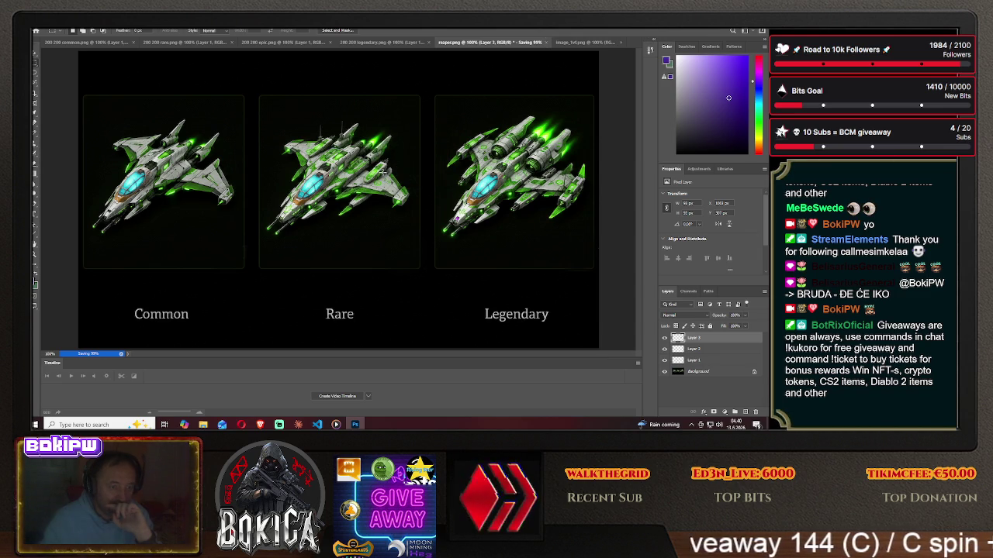
click(549, 42)
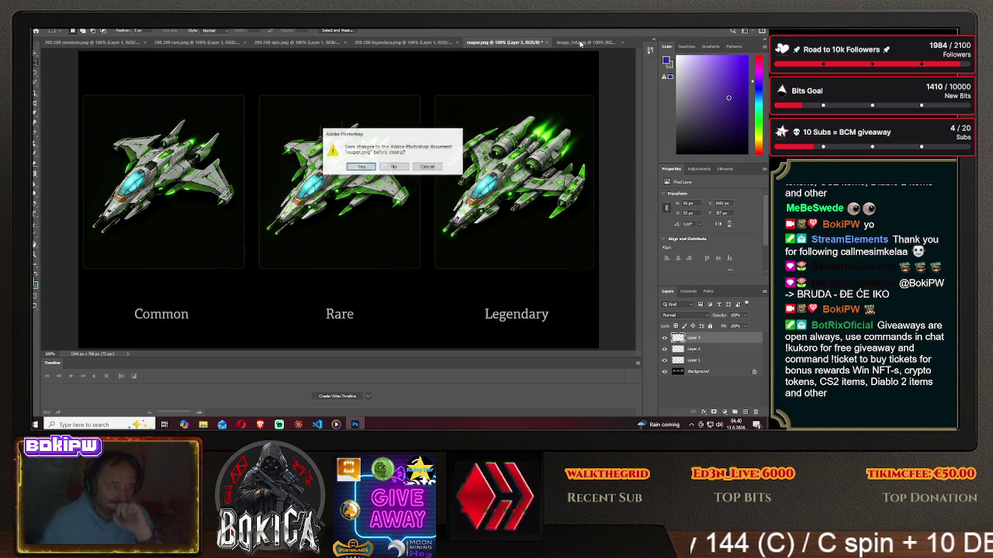
click(396, 166)
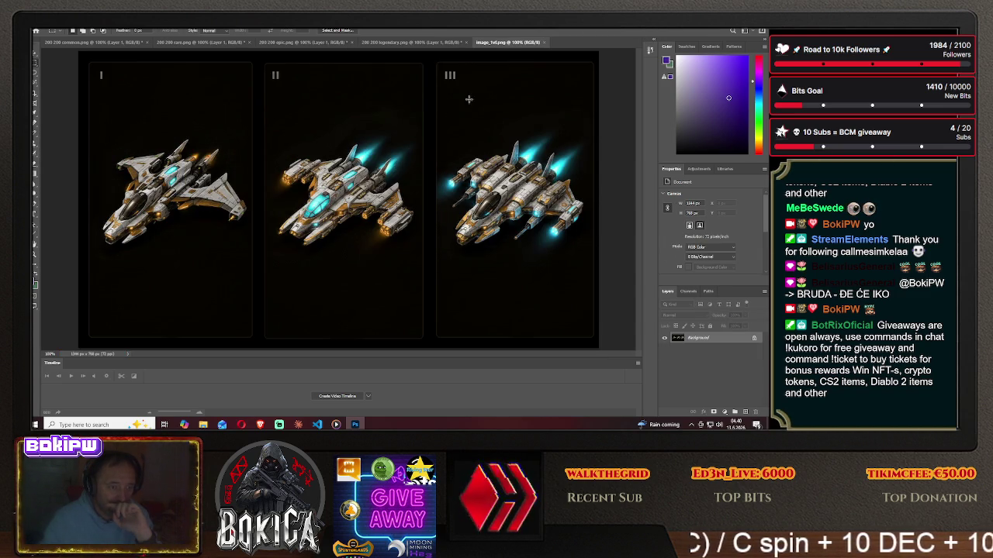
Open the saved Corsair PNG from the Desktop and add a Hue/Saturation adjustment layer.
click(36, 31)
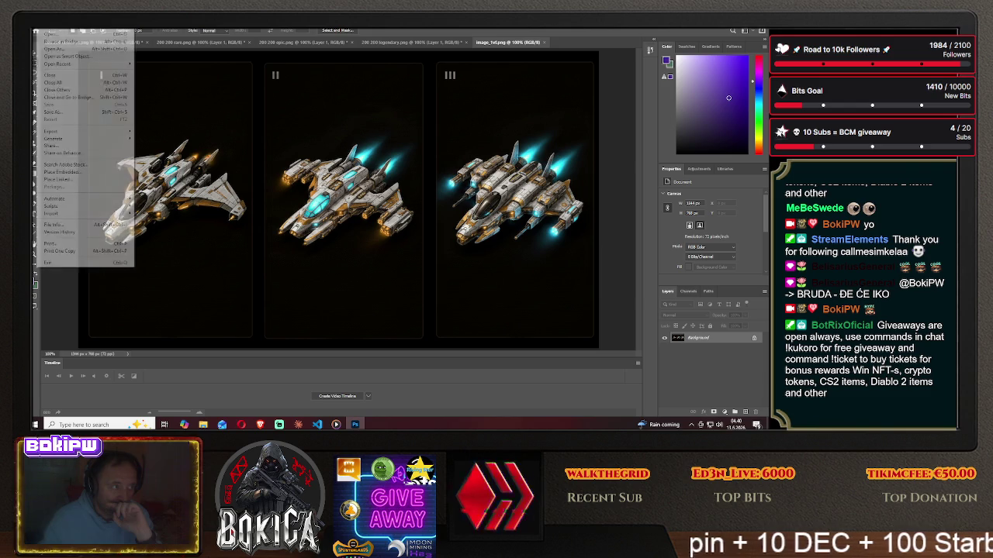
click(77, 125)
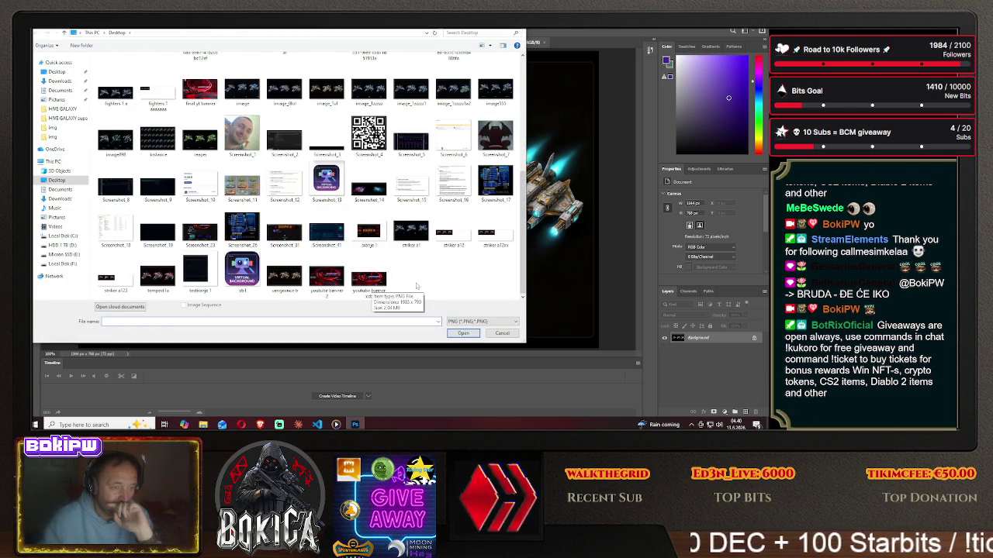
scroll(429, 266, up, 3)
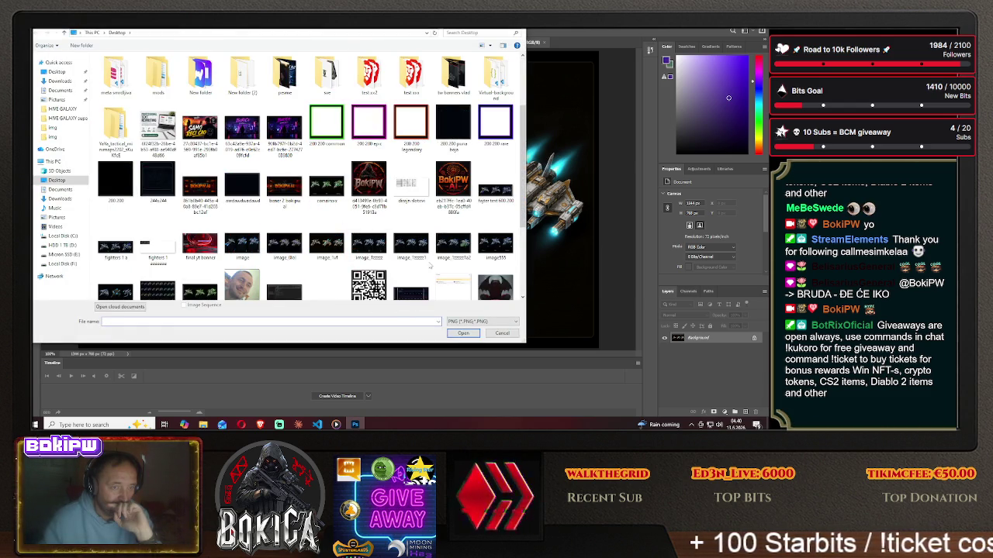
click(325, 185)
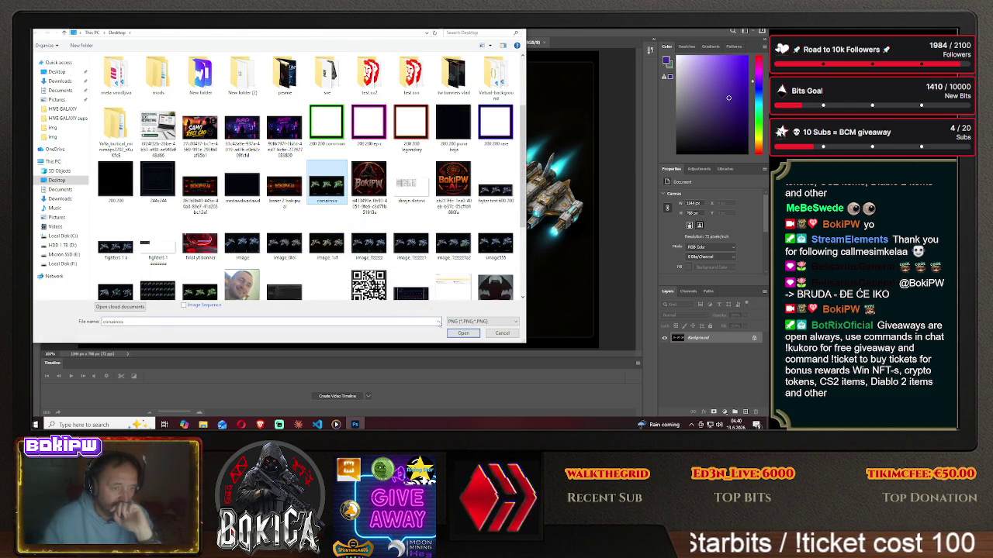
click(462, 334)
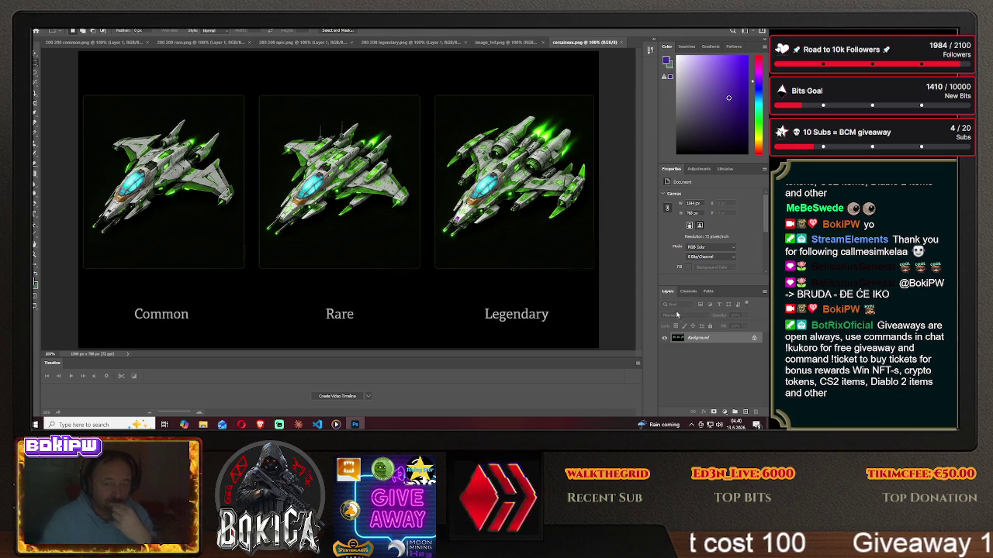
click(696, 169)
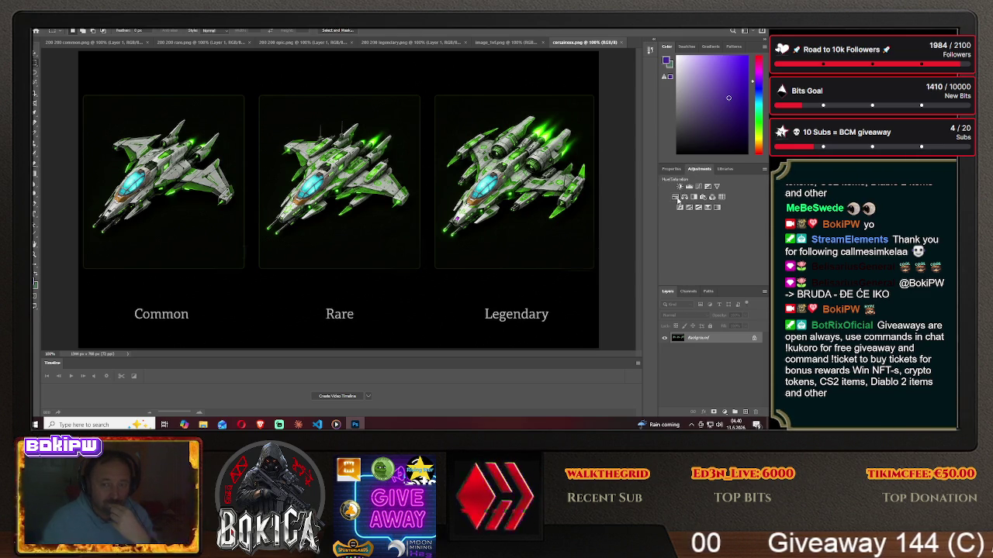
click(677, 198)
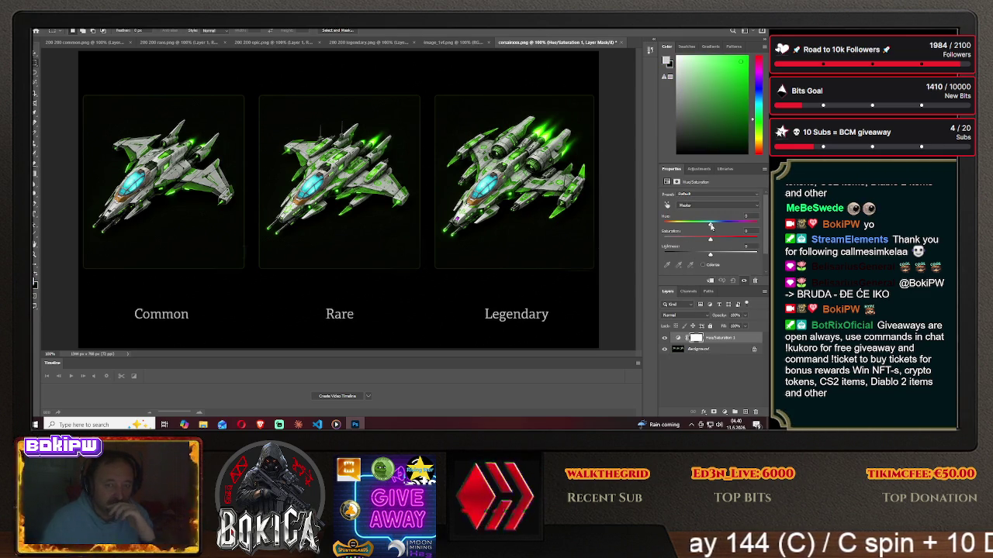
Tune the Hue slider until the three ships turn crimson with green cockpits.
drag(715, 226, 746, 223)
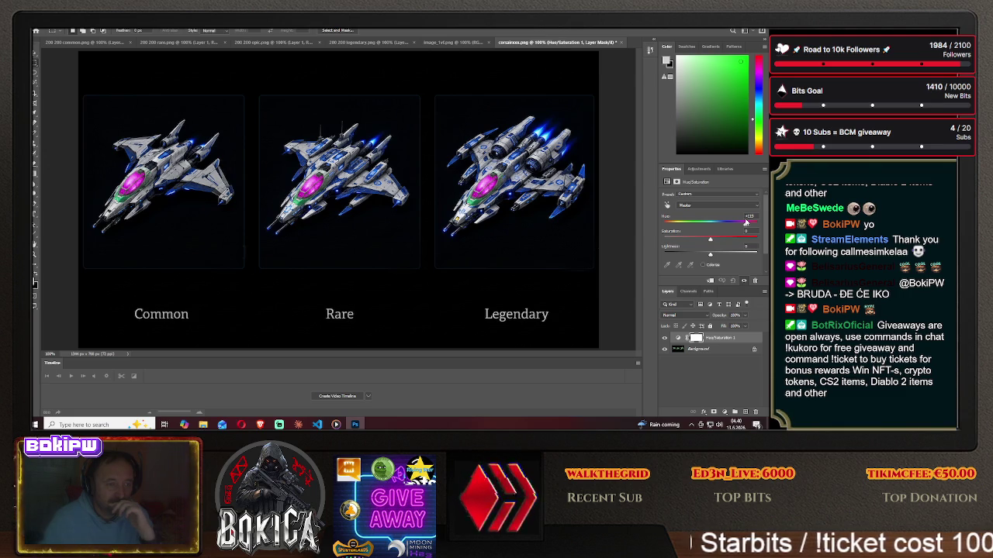
drag(746, 222, 758, 223)
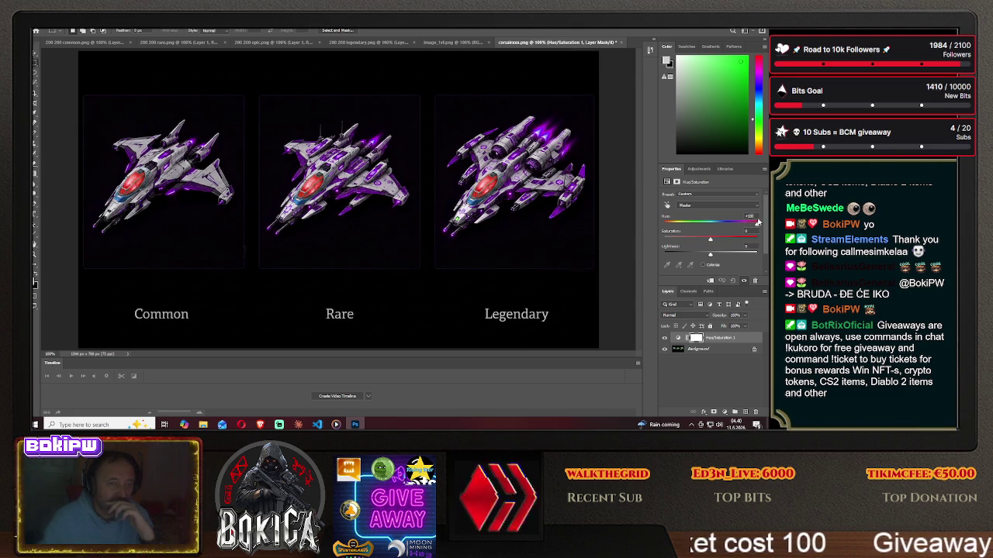
drag(758, 222, 680, 228)
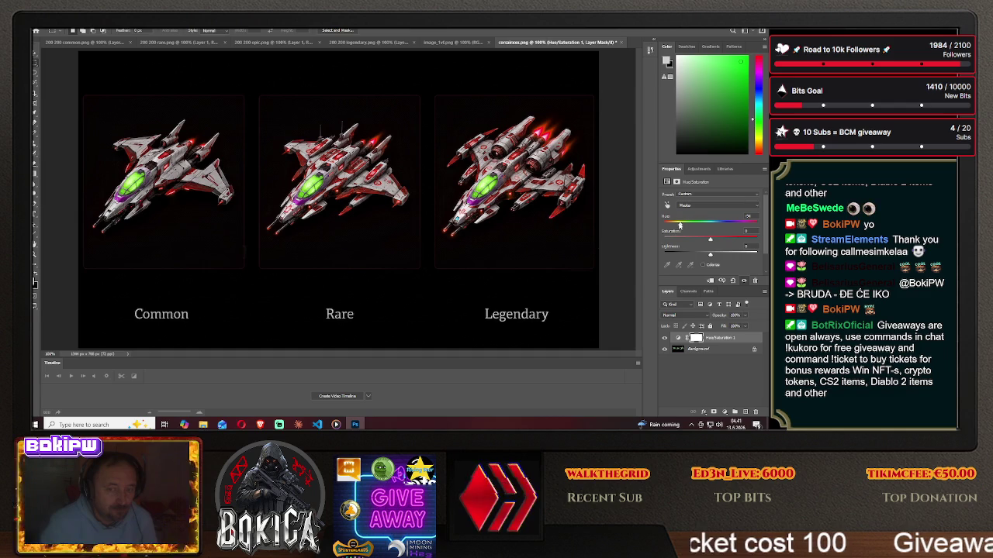
mouse_move(679, 225)
mouse_down()
mouse_move(664, 225)
mouse_move(672, 227)
mouse_up()
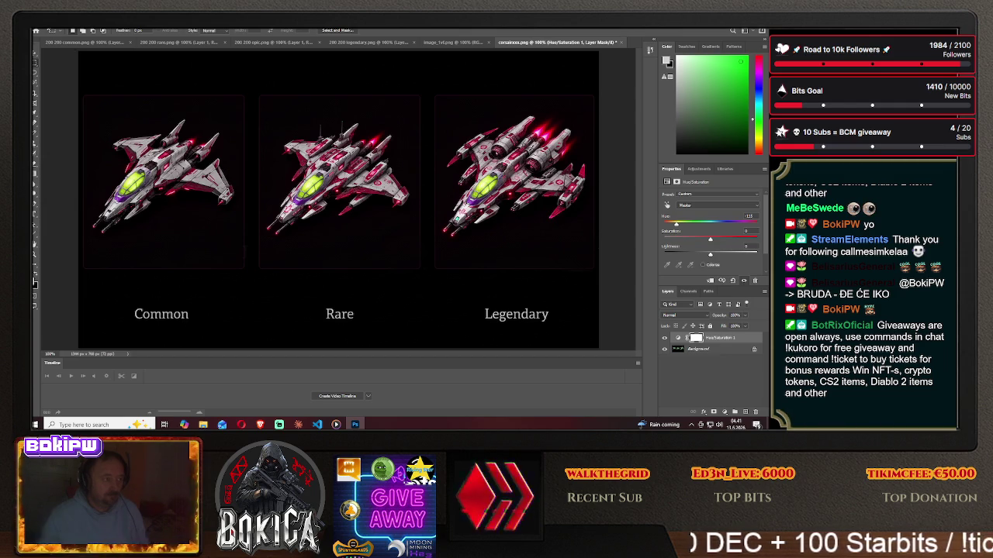
key(alt+f)
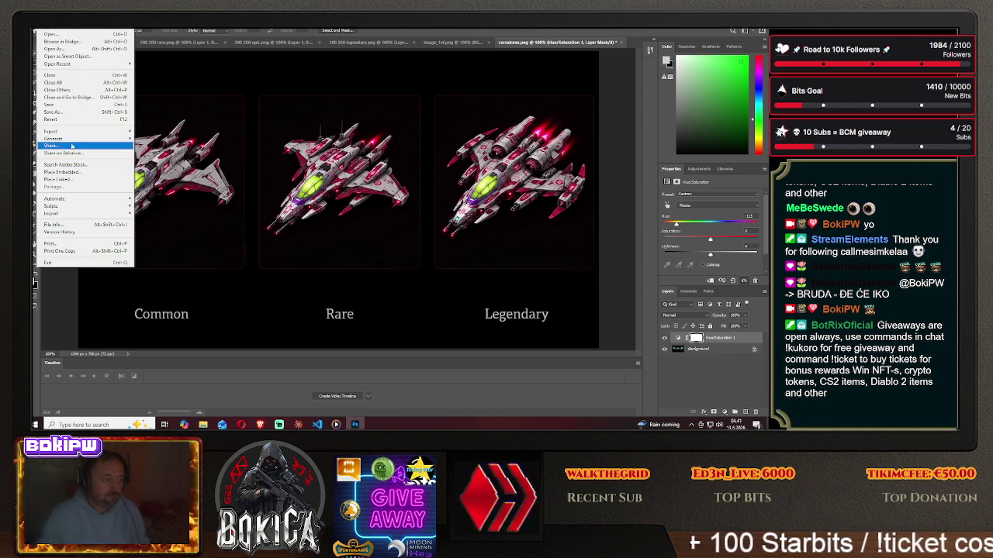
Save the crimson sheet as PNG corsairxxx2 on the Desktop, then close it unsaved.
click(84, 114)
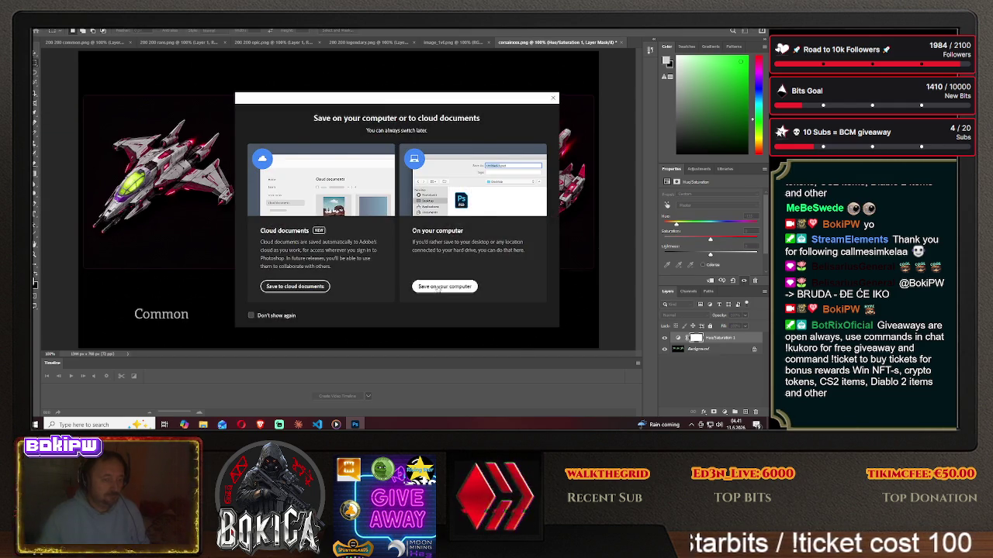
click(444, 285)
click(177, 303)
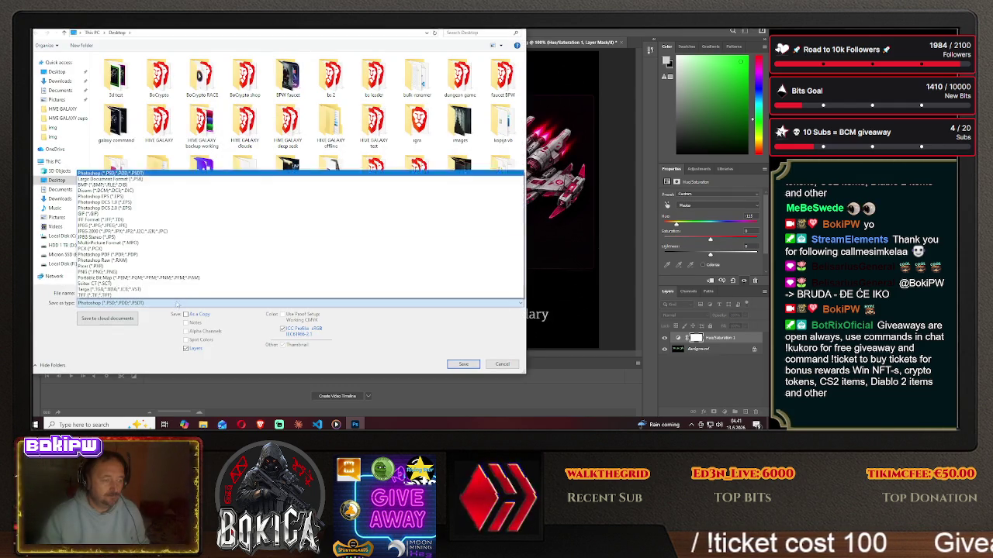
click(185, 276)
double_click(166, 292)
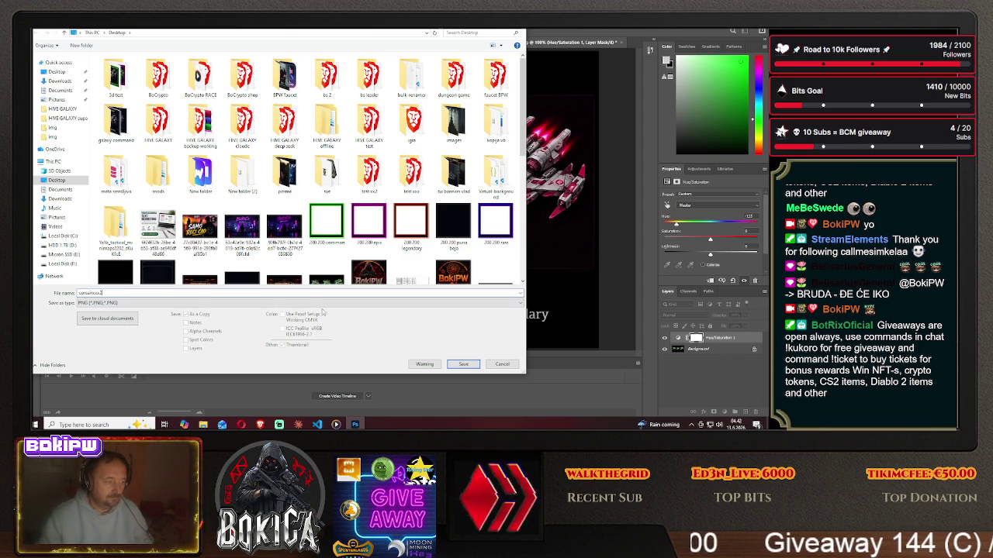
click(453, 364)
click(446, 135)
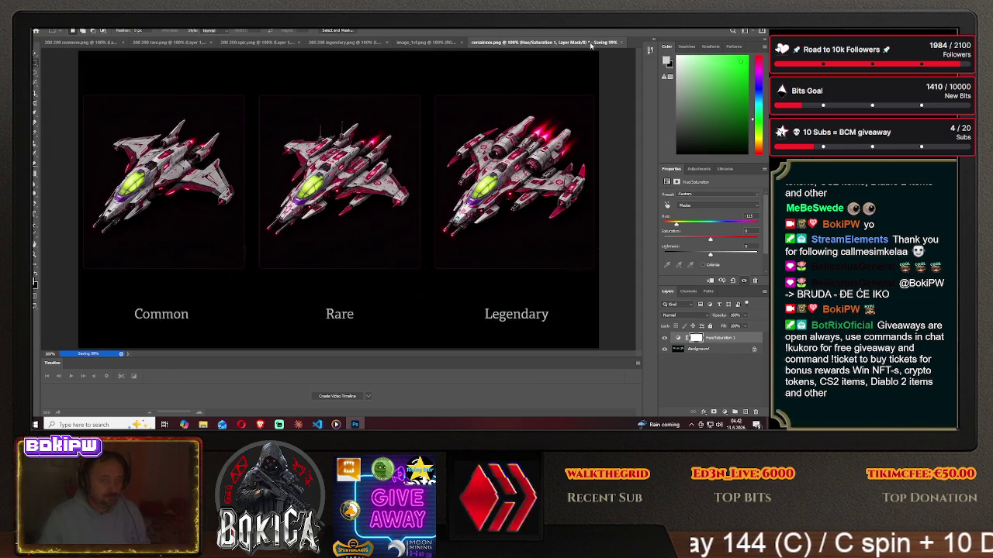
click(392, 163)
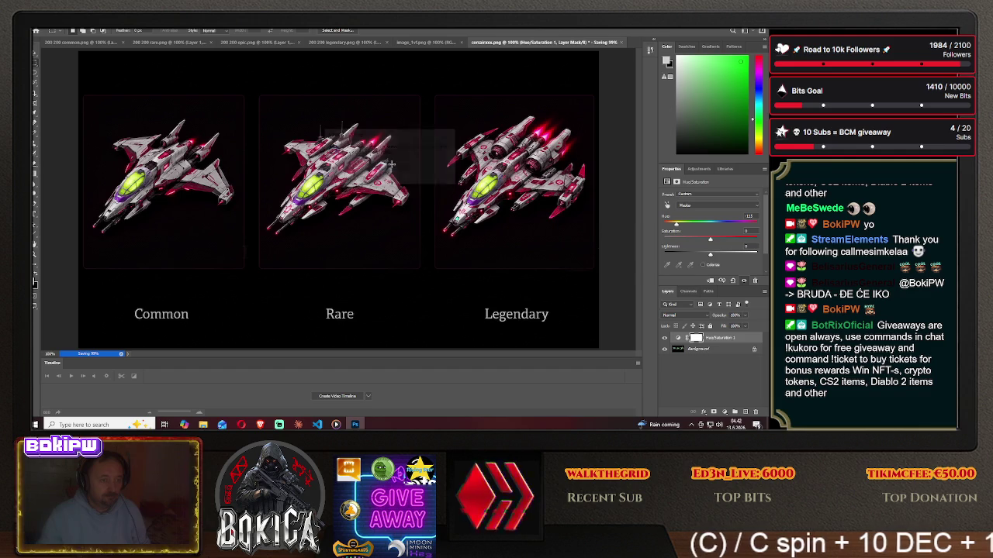
key(ctrl+w)
click(394, 168)
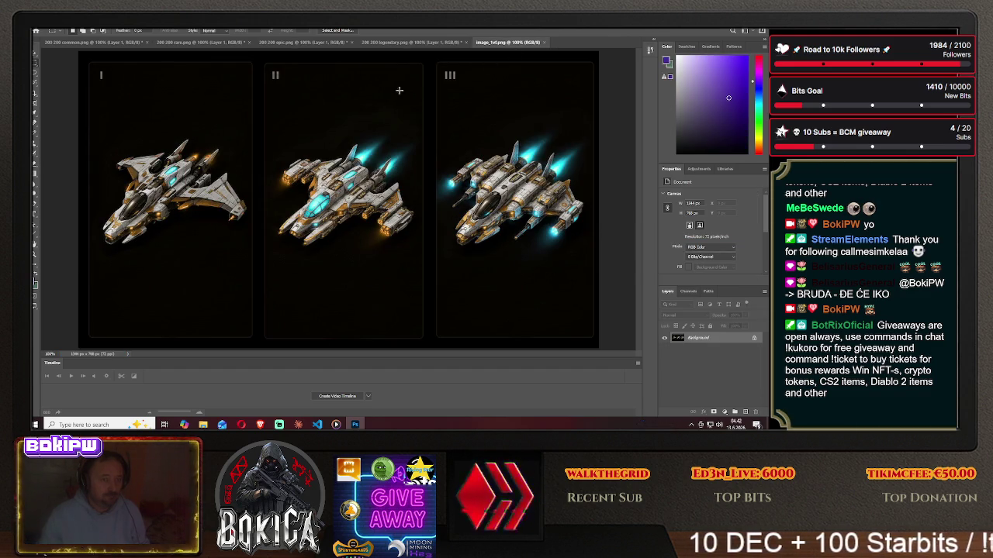
Open corsairxxx2.png and reduce its canvas height around the middle Rare ship, accepting clipping.
click(36, 30)
click(48, 41)
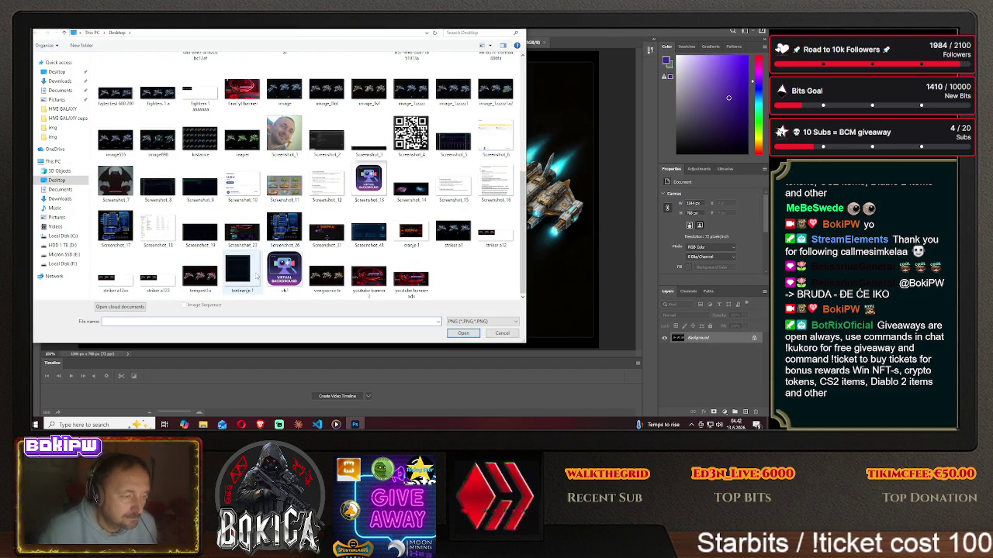
scroll(295, 247, up, 3)
drag(525, 175, 526, 198)
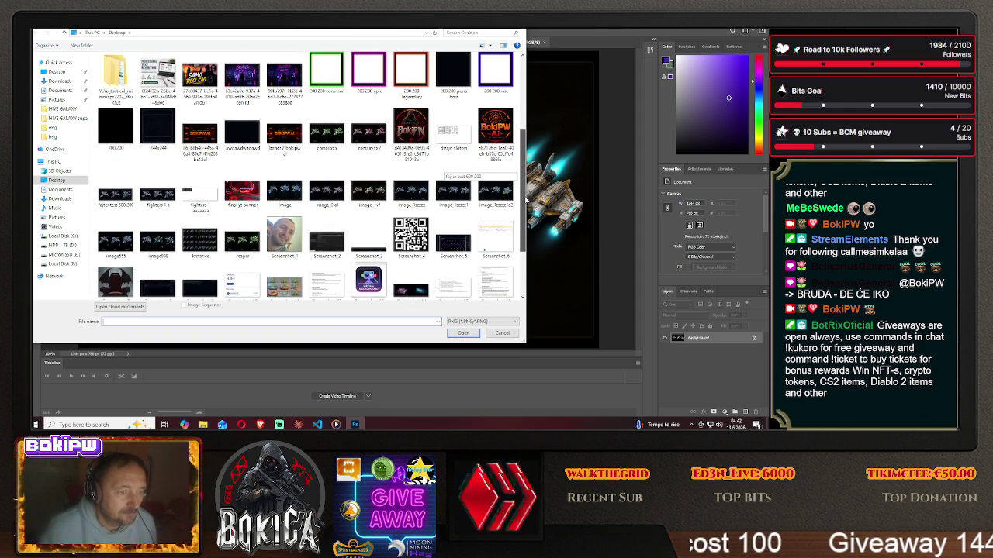
click(360, 144)
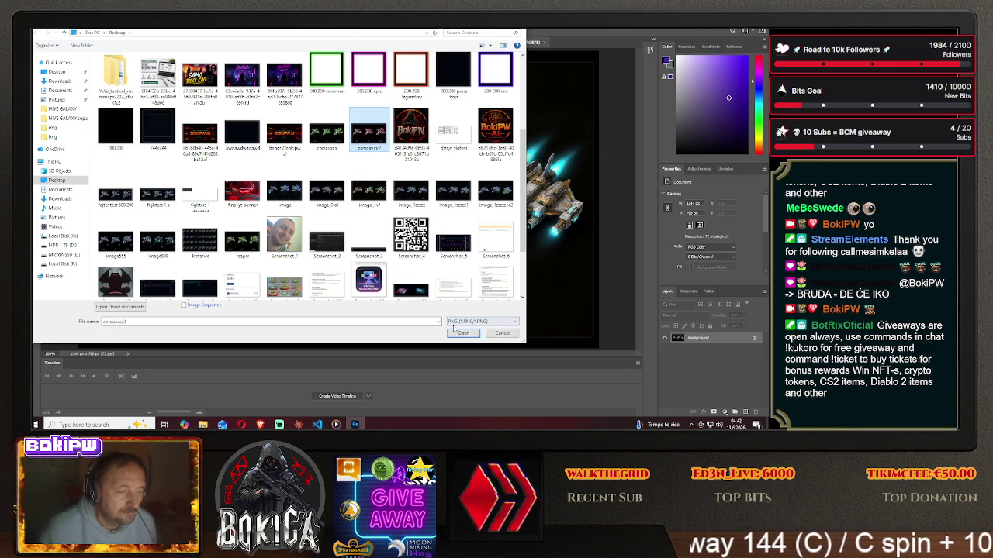
click(458, 333)
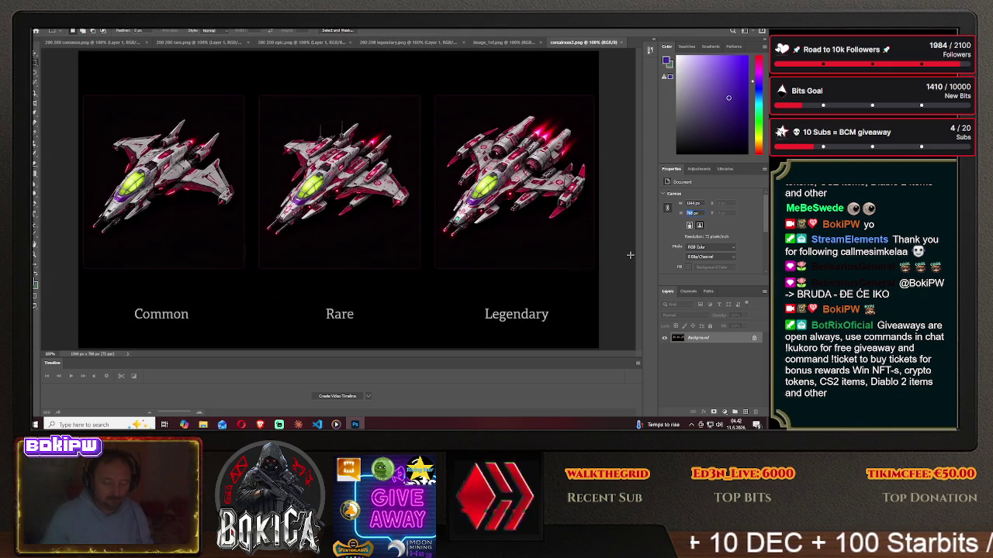
click(695, 212)
text(500)
key(Return)
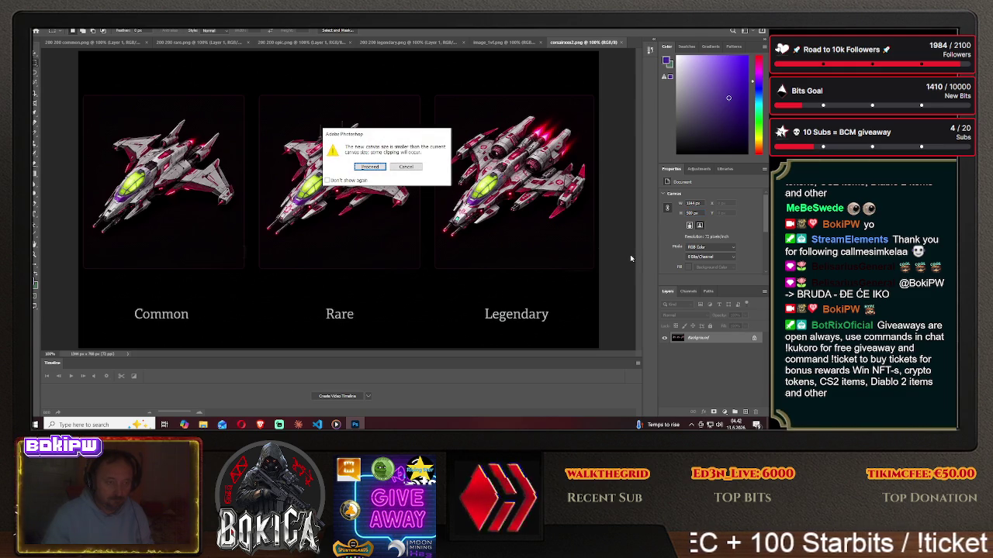
click(371, 167)
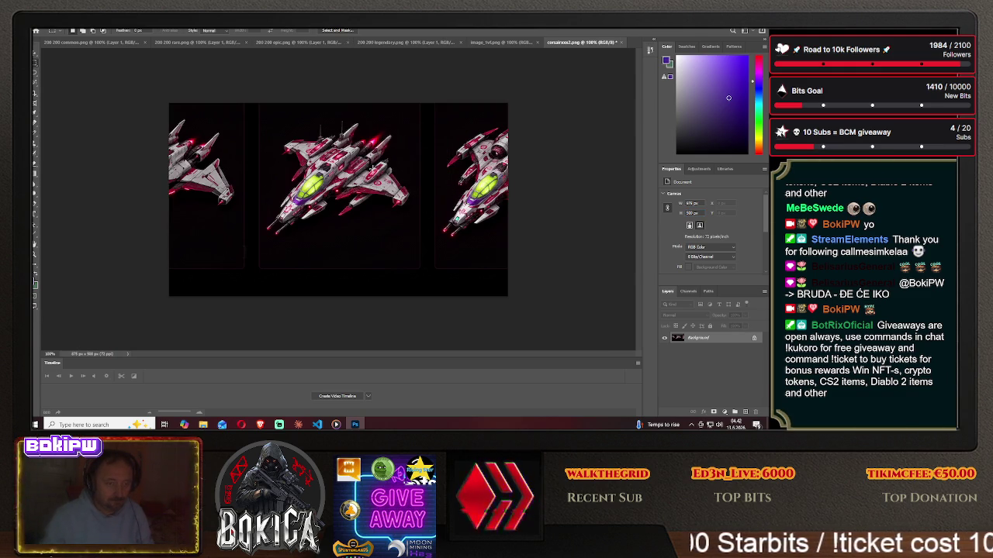
Undo the crop, unlock the layer, scale it to height 500, and drag it into 200 200 common.png.
click(51, 24)
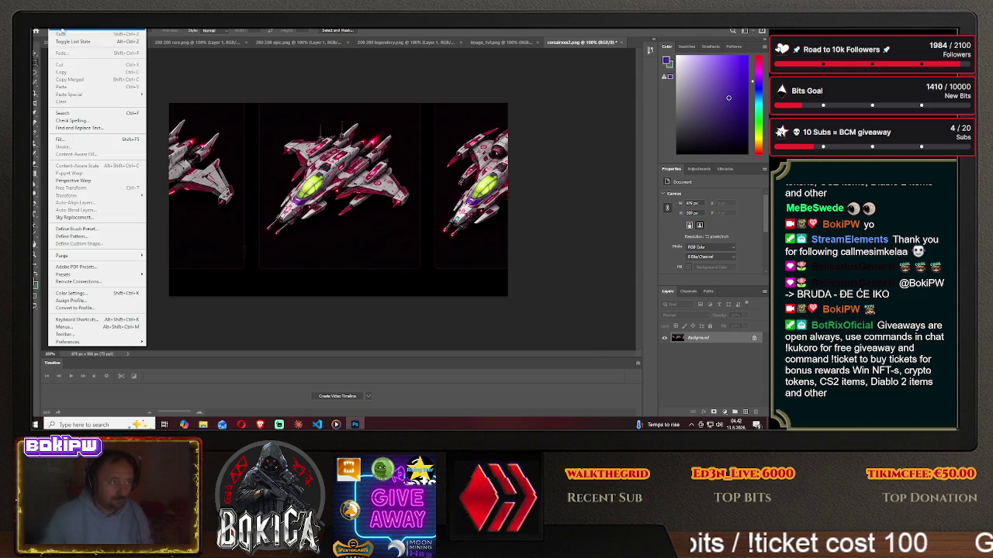
click(65, 32)
click(752, 336)
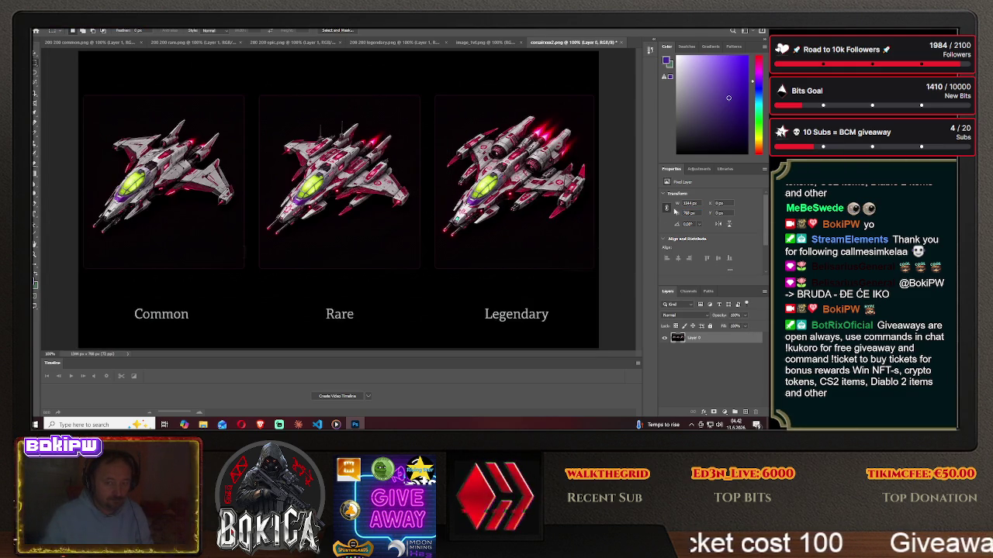
click(687, 213)
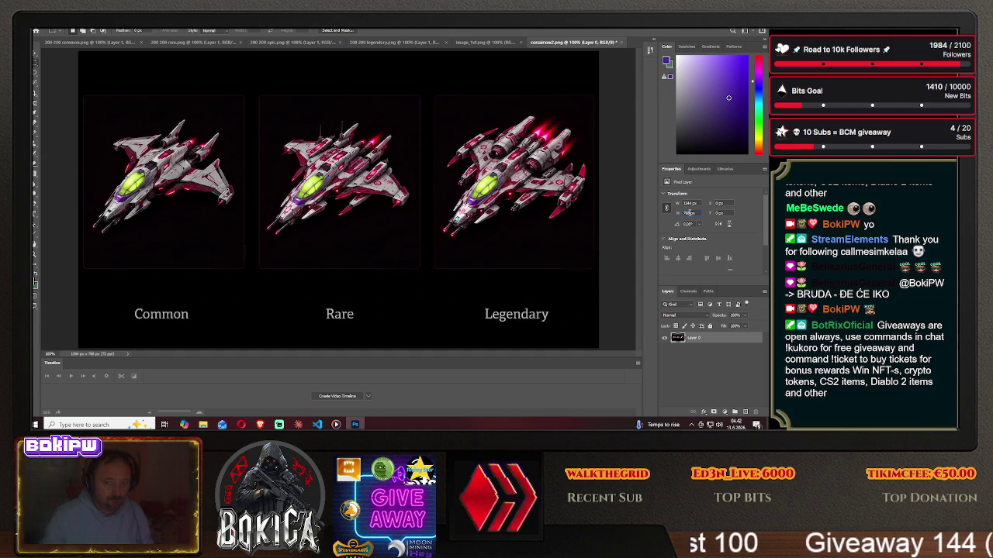
text(500)
key(Return)
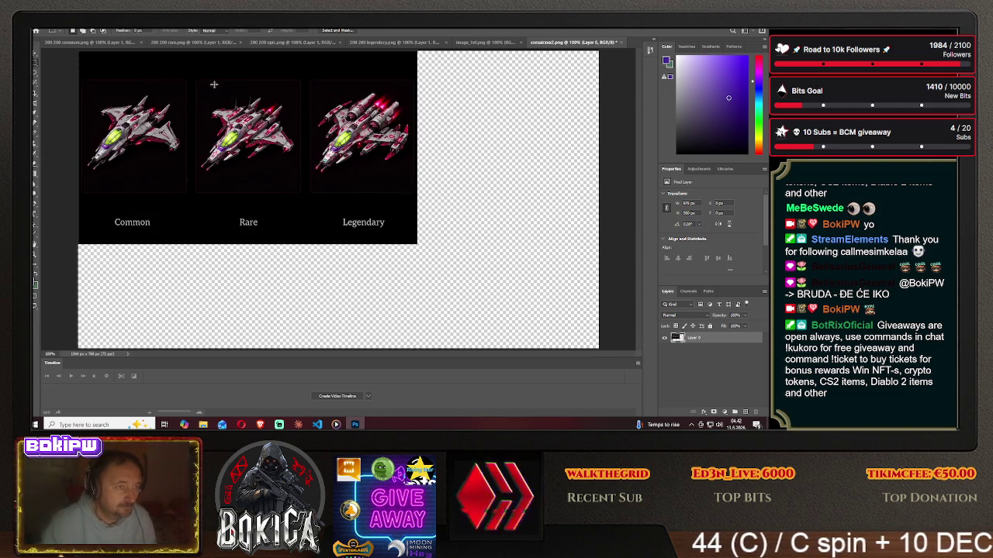
key(ctrl+a)
mouse_move(65, 69)
mouse_down()
mouse_move(101, 43)
mouse_move(343, 173)
mouse_up()
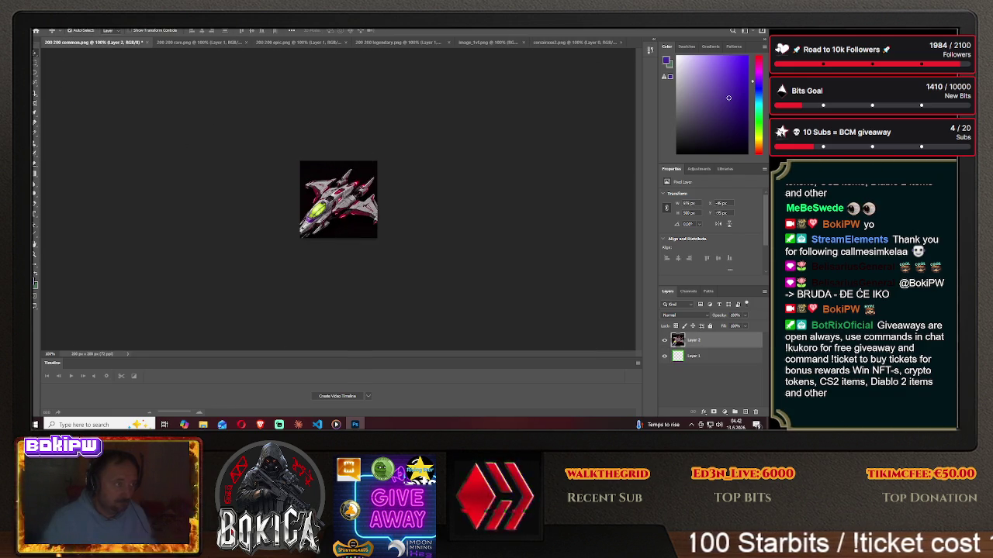
Undo the drop and apply a smaller height to the corsairxxx2 ship layer.
click(65, 29)
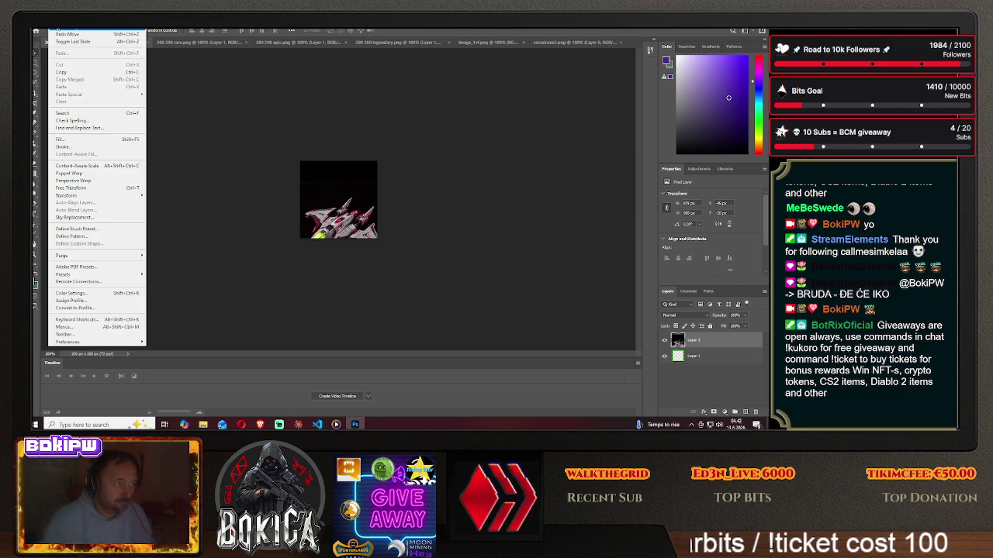
click(70, 37)
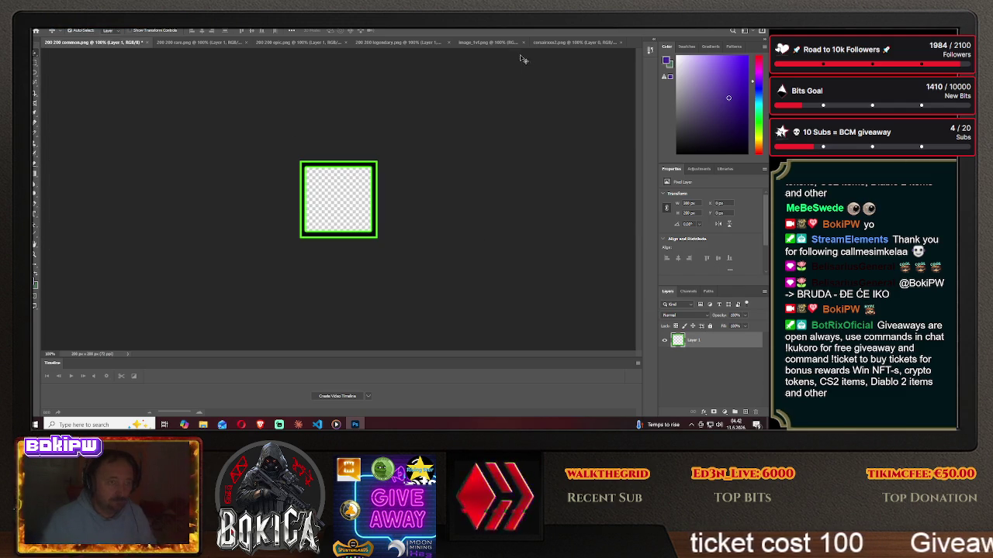
click(573, 42)
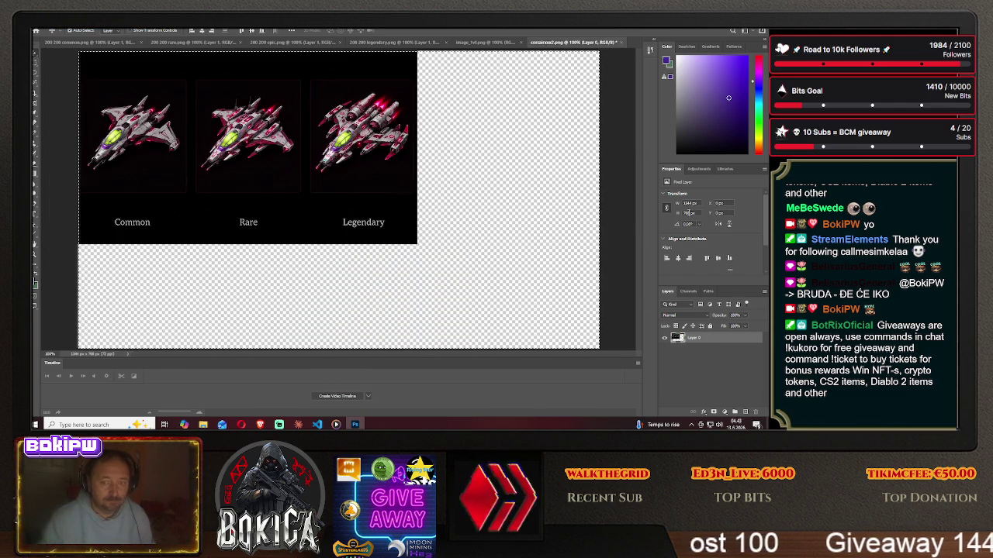
click(679, 212)
click(621, 257)
key(Return)
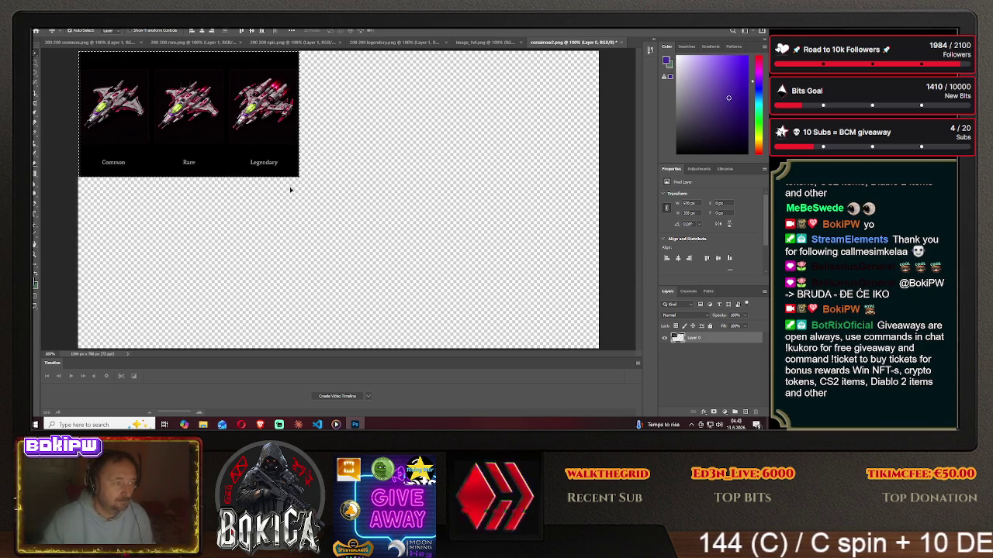
Test the ships under the green common frame, compare in-game, then delete the ship layer.
mouse_move(121, 77)
mouse_down()
mouse_move(318, 184)
mouse_move(353, 177)
mouse_move(342, 186)
mouse_up()
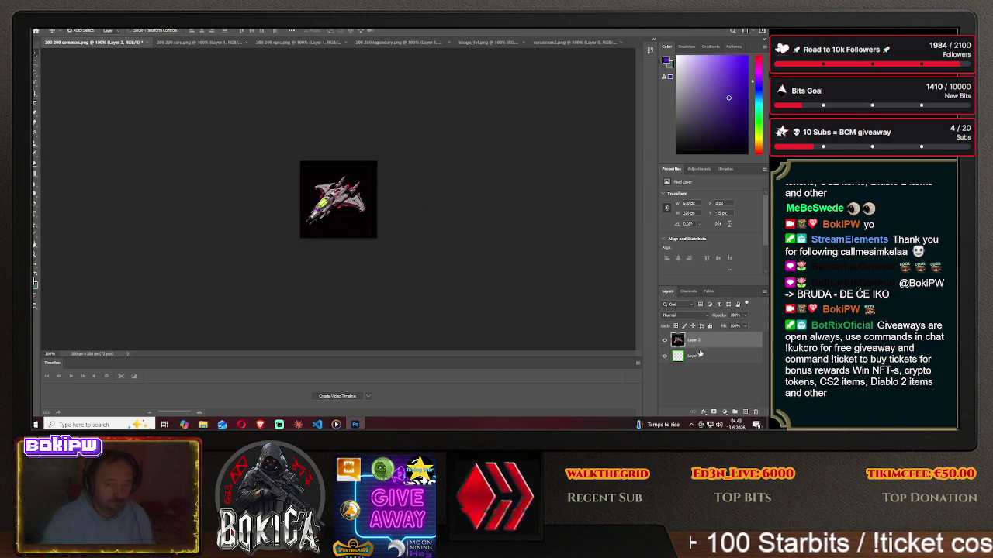
drag(693, 356, 692, 338)
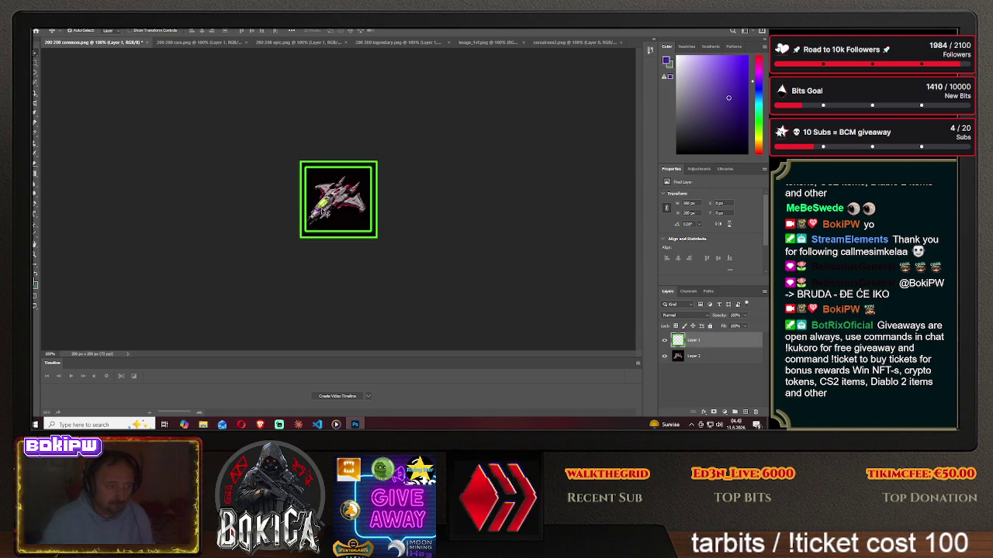
drag(339, 204, 411, 209)
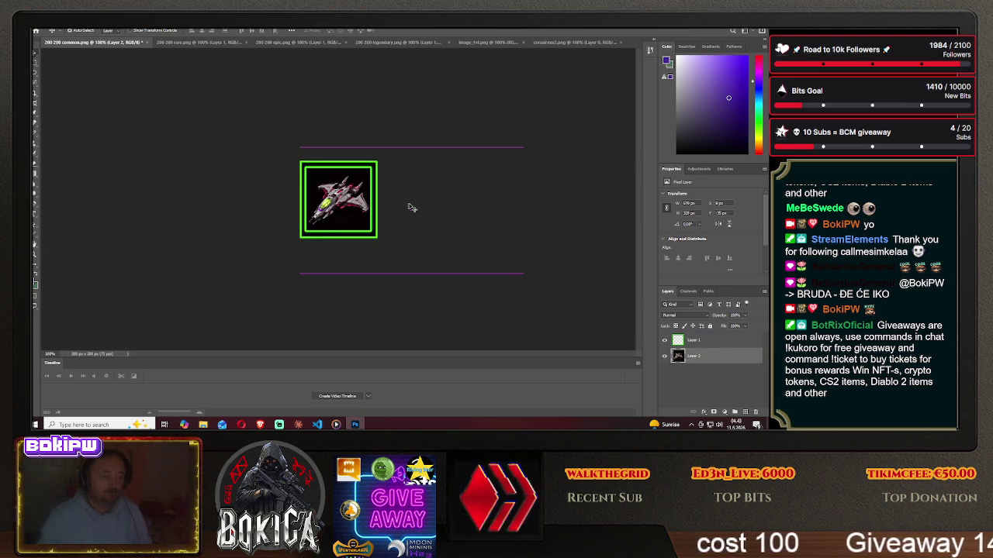
key(alt+Tab)
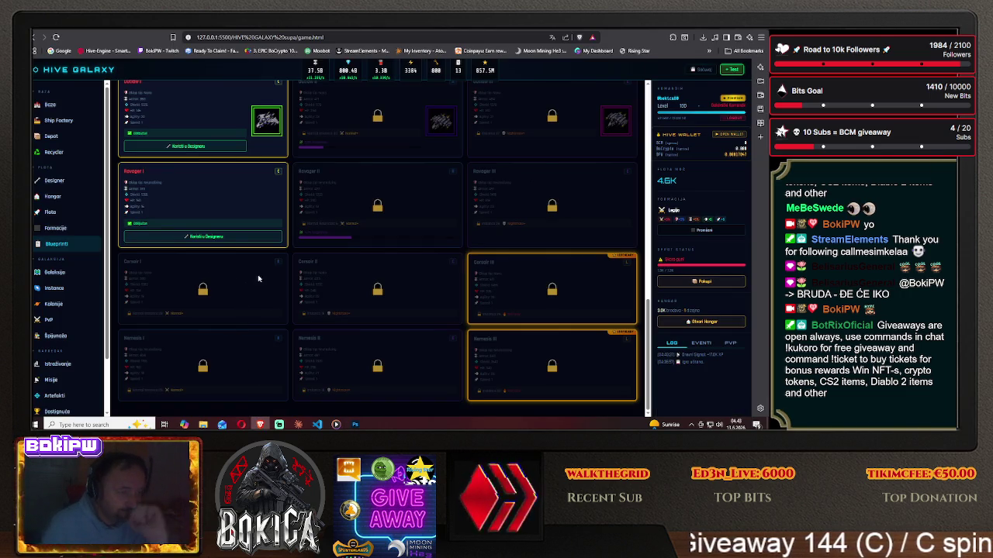
key(alt+Tab)
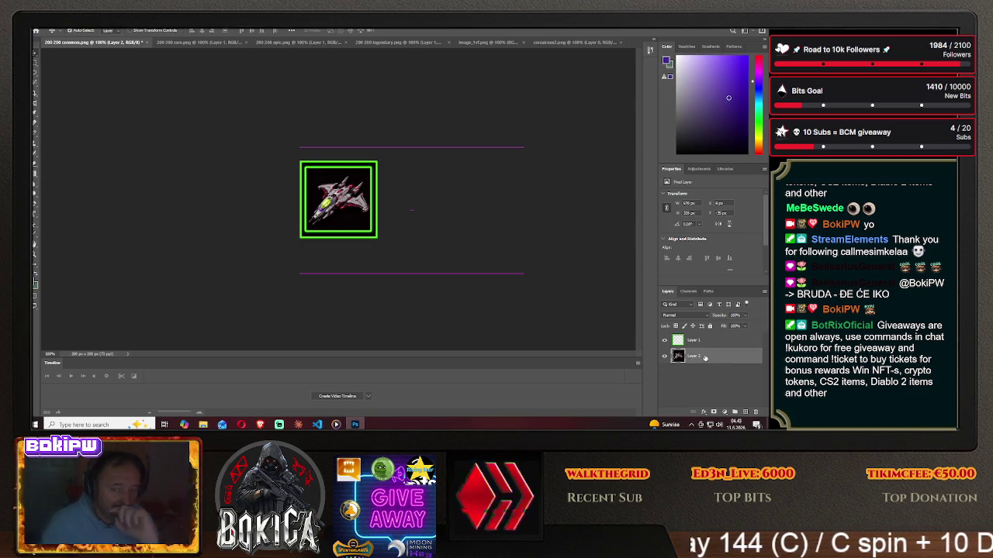
key(Delete)
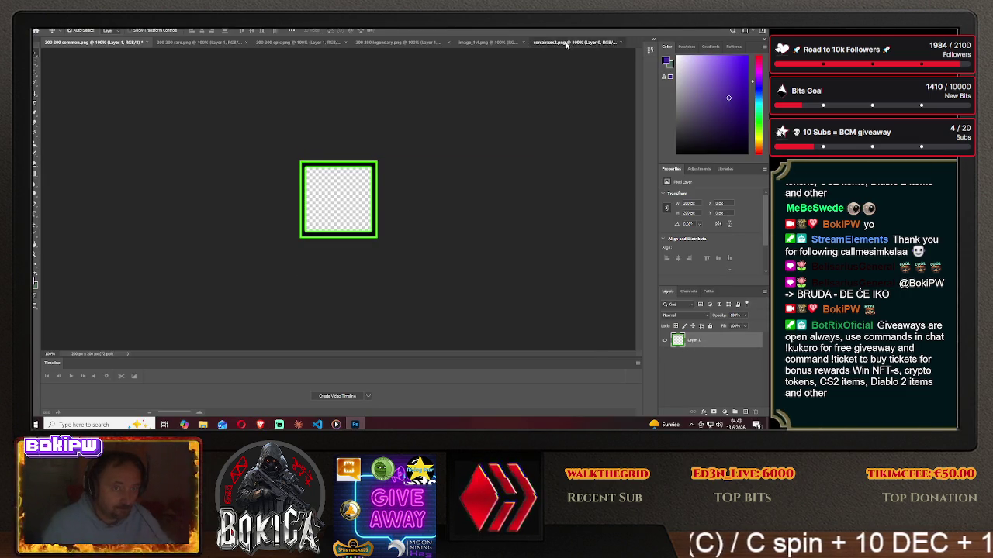
Drag the corsairxxx2 ships into 200 200 rare.png and layer the purple frame above them.
click(566, 43)
drag(149, 62, 158, 82)
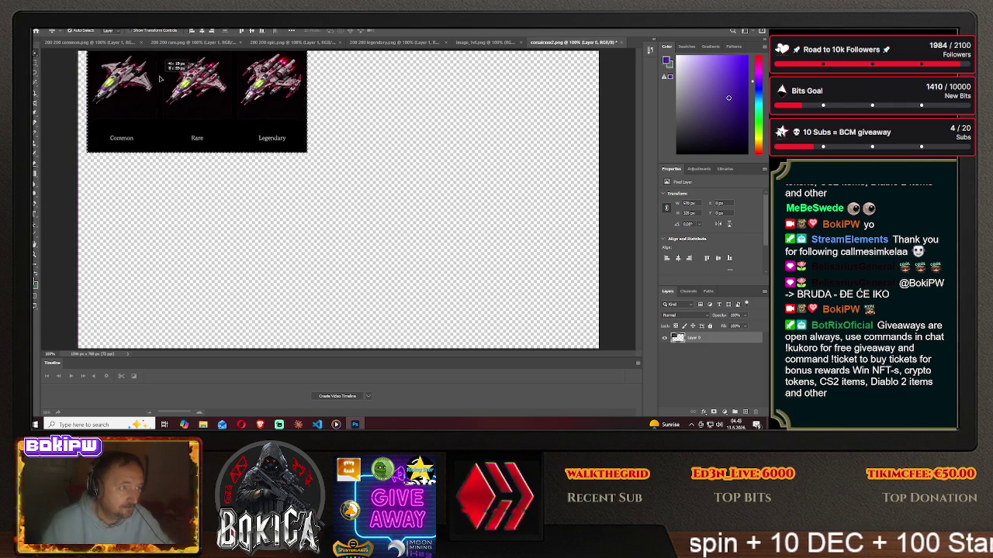
mouse_move(158, 81)
mouse_down()
mouse_move(338, 197)
mouse_move(373, 204)
mouse_up()
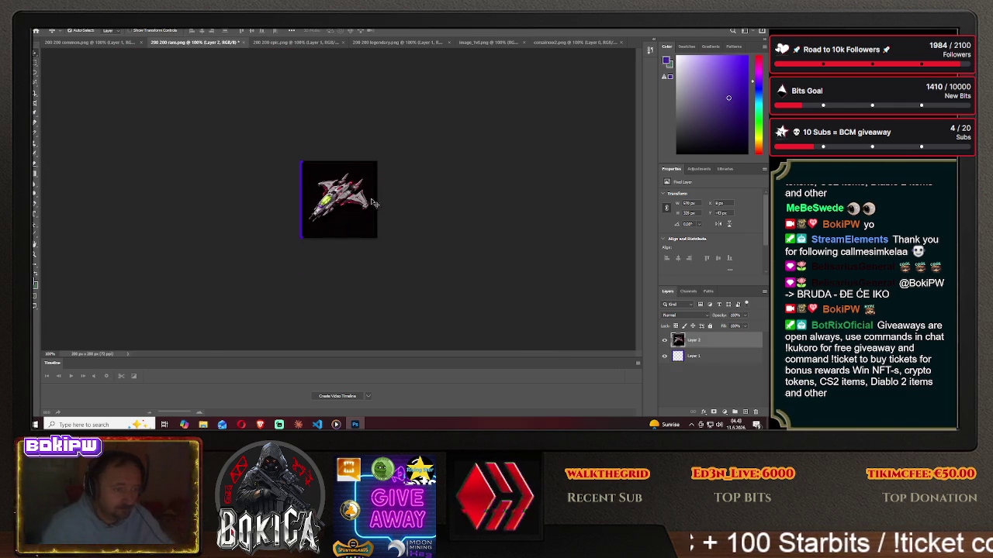
drag(700, 352, 701, 342)
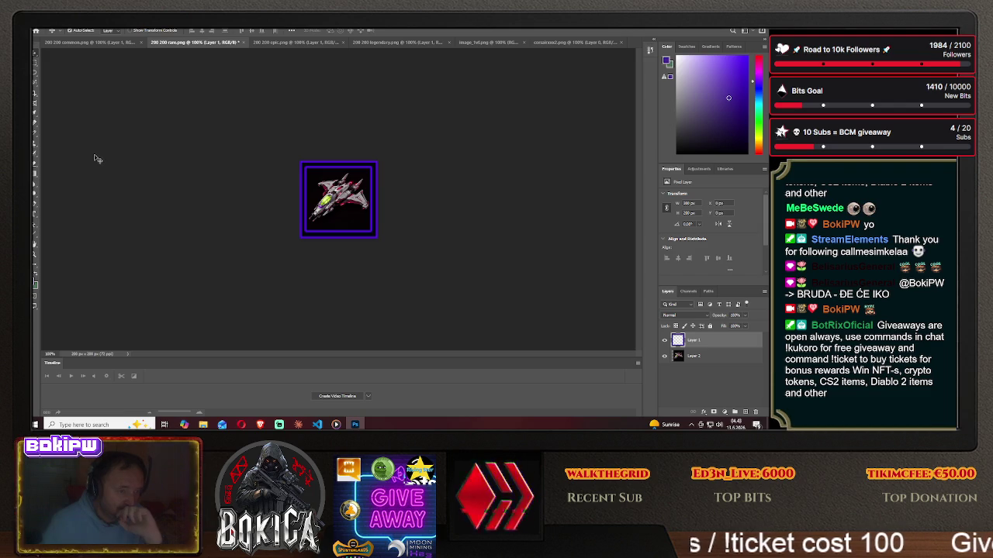
click(37, 30)
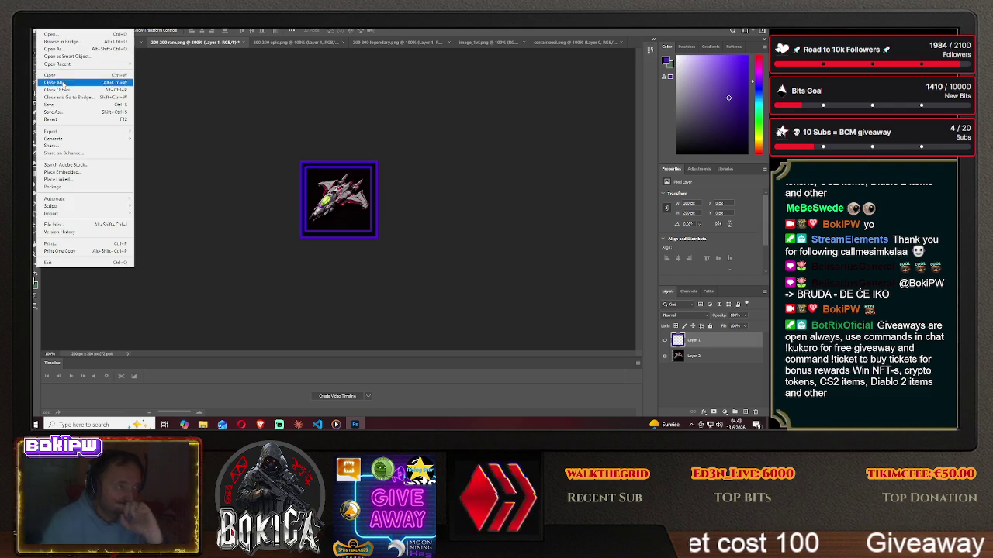
Save the framed rare icon as PNG 'corsair1' in meta smrdljiva > HIVE GALAXY > img, accepting PNG options.
click(74, 113)
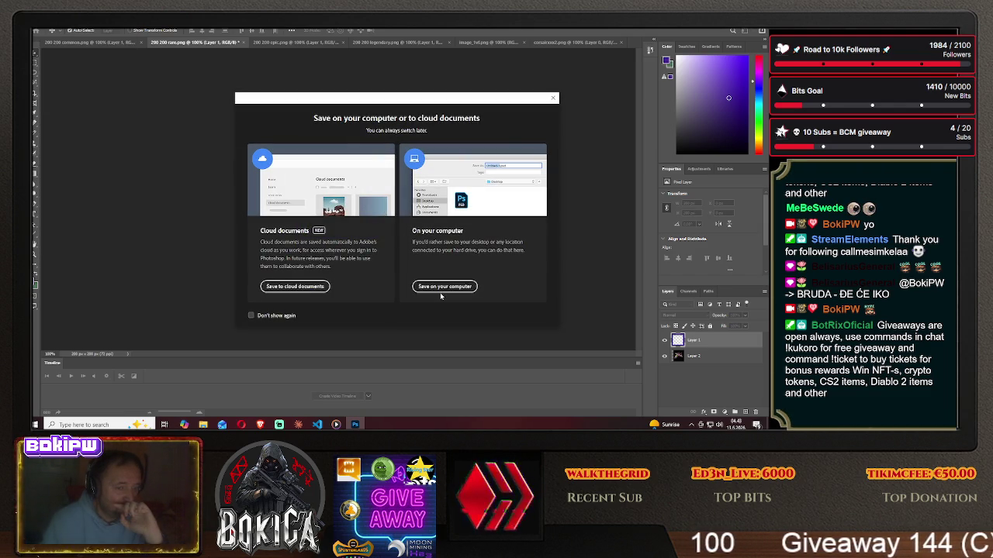
click(442, 283)
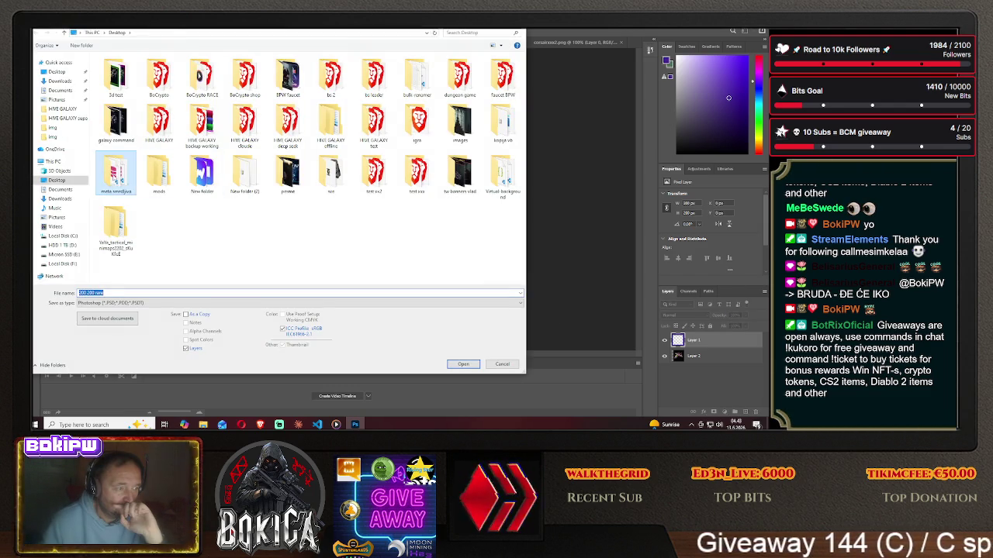
double_click(115, 173)
double_click(134, 80)
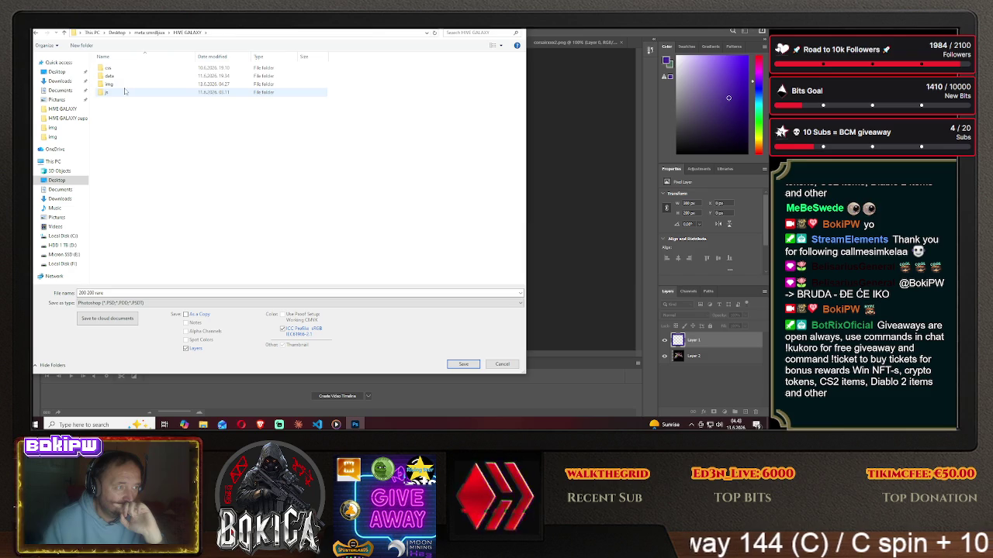
double_click(121, 91)
click(113, 302)
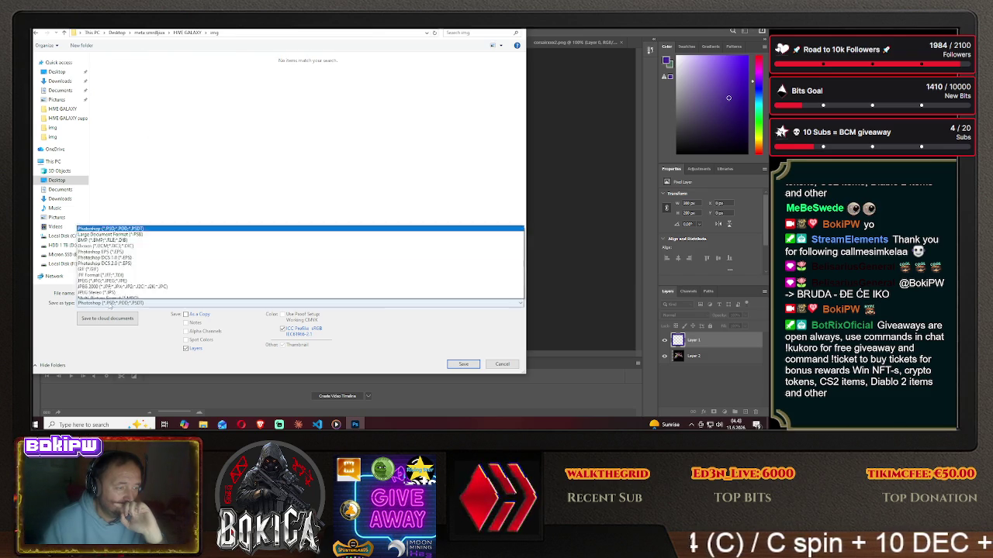
click(161, 276)
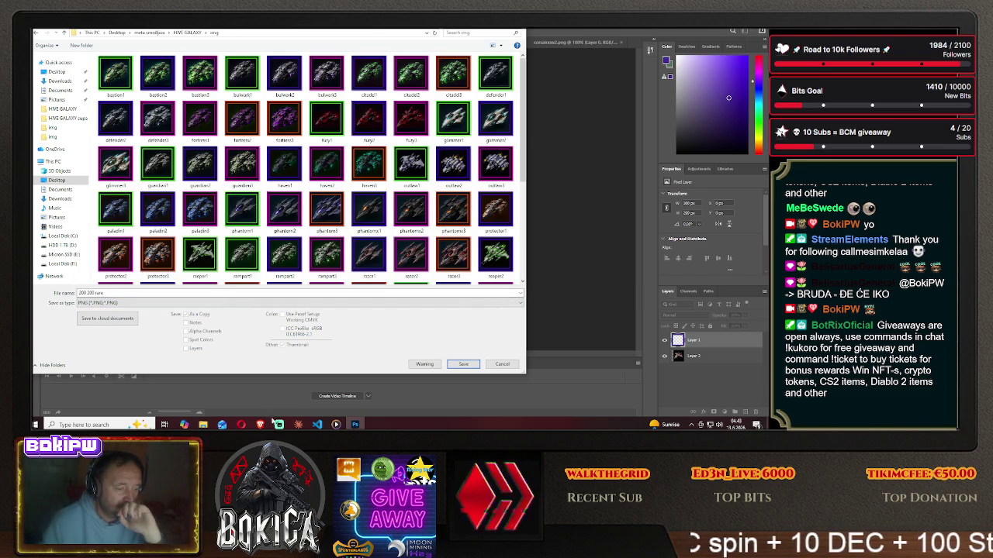
click(260, 424)
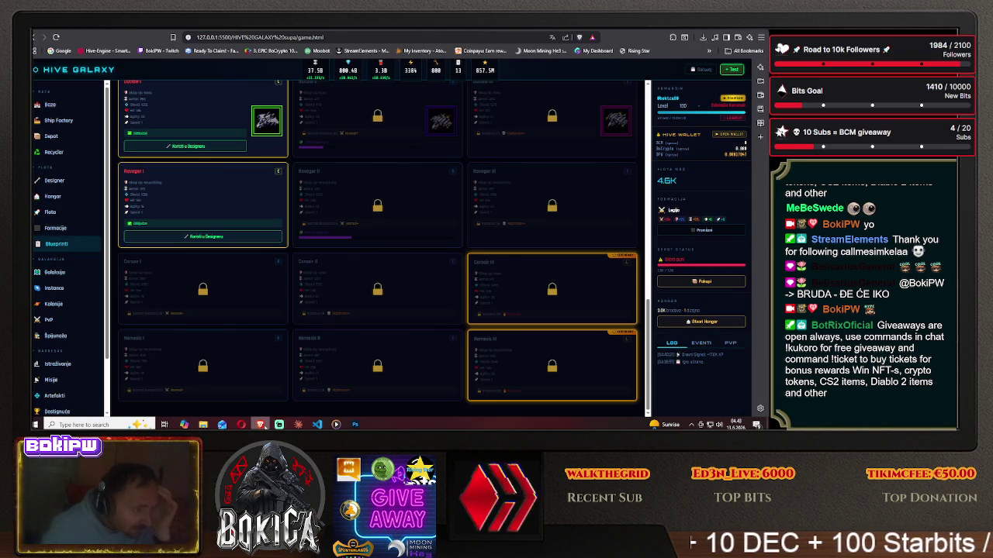
key(alt+Tab)
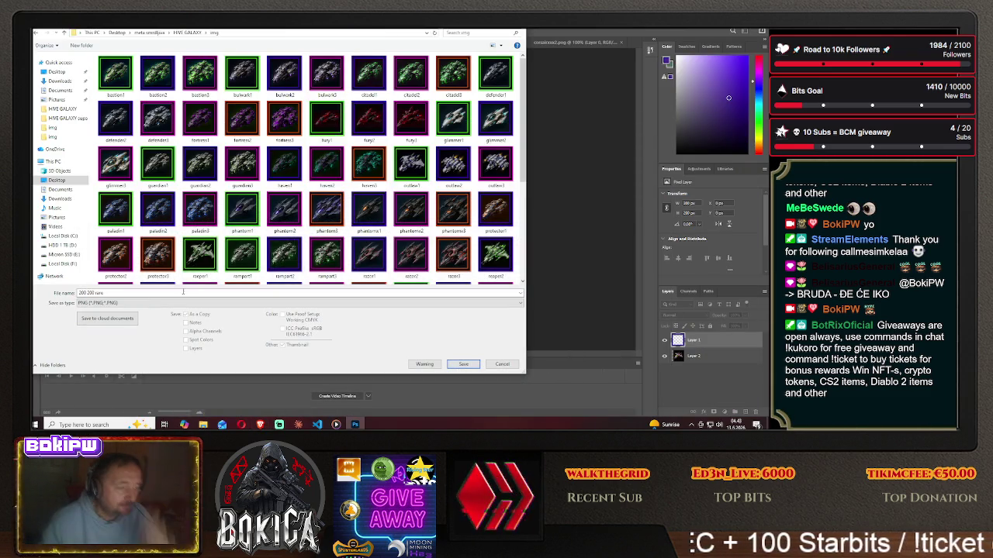
text(co)
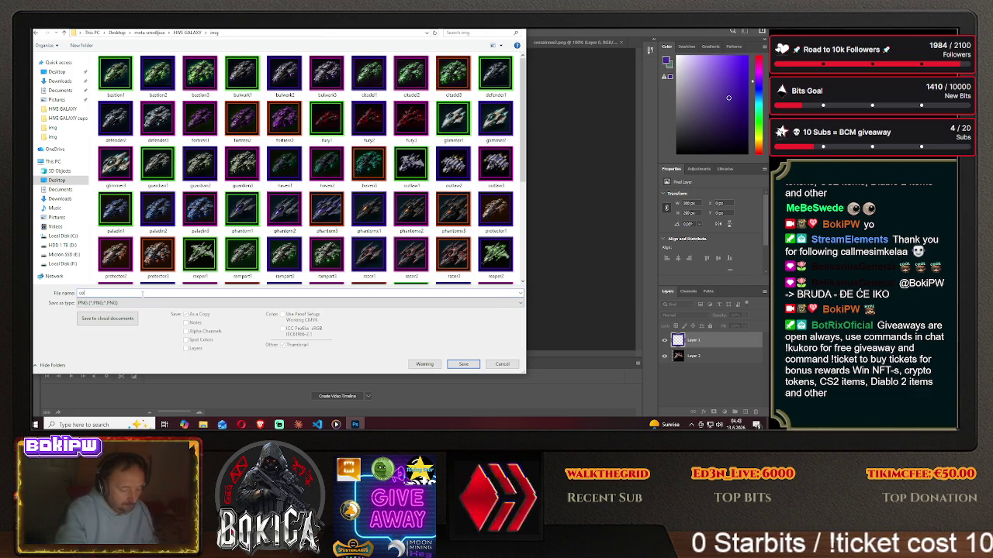
text(rsair1)
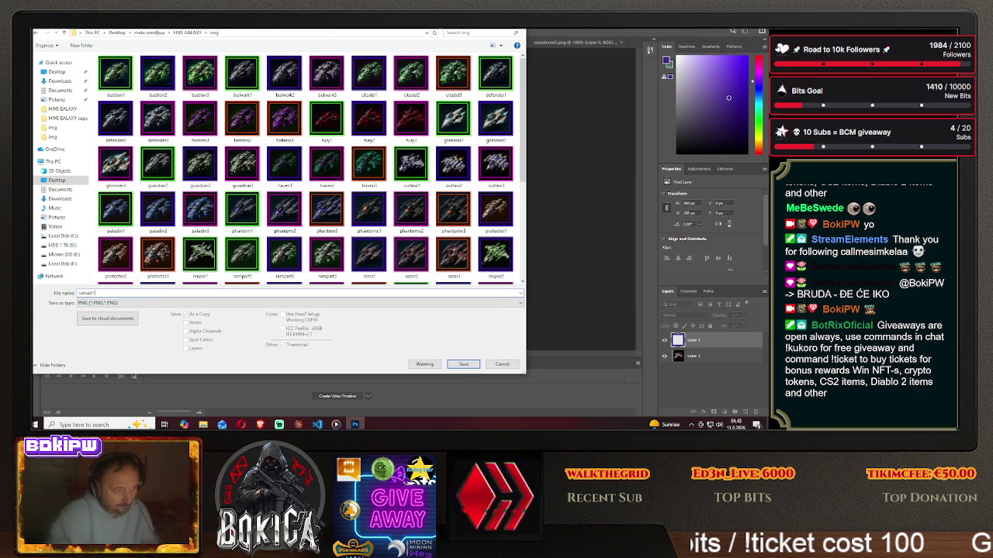
click(463, 364)
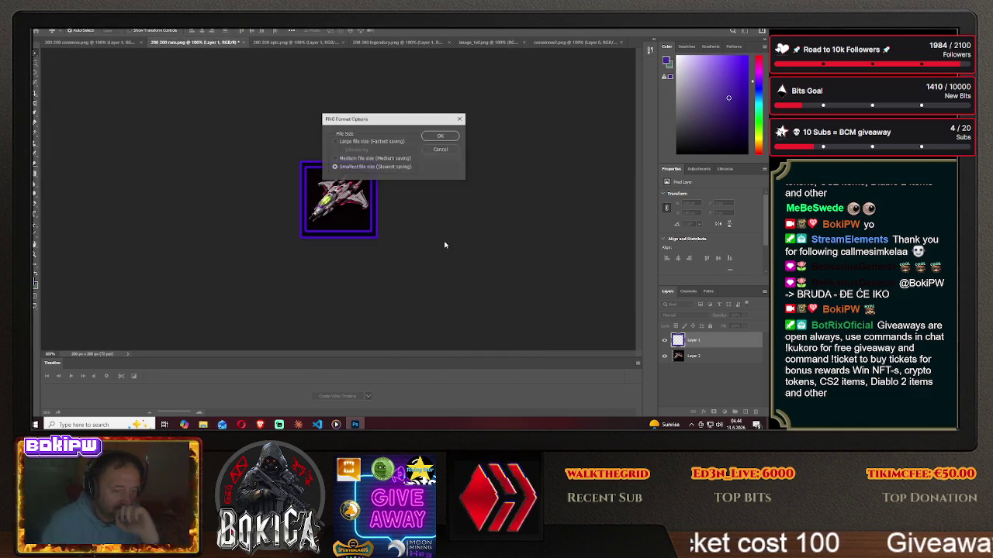
click(441, 137)
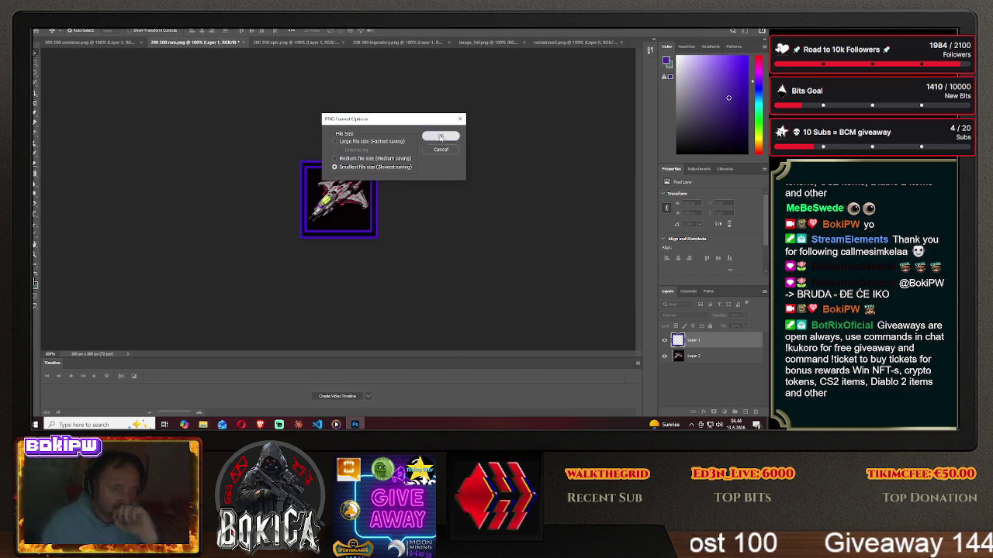
Delete the ship layer from the rare icon.
click(708, 356)
key(Delete)
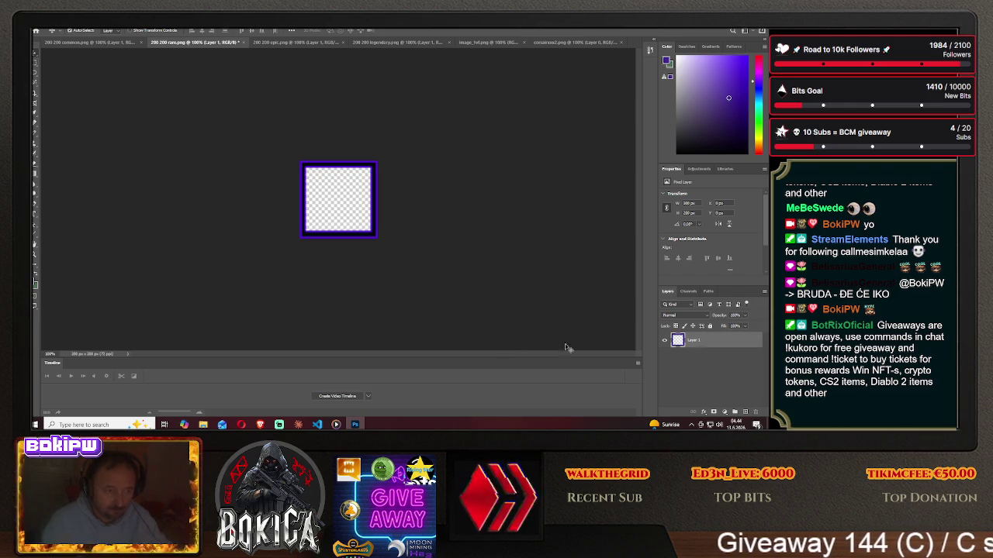
click(260, 424)
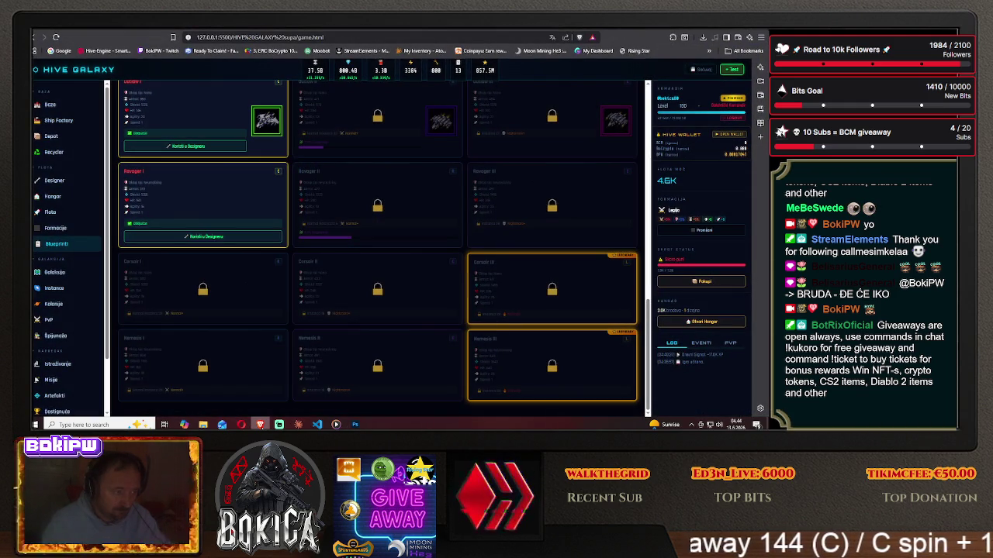
key(alt+Tab)
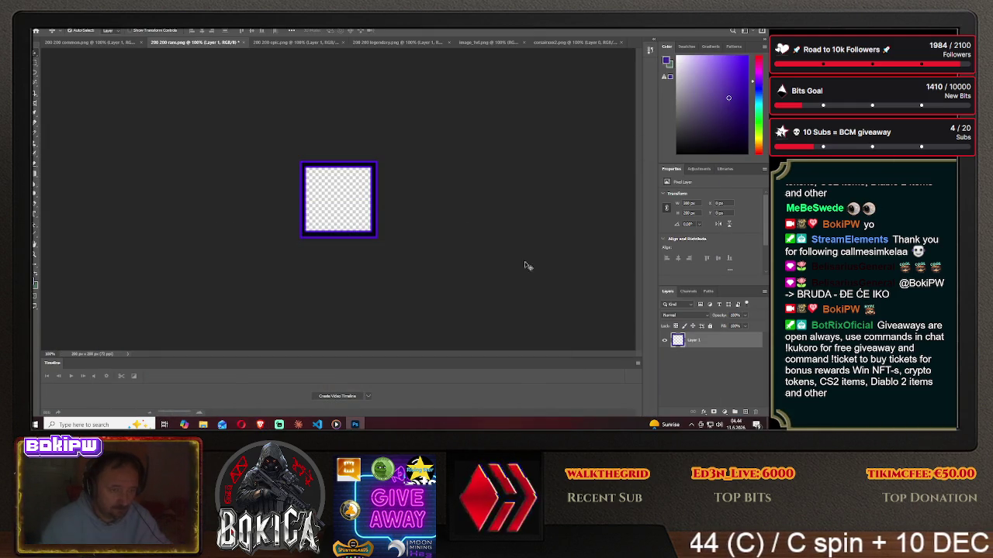
Move the corsair ship into 200 200 epic and place the magenta frame layer above it.
click(574, 42)
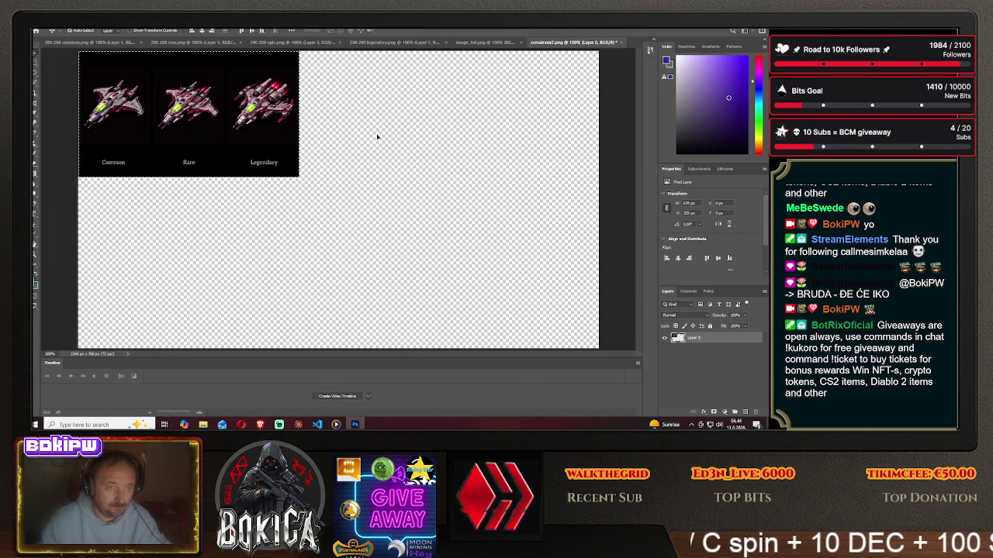
drag(205, 85, 268, 43)
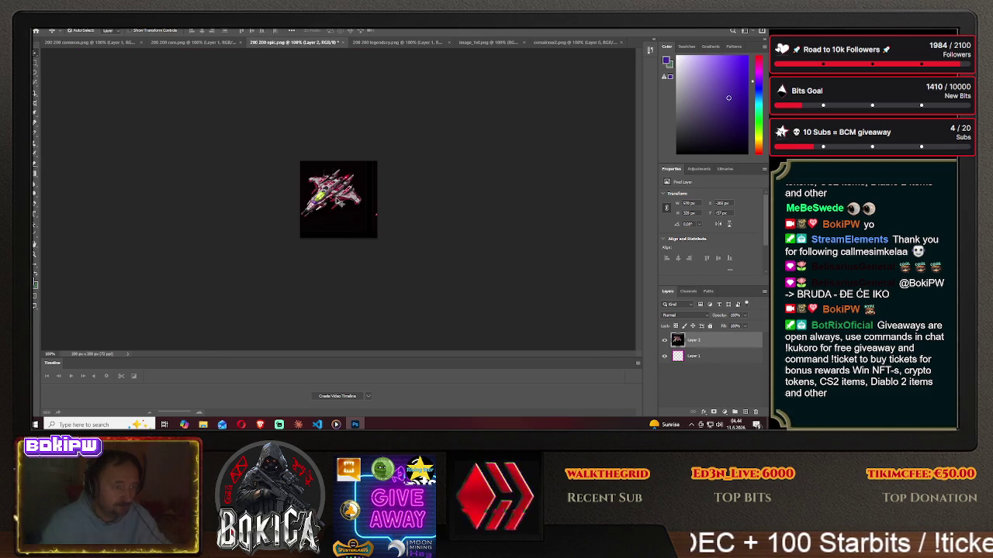
mouse_move(267, 44)
mouse_down()
mouse_move(393, 203)
mouse_move(347, 203)
mouse_up()
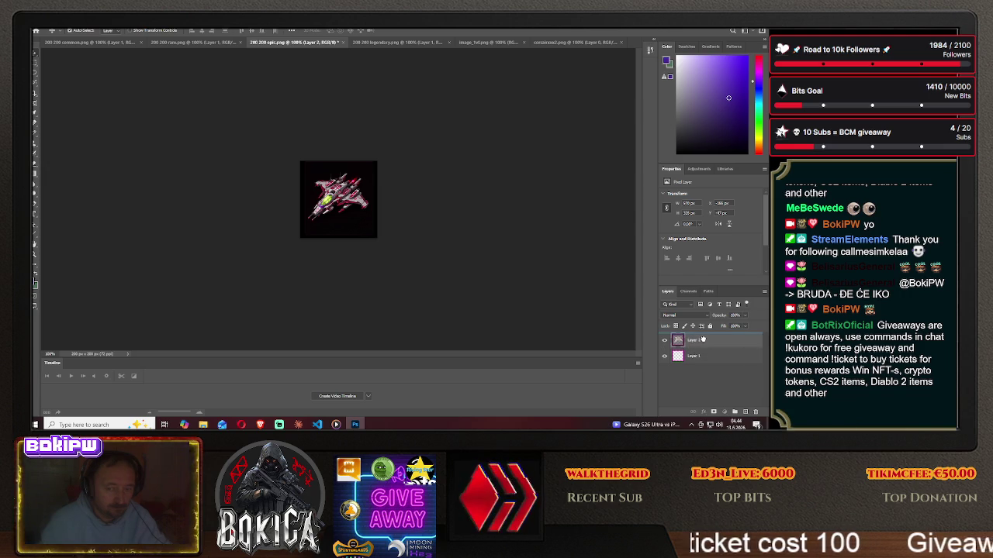
drag(702, 340, 703, 341)
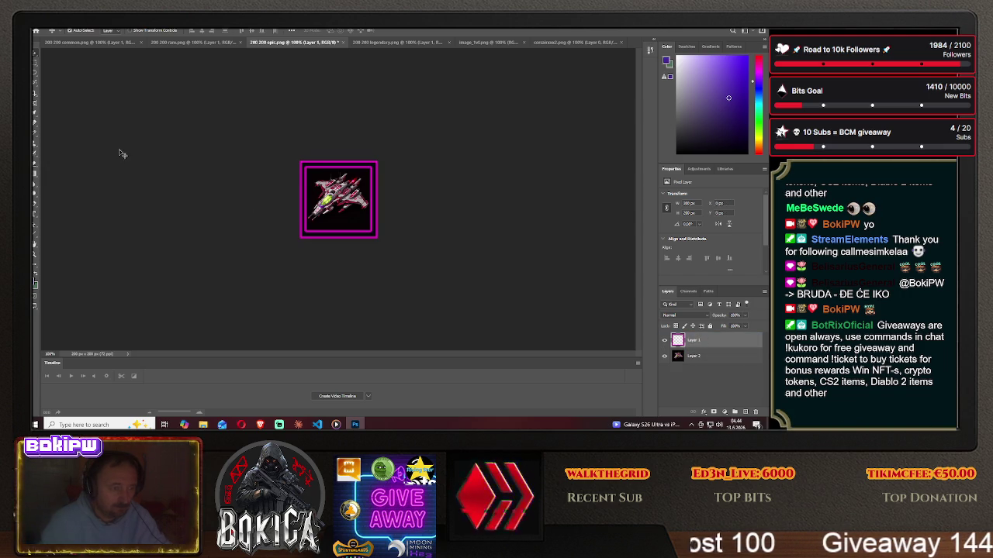
click(41, 23)
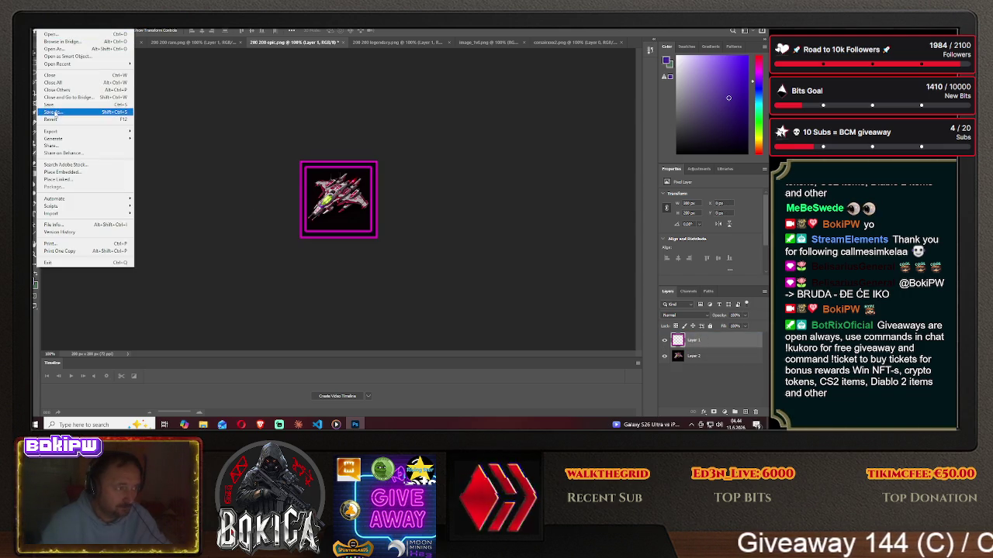
Save the epic icon as PNG 'corsair2' in HIVE GALAXY > img, accepting PNG options.
click(63, 113)
click(443, 286)
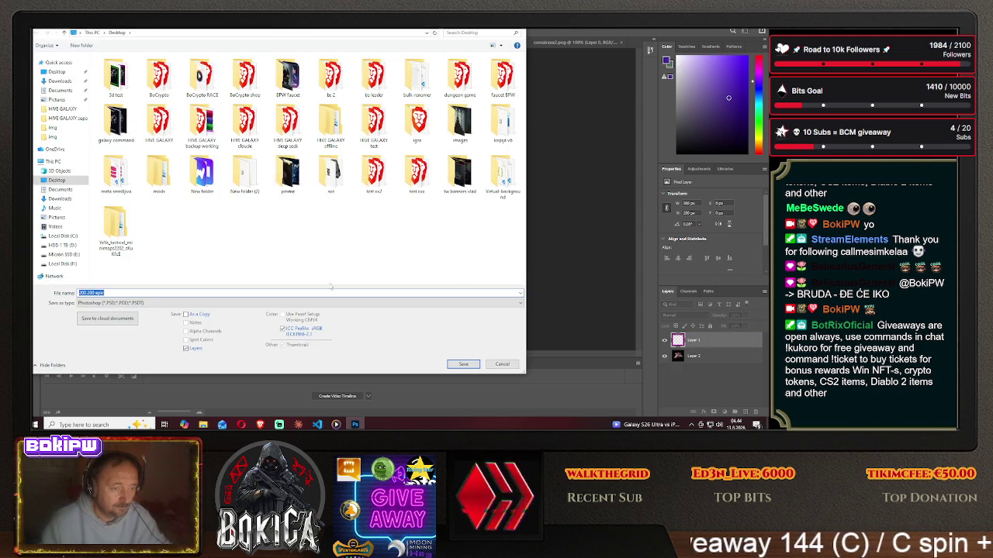
double_click(124, 76)
click(137, 85)
double_click(137, 85)
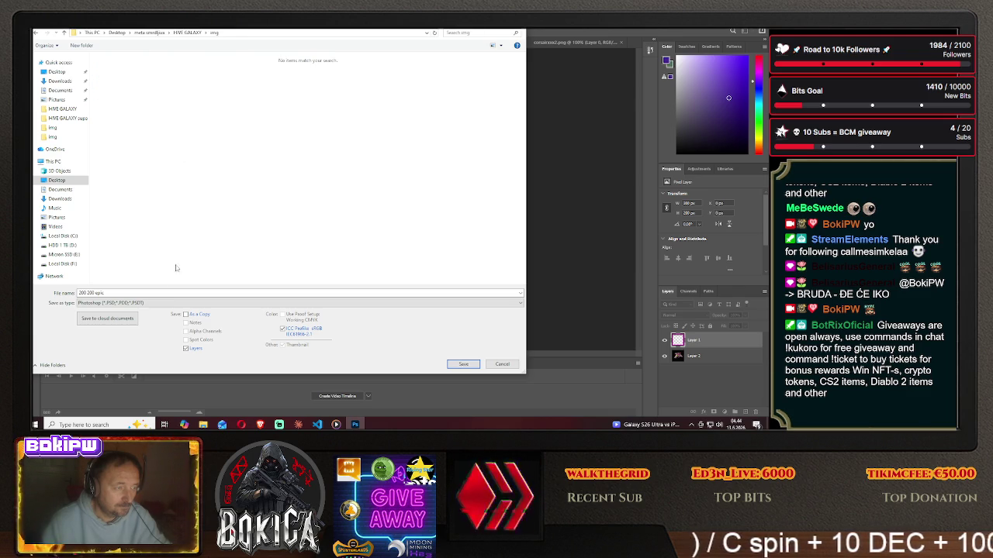
click(148, 303)
click(147, 273)
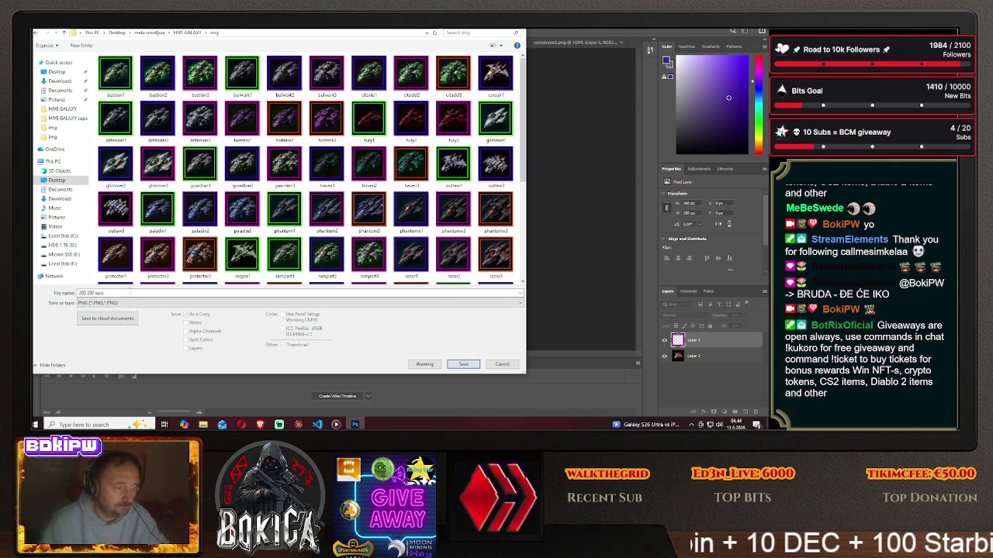
text(corsair)
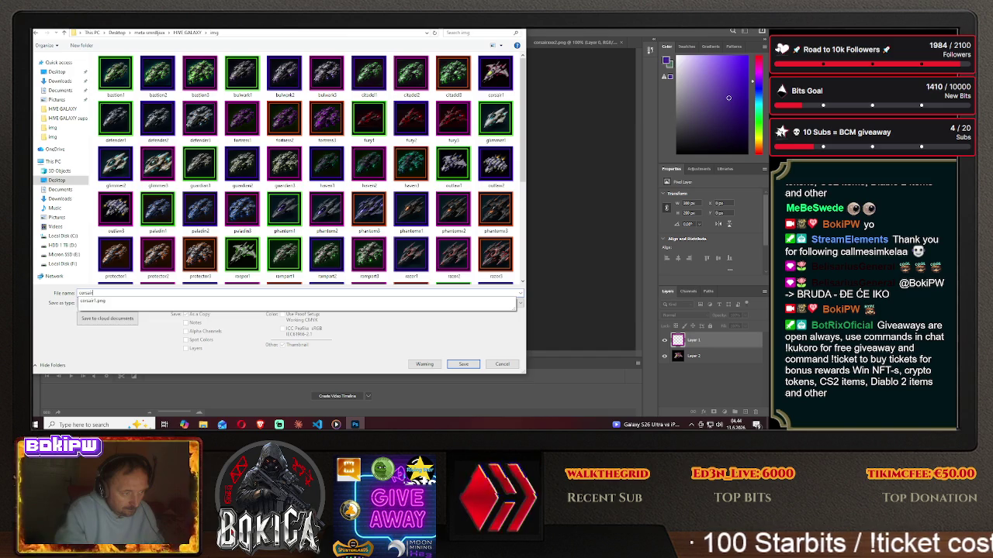
text(2)
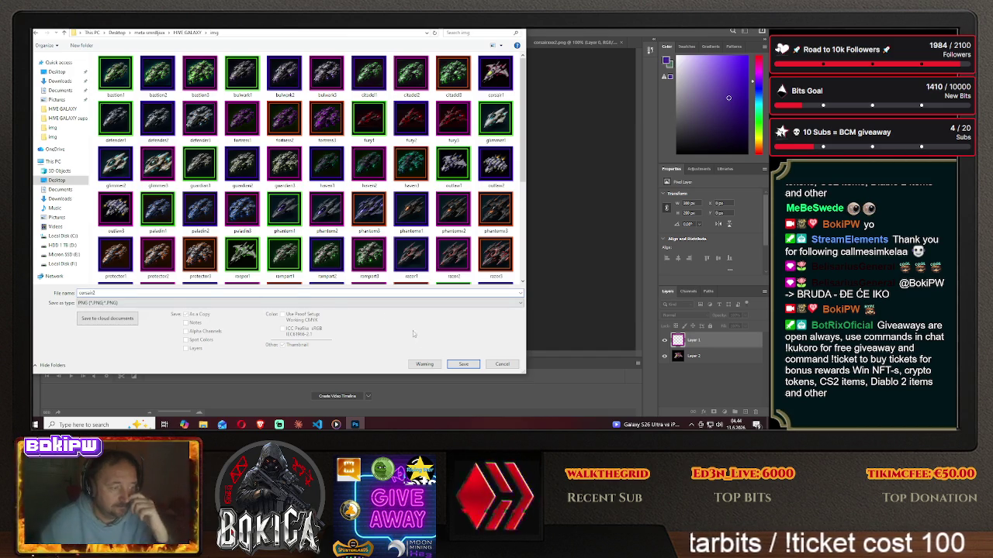
click(463, 364)
click(439, 138)
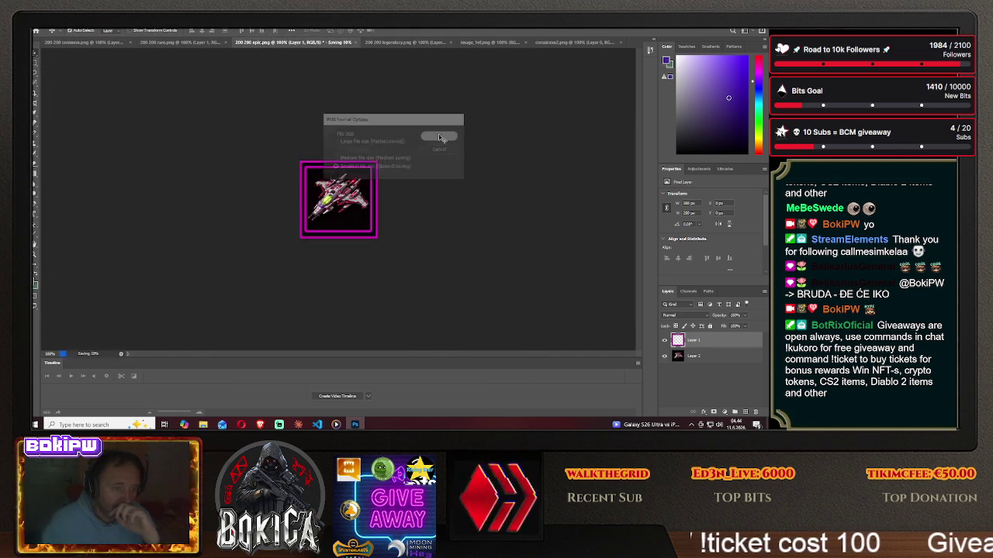
click(696, 355)
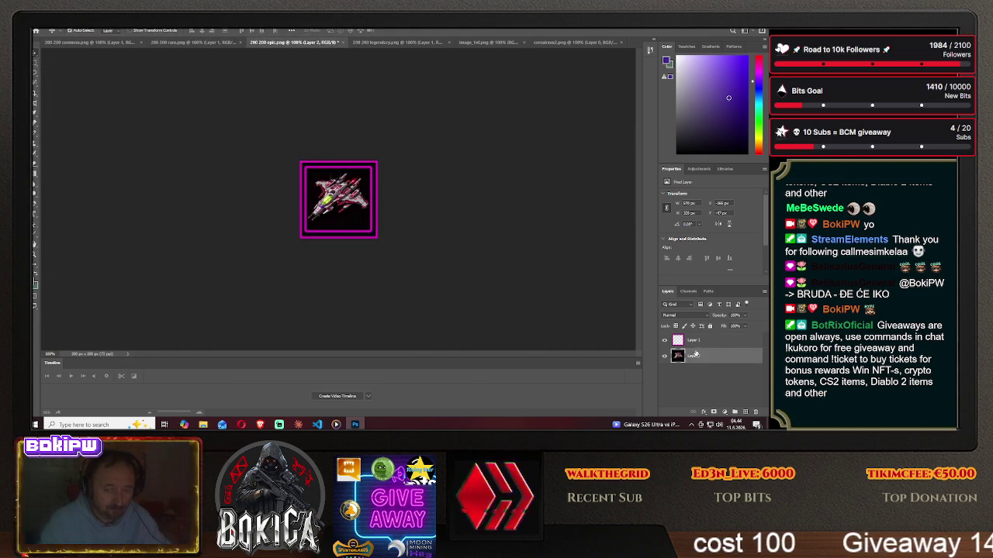
Remove the epic icon's ship and move the corsair ship into 200 200 legendary, centred under the orange frame.
key(Delete)
click(574, 42)
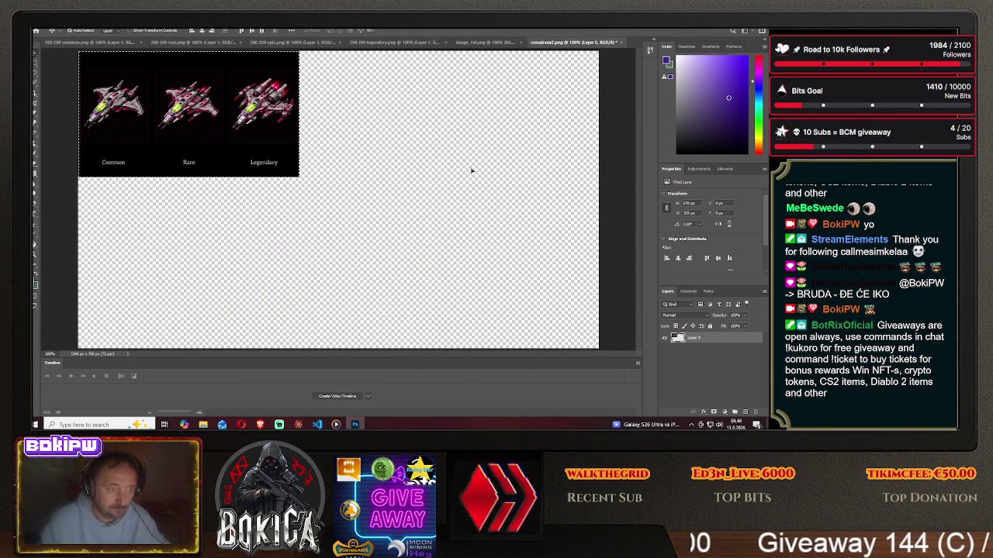
mouse_move(195, 106)
mouse_down()
mouse_move(375, 51)
mouse_move(330, 206)
mouse_move(363, 211)
mouse_up()
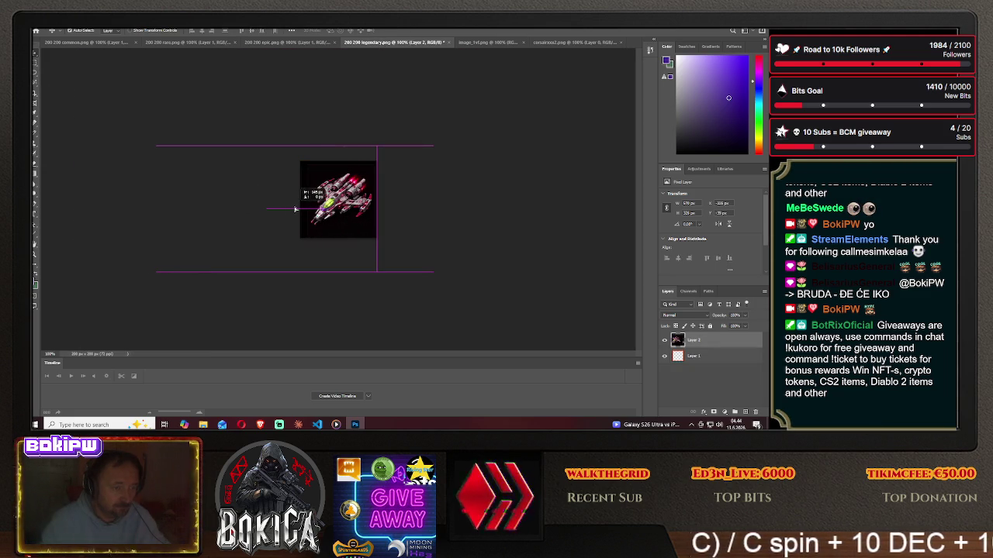
drag(694, 356, 694, 339)
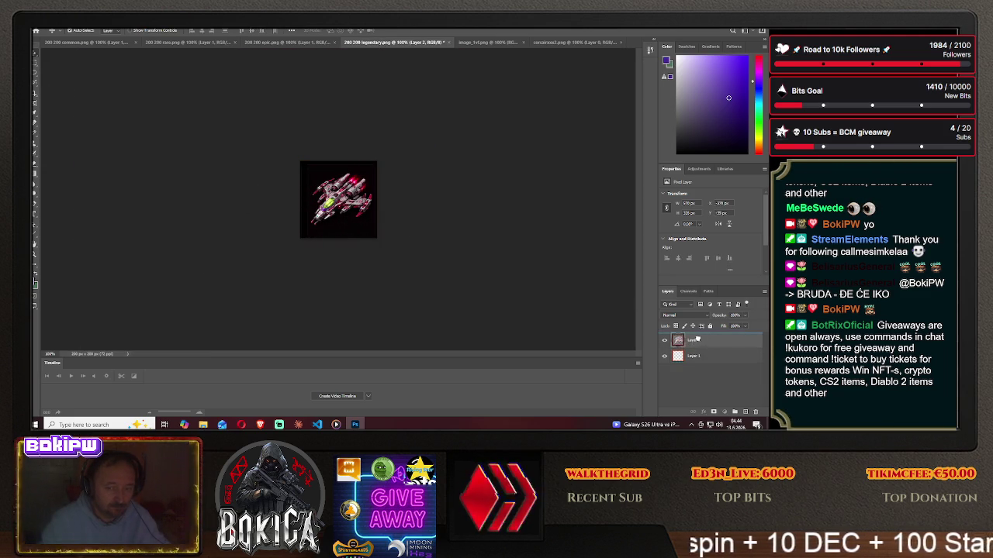
drag(345, 197, 333, 207)
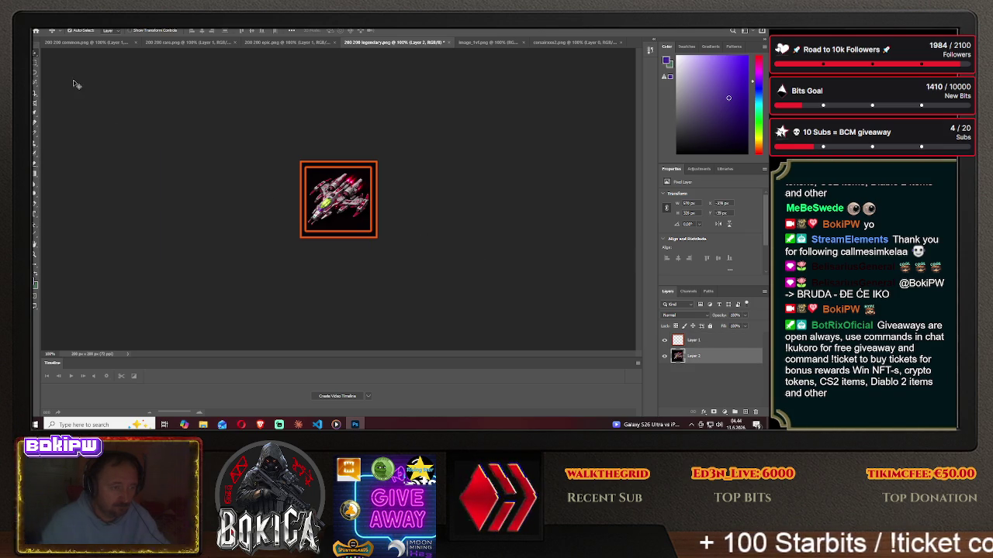
click(41, 22)
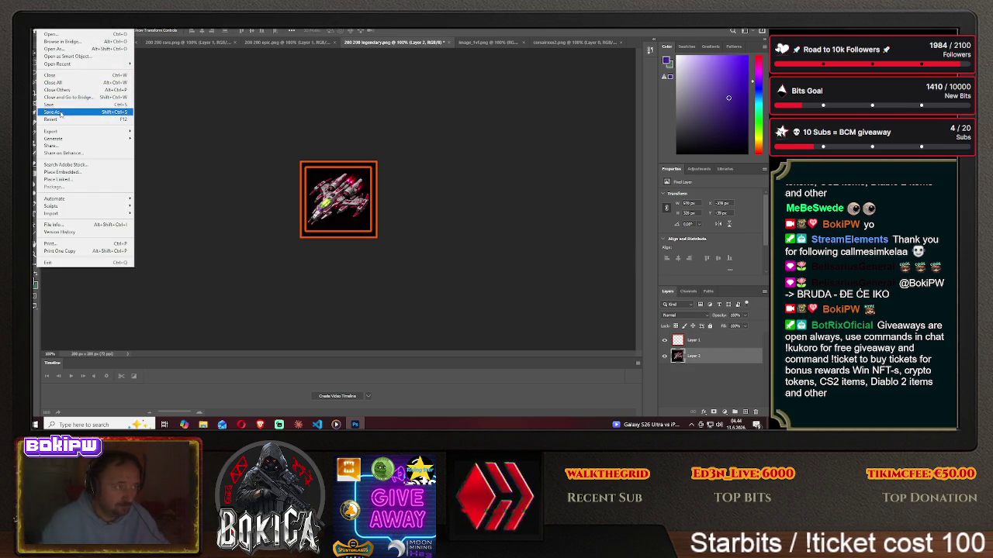
Save the legendary icon as PNG 'corsair3' in the game's img folder, accepting PNG options.
click(66, 109)
click(461, 284)
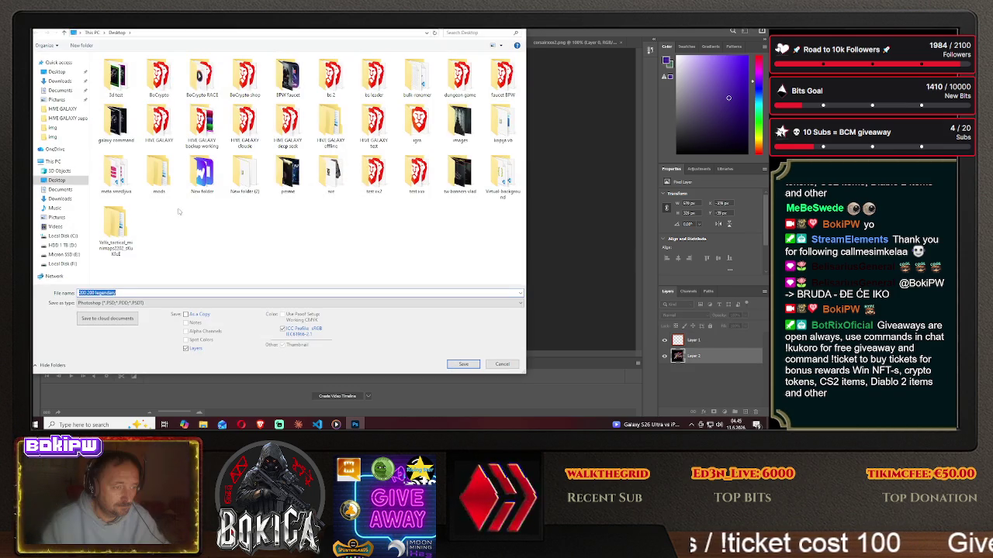
double_click(117, 174)
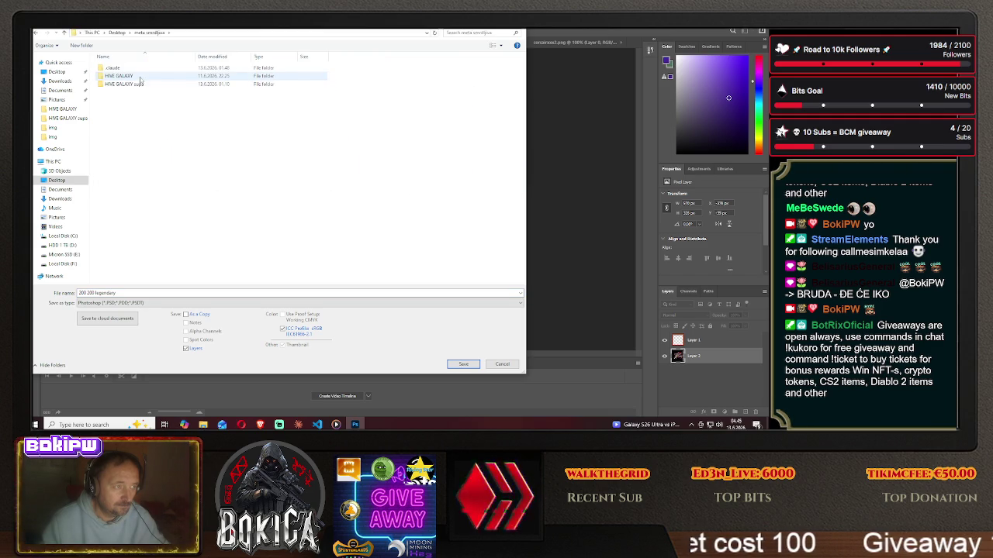
double_click(135, 83)
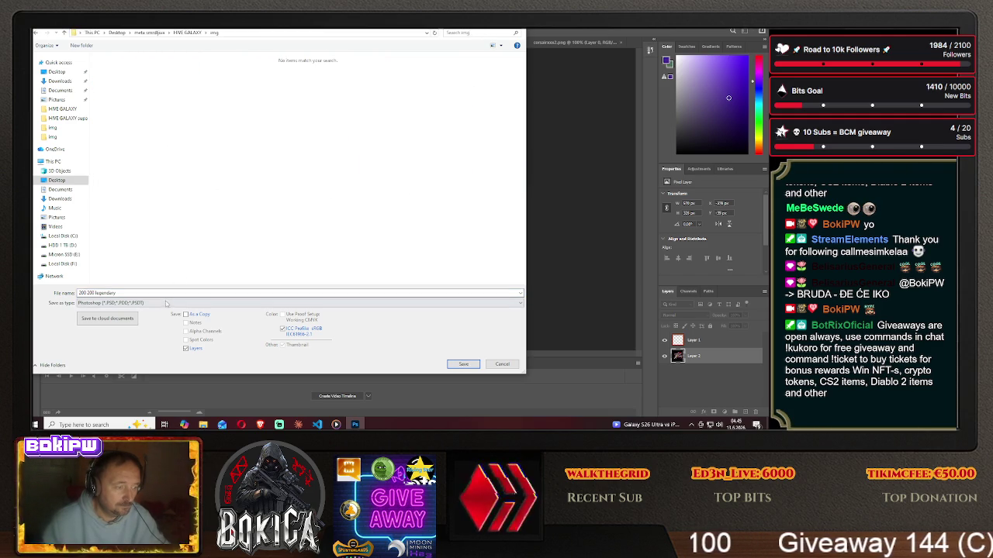
click(165, 302)
click(124, 271)
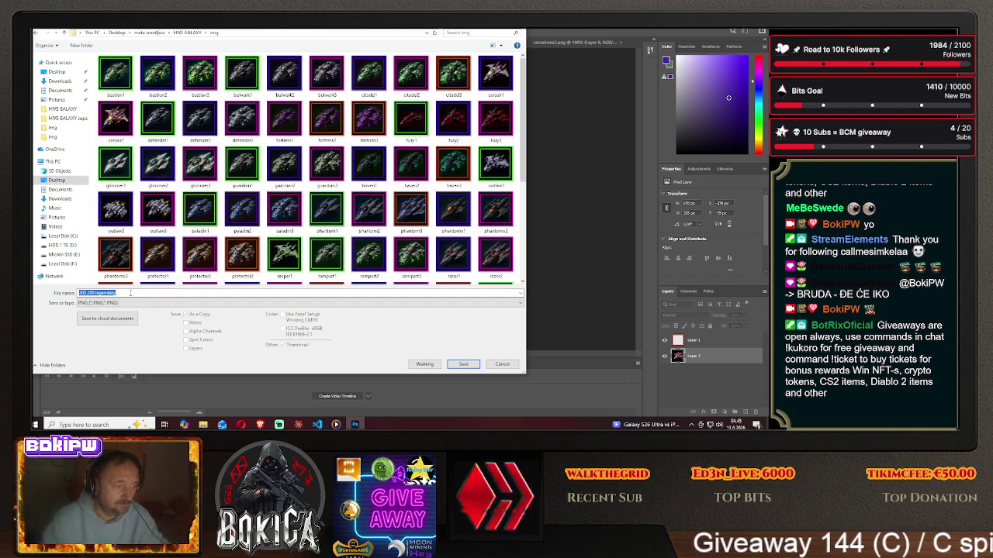
text(corsai)
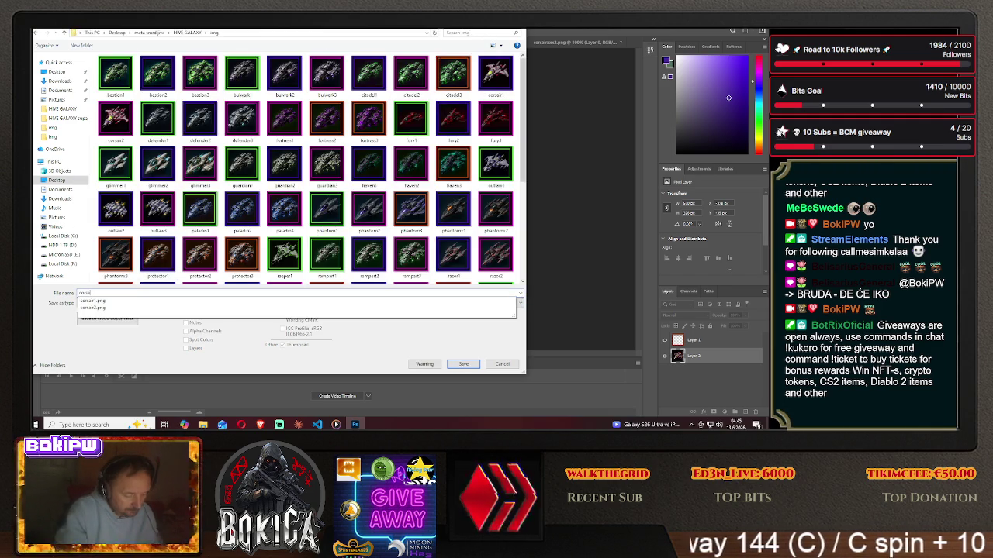
text(r3)
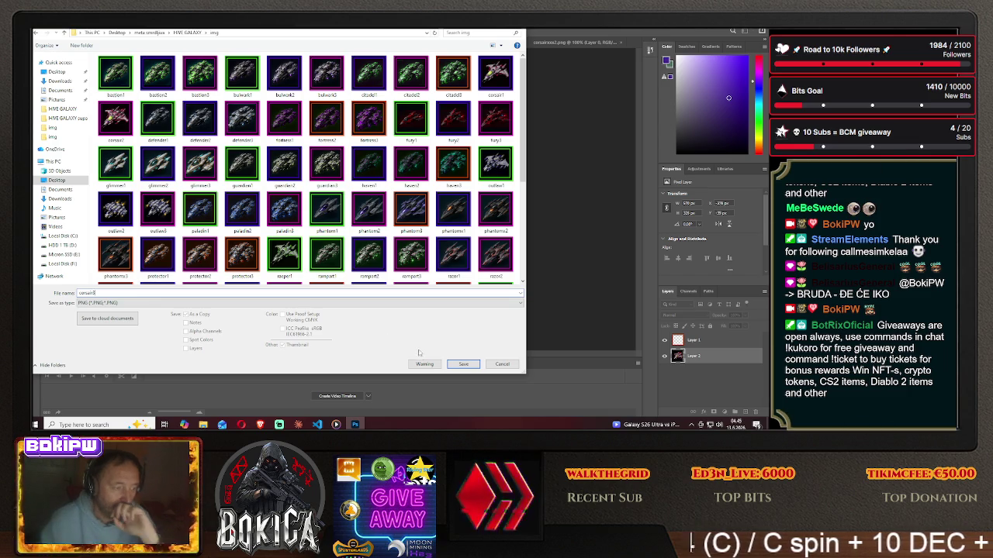
click(463, 364)
click(439, 136)
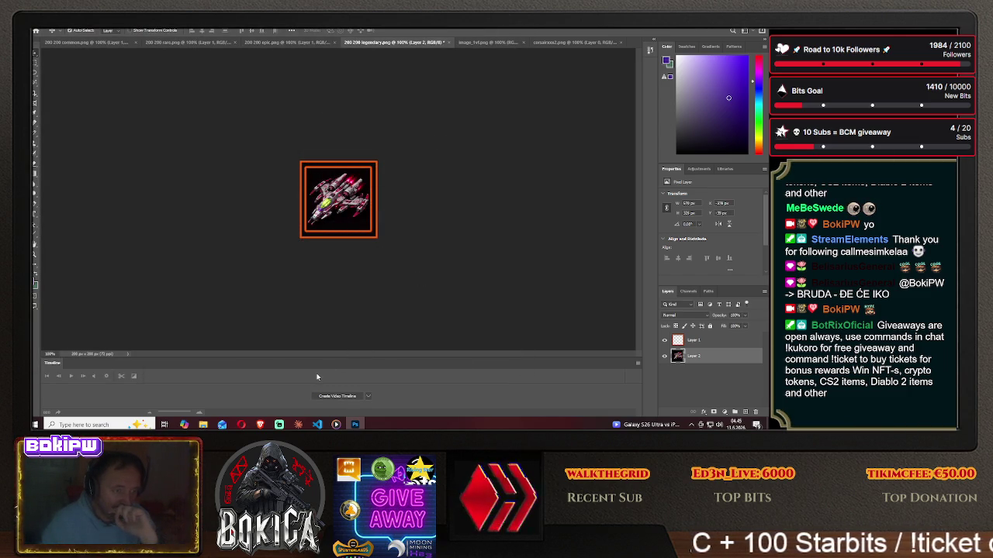
Add a Hue/Saturation adjustment layer over the corsairxxx2 three-ship sheet.
click(572, 42)
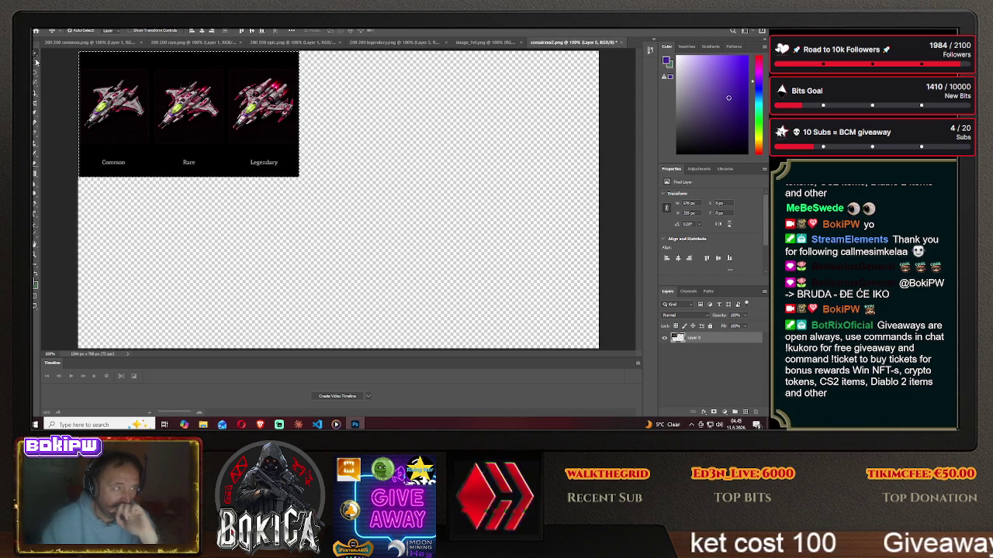
key(m)
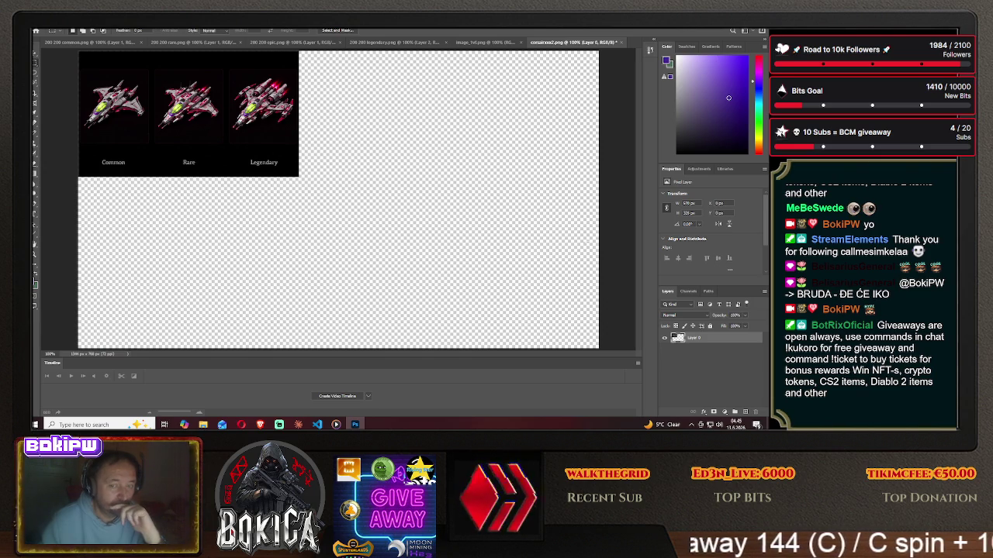
click(698, 169)
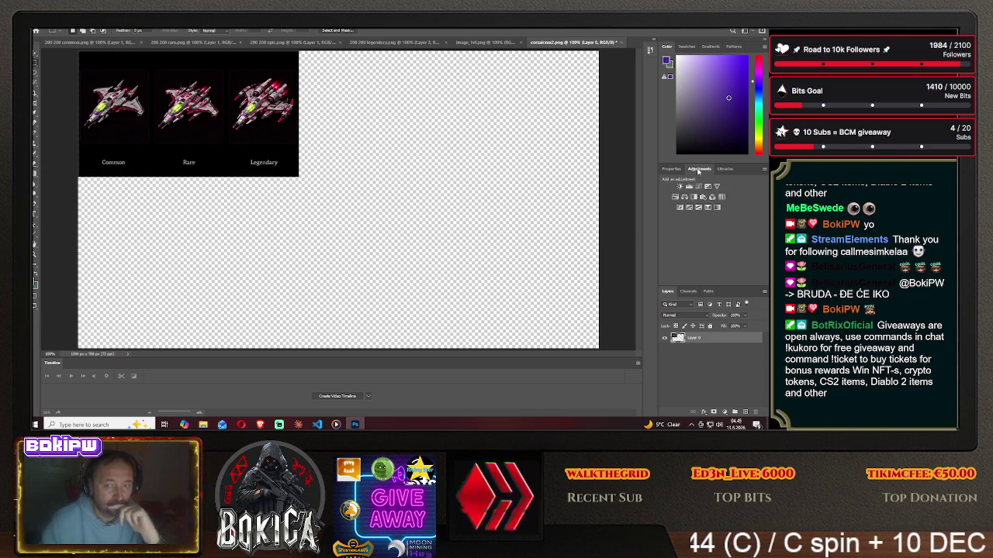
click(677, 200)
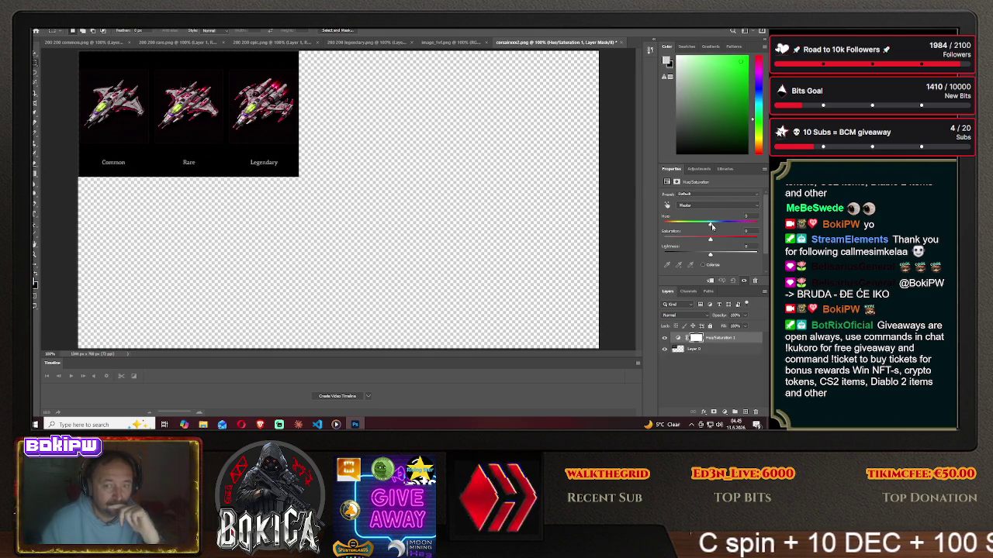
Drag the Hue slider through magenta, gold, orange and purple tints on the ships.
drag(710, 227, 664, 229)
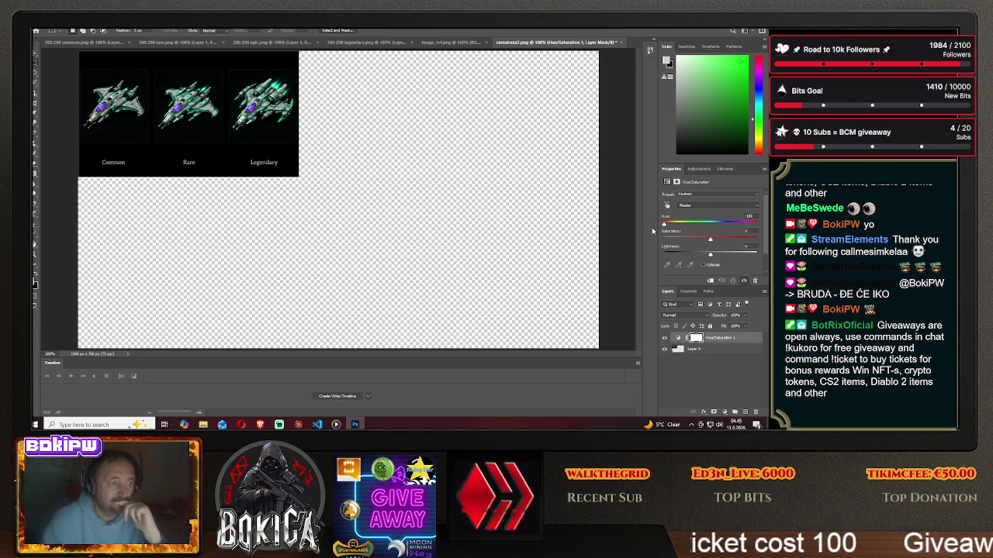
mouse_move(664, 223)
mouse_down()
mouse_move(760, 226)
mouse_move(689, 225)
mouse_move(710, 239)
mouse_move(682, 239)
mouse_up()
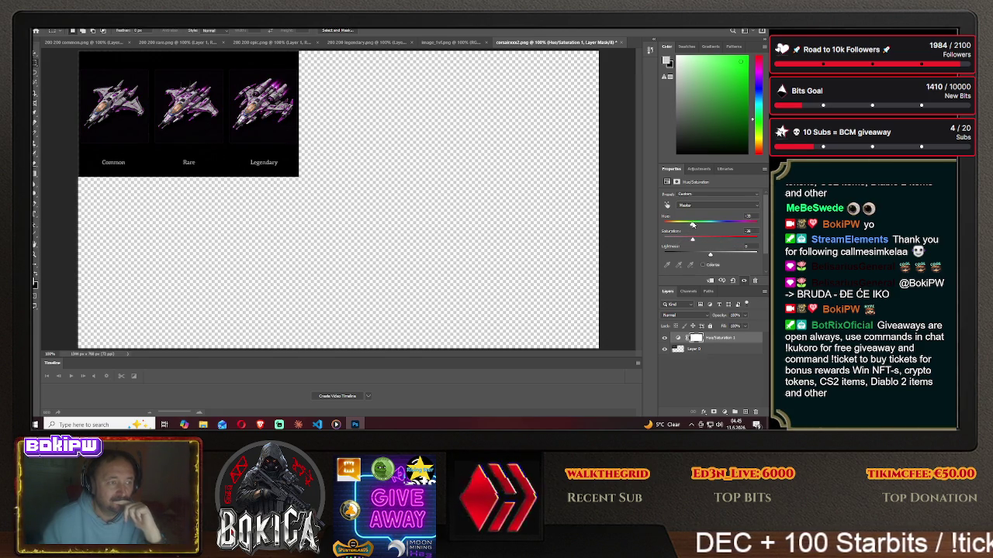
mouse_move(720, 224)
mouse_down()
mouse_move(737, 226)
mouse_move(728, 239)
mouse_up()
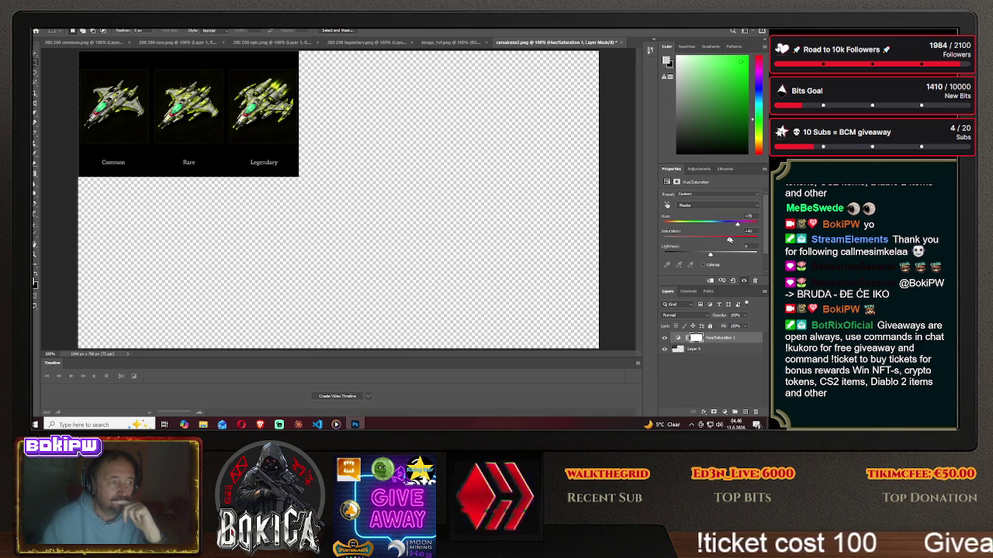
drag(738, 226, 710, 226)
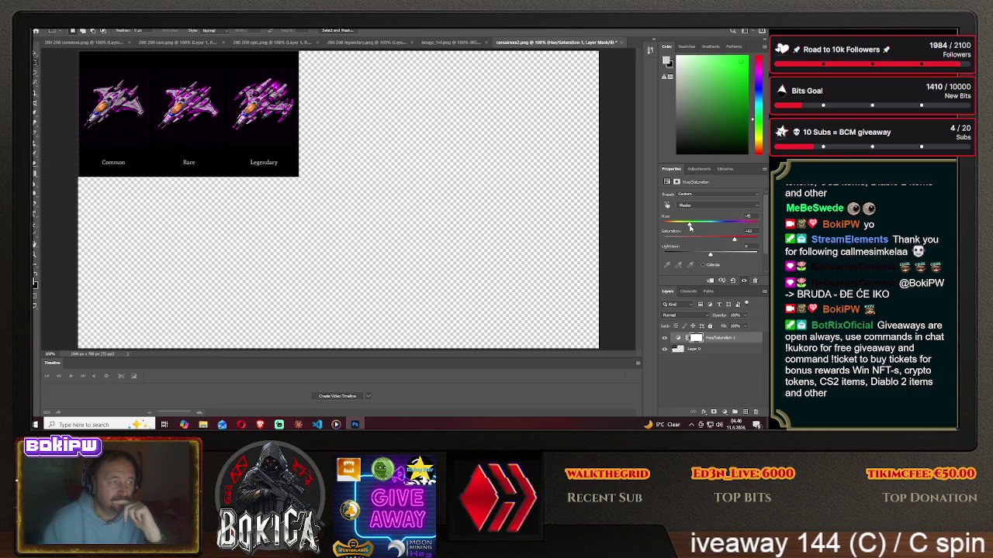
mouse_move(685, 225)
mouse_down()
mouse_move(663, 227)
mouse_move(722, 239)
mouse_move(691, 240)
mouse_move(696, 226)
mouse_up()
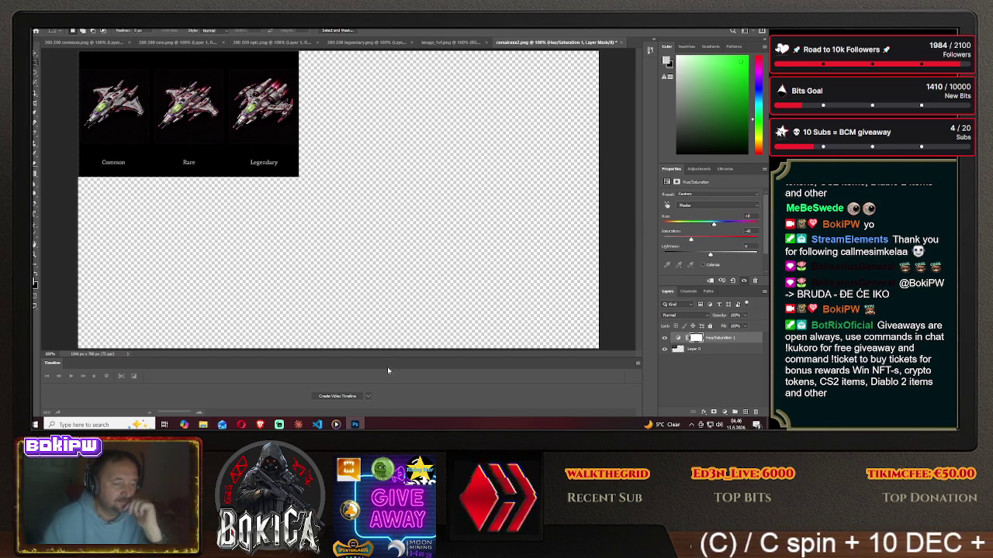
click(261, 425)
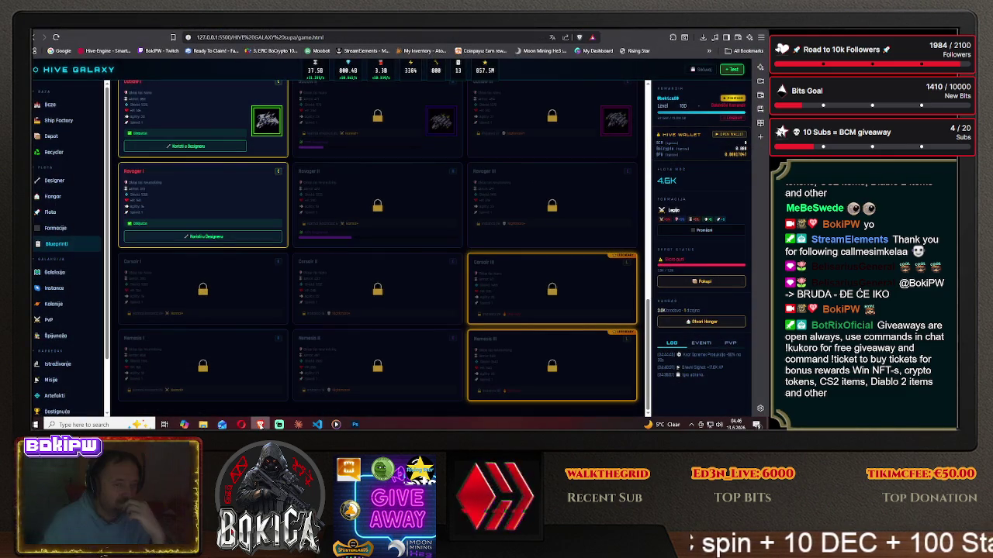
click(261, 424)
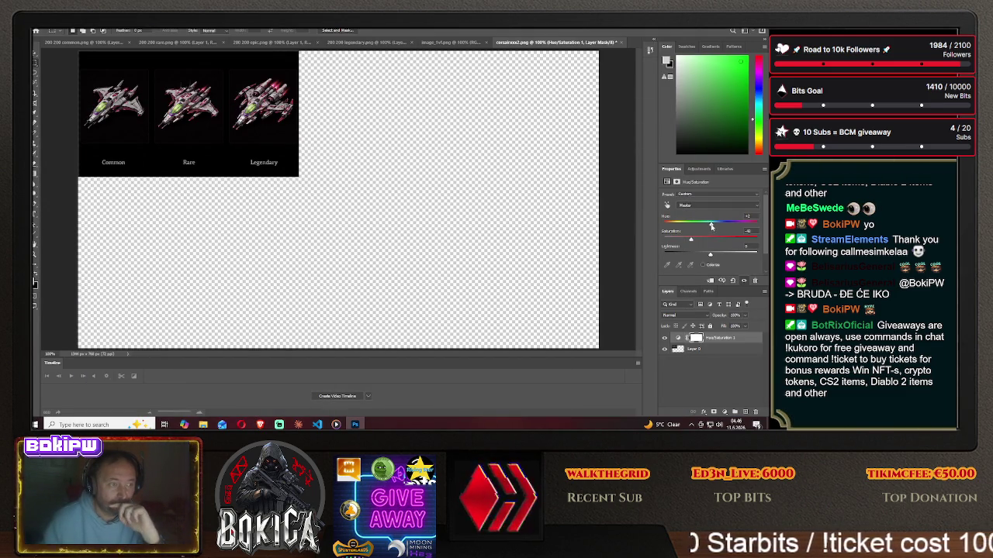
Adjust Hue and raise Saturation to +22 so the three ships turn purple-magenta.
drag(690, 225, 687, 225)
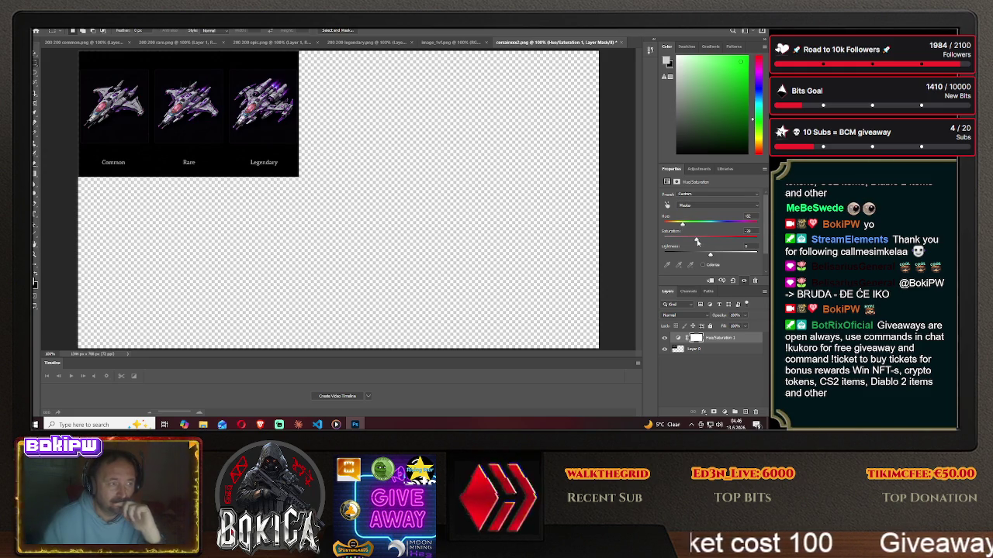
drag(718, 241, 720, 240)
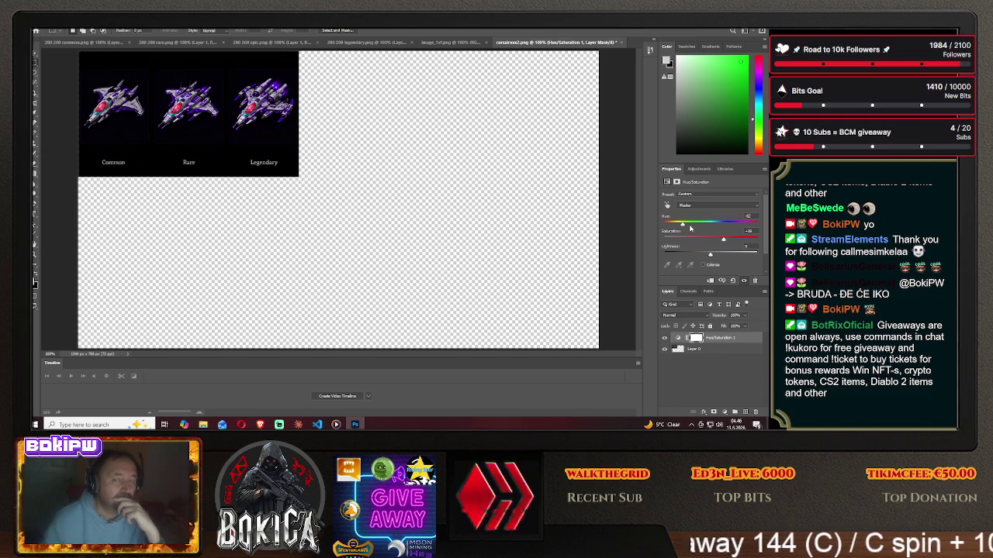
drag(682, 226, 675, 225)
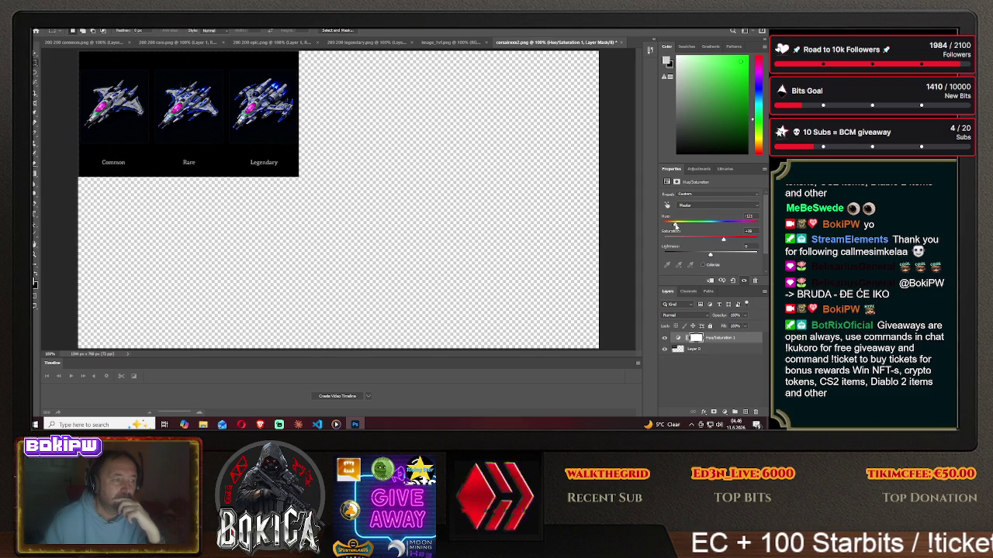
mouse_move(684, 226)
mouse_down()
mouse_move(718, 225)
mouse_move(687, 226)
mouse_up()
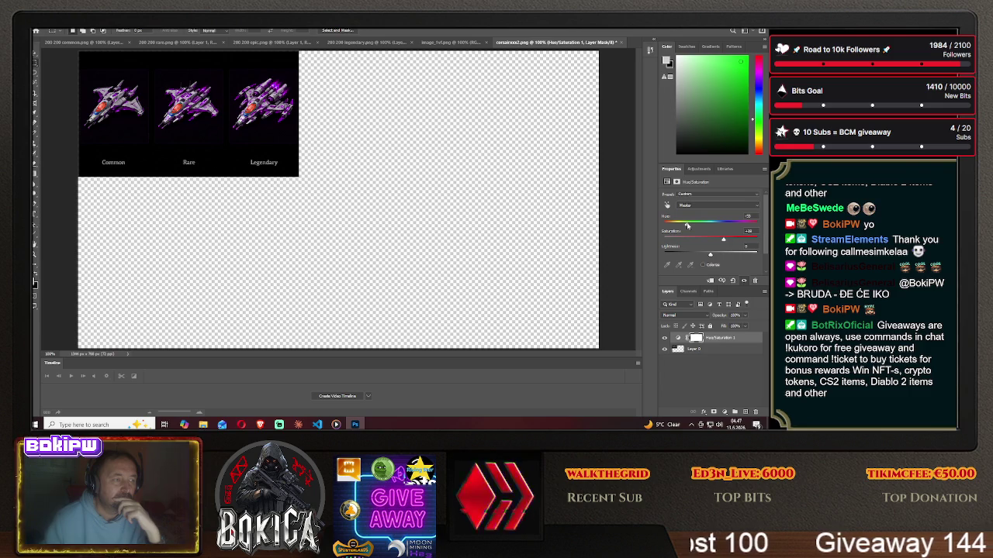
Close the image_1vl.png reference and delete the old ship layer from 200 200 legendary.
click(450, 43)
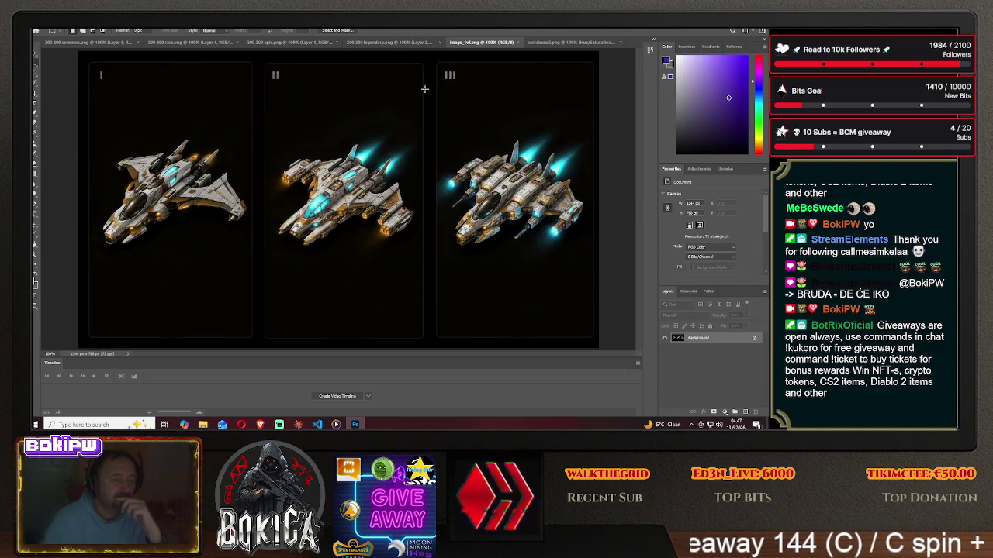
click(519, 42)
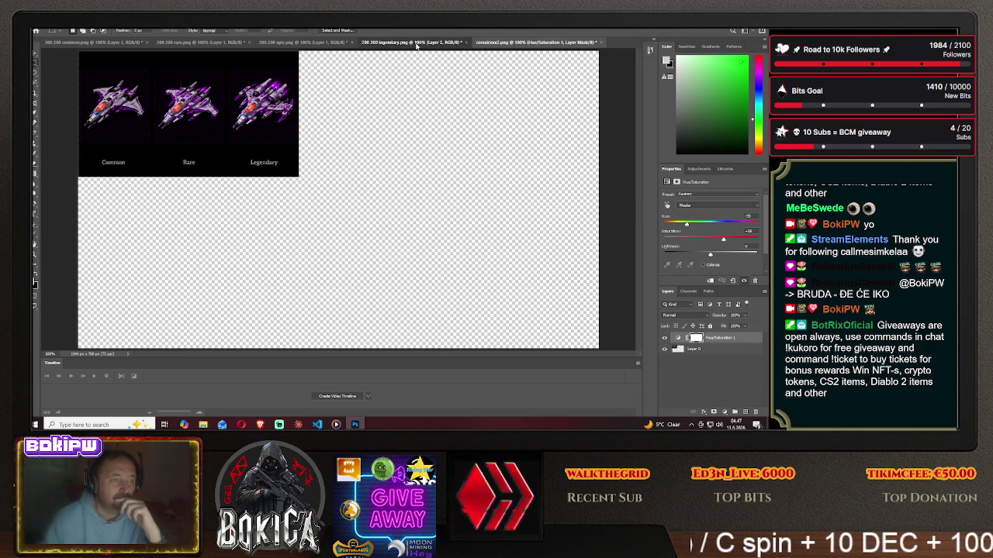
click(416, 43)
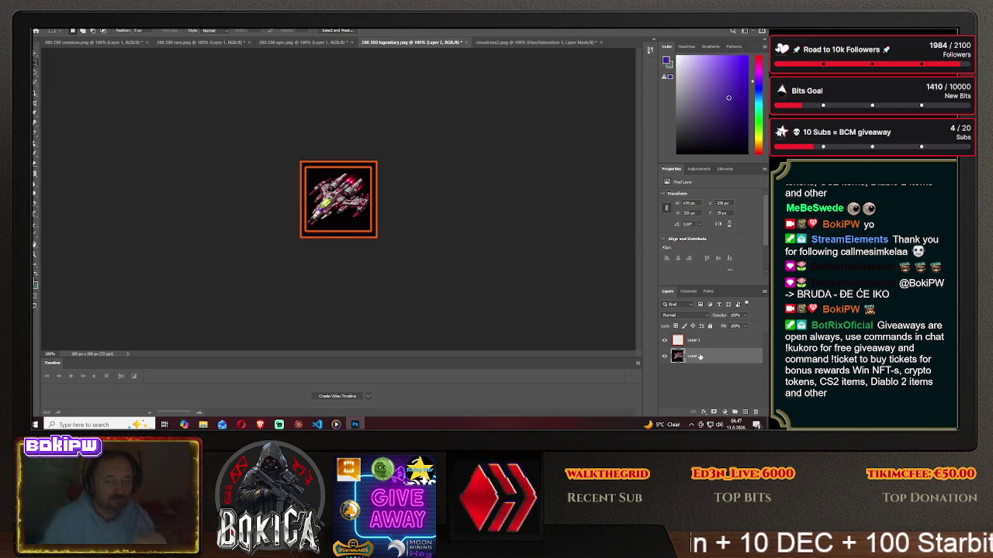
key(Delete)
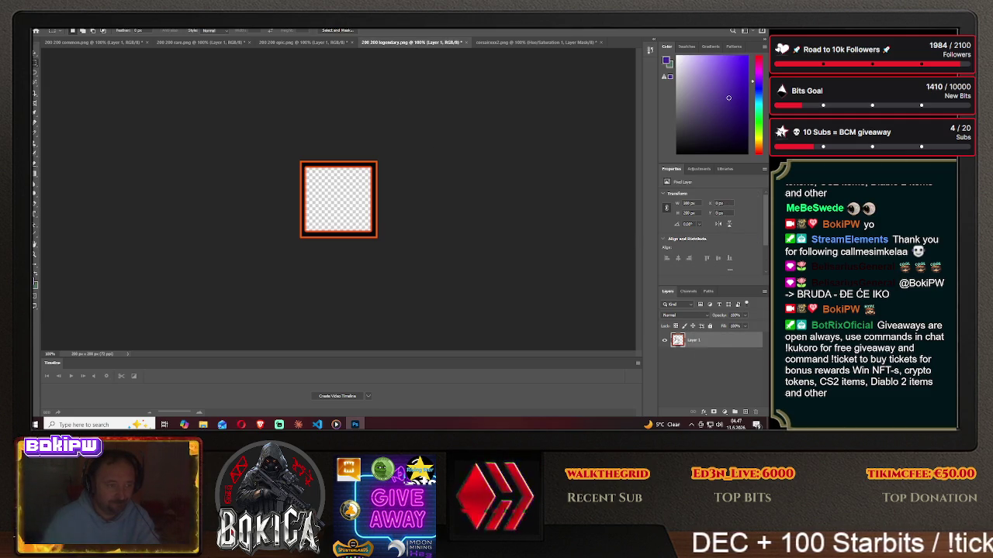
click(283, 395)
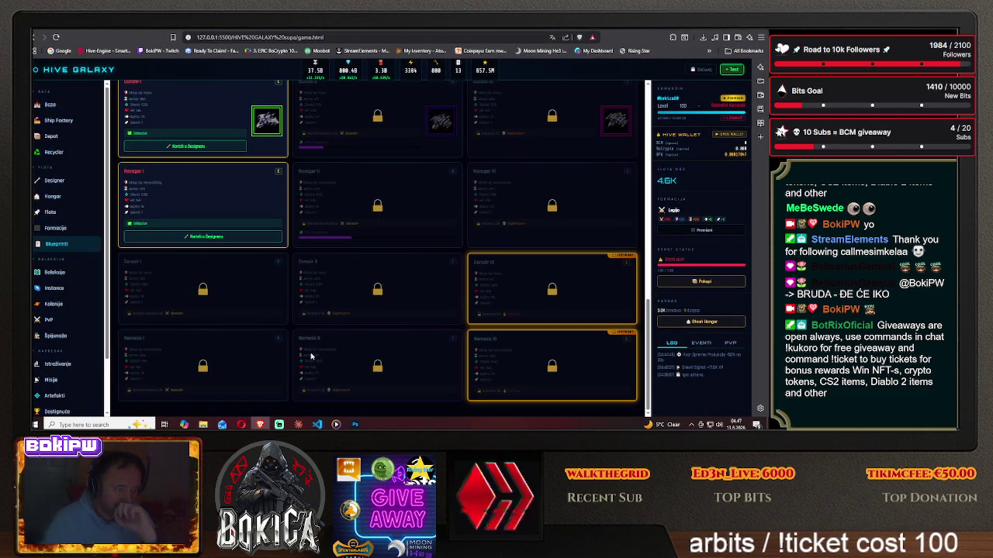
key(ctrl+Tab)
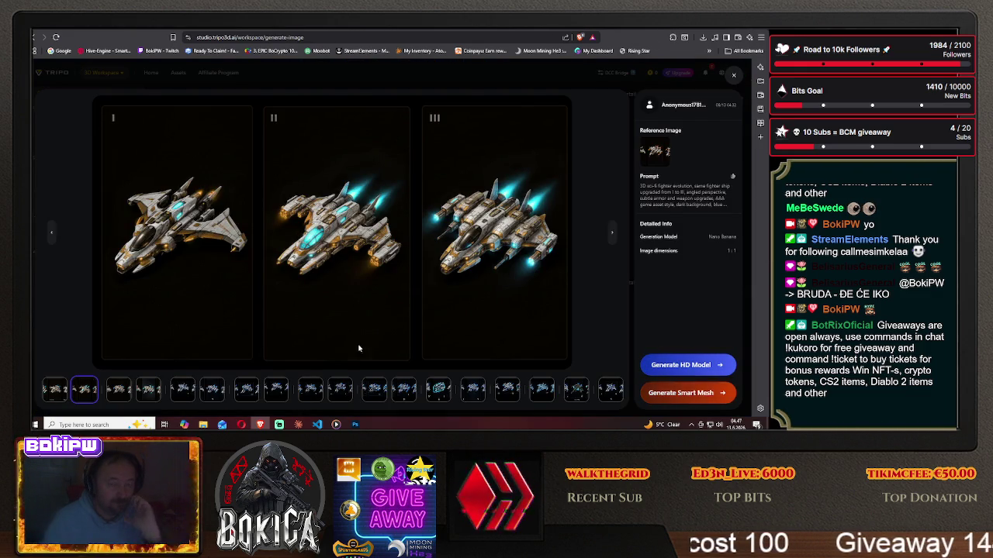
click(356, 424)
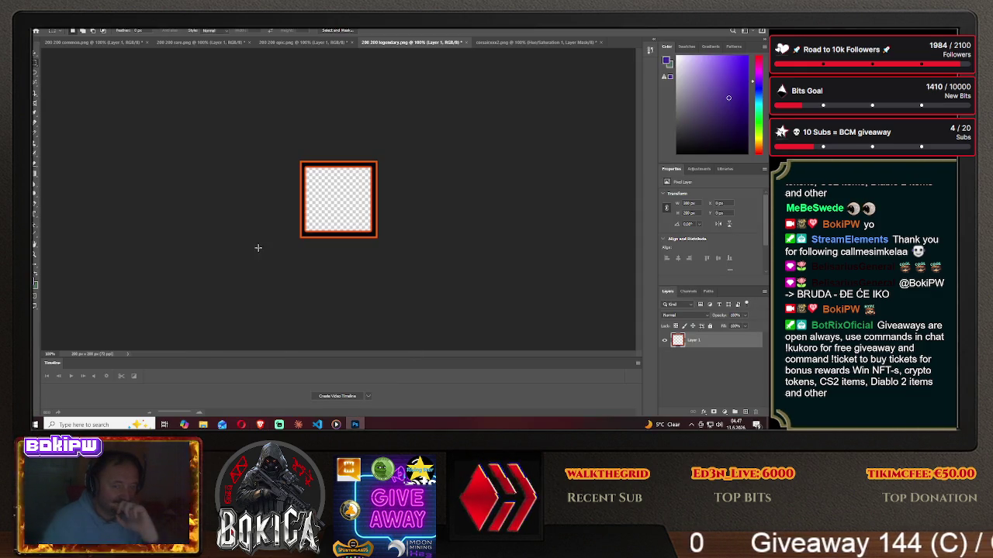
Move the recoloured ship from the corsair sheet into 200 200 common.
click(529, 42)
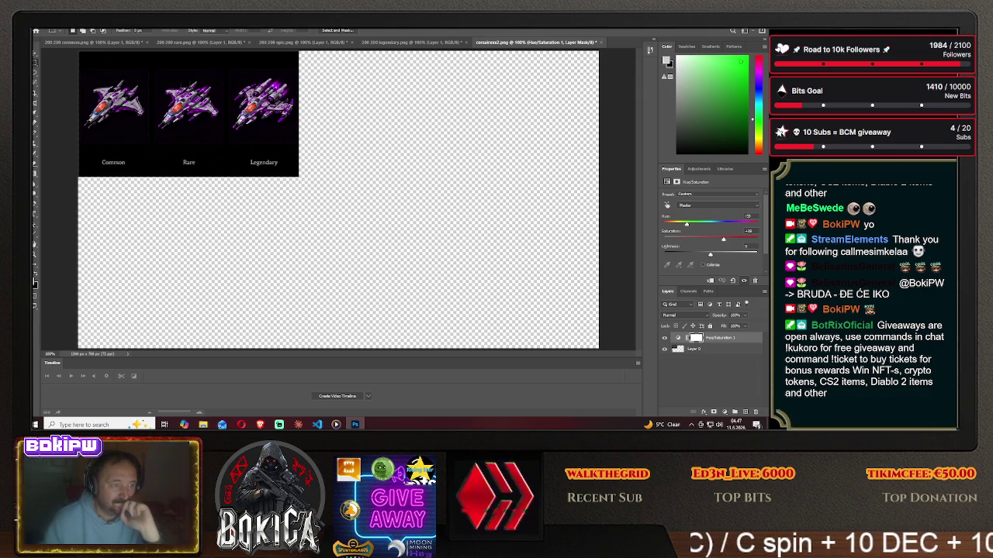
key(v)
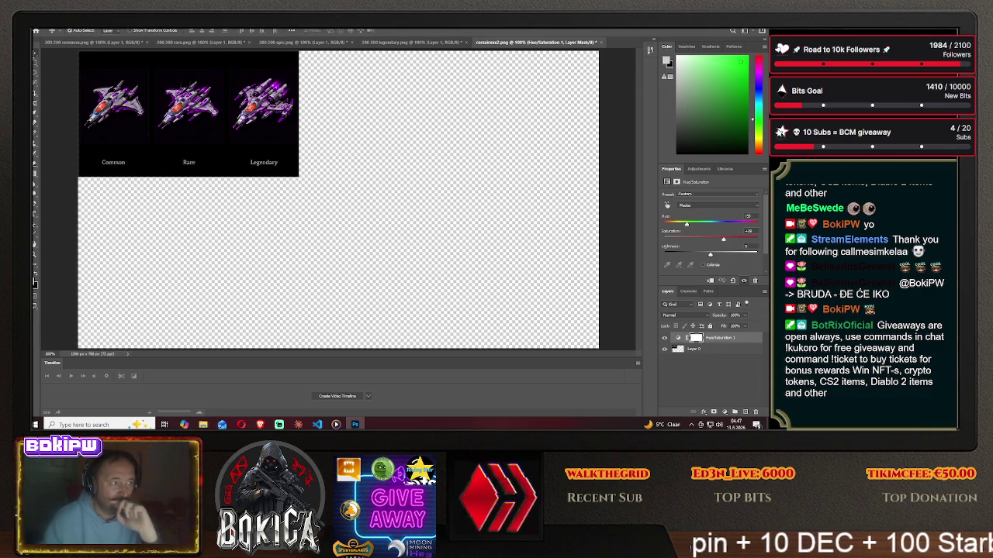
mouse_move(126, 84)
mouse_down()
mouse_move(333, 184)
mouse_move(339, 215)
mouse_up()
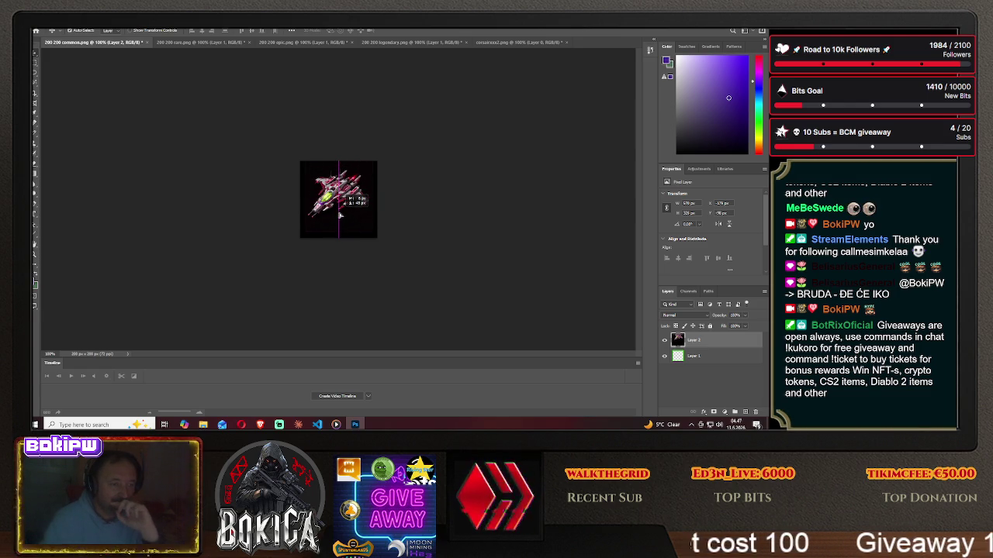
mouse_move(339, 215)
mouse_down()
mouse_move(422, 215)
mouse_move(411, 218)
mouse_up()
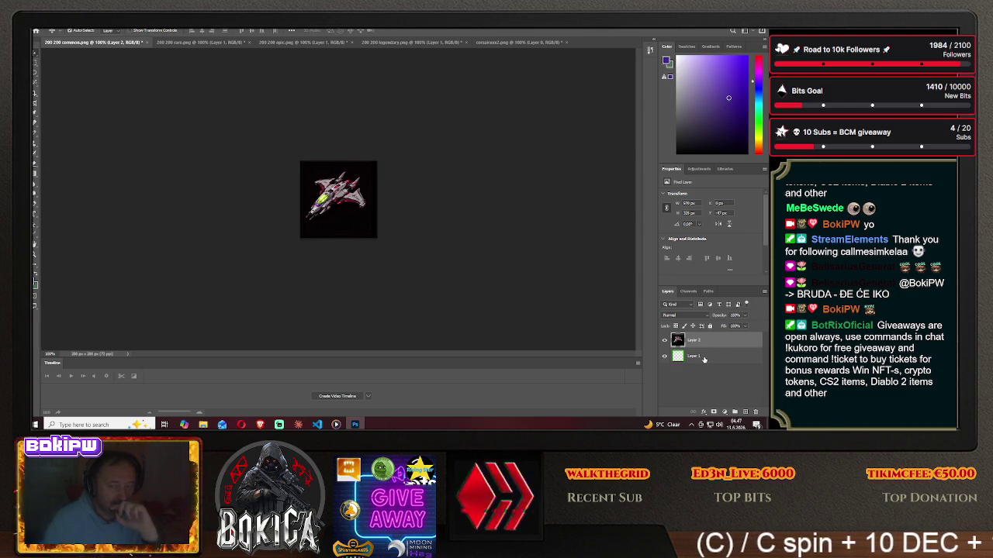
Put the green frame above the ship, centre it, and add a Hue/Saturation layer above the ship.
drag(693, 356, 704, 344)
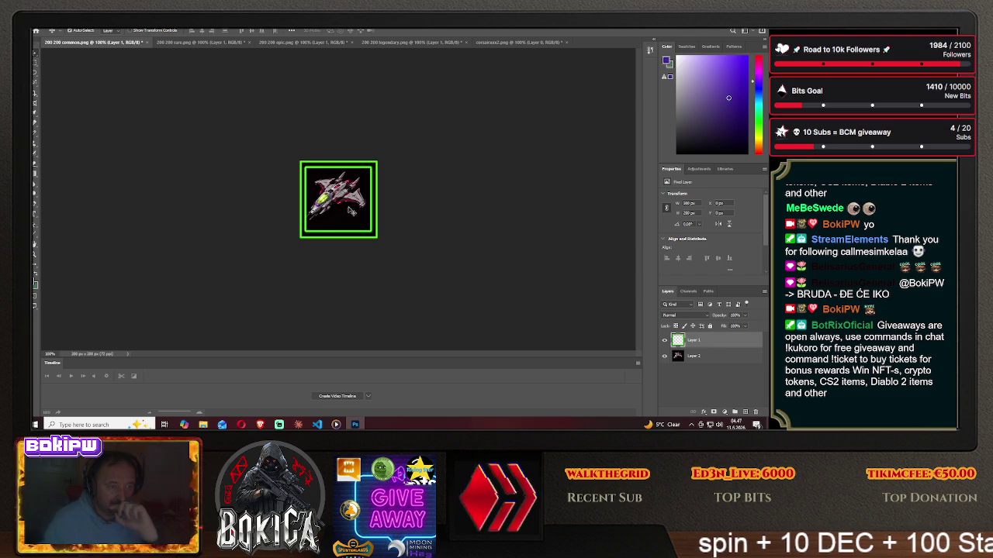
drag(352, 214, 353, 205)
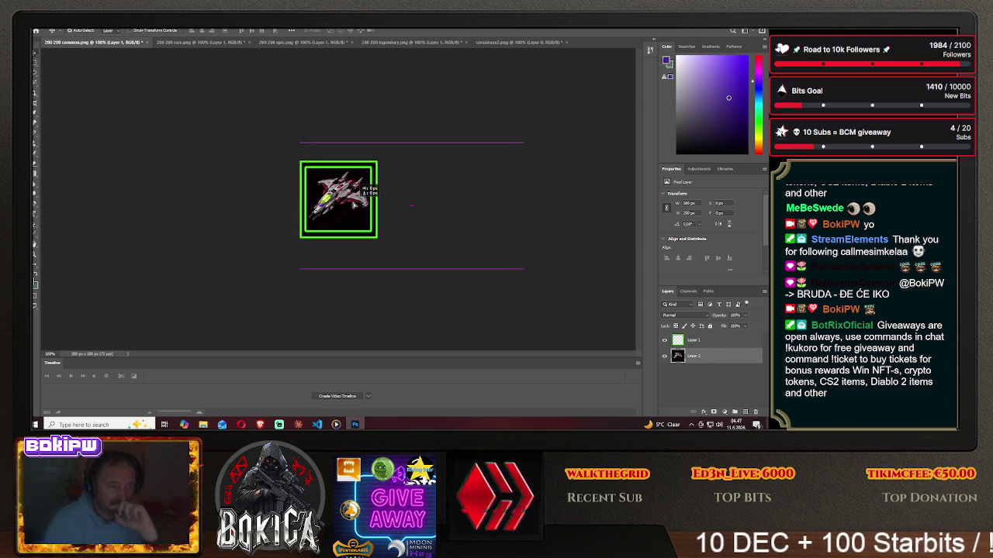
drag(354, 205, 353, 205)
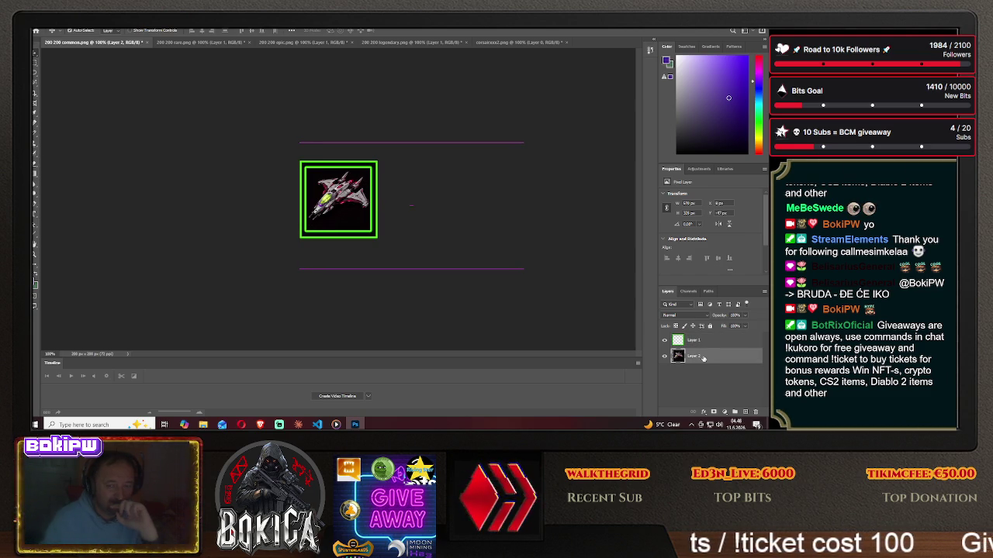
click(698, 169)
click(677, 206)
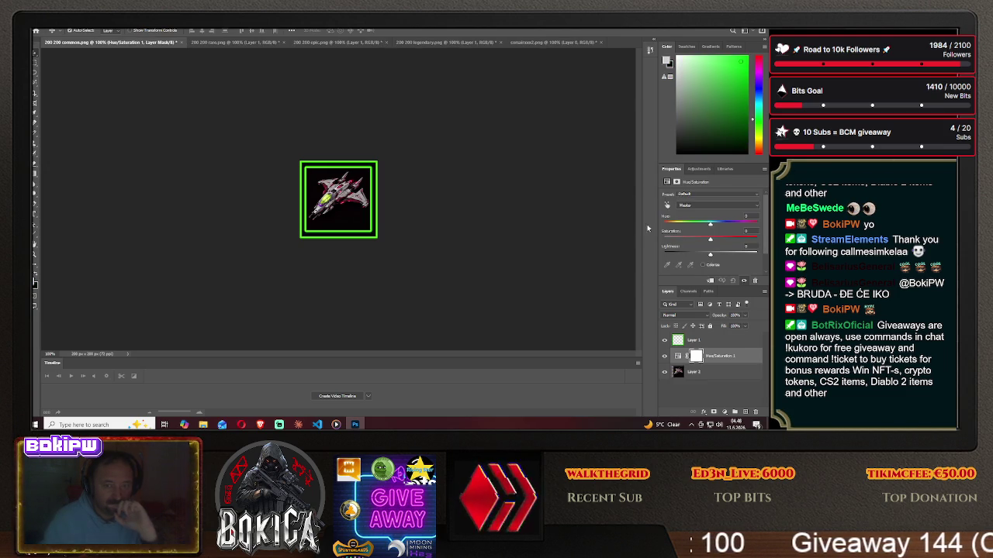
Shift the common ship's hue and raise Saturation to +44 so it turns green.
mouse_move(710, 226)
mouse_down()
mouse_move(684, 226)
mouse_move(719, 241)
mouse_move(684, 240)
mouse_move(731, 226)
mouse_up()
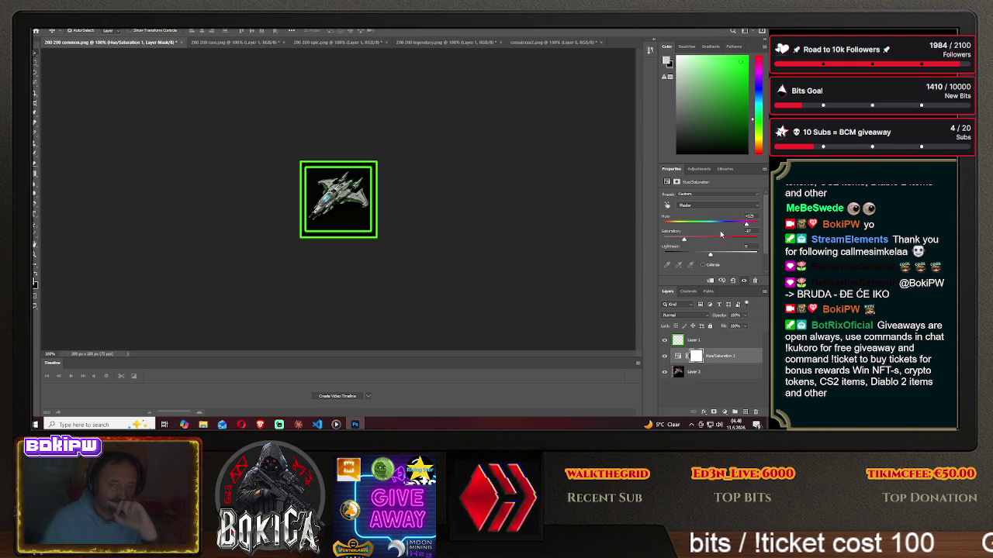
drag(683, 242, 731, 241)
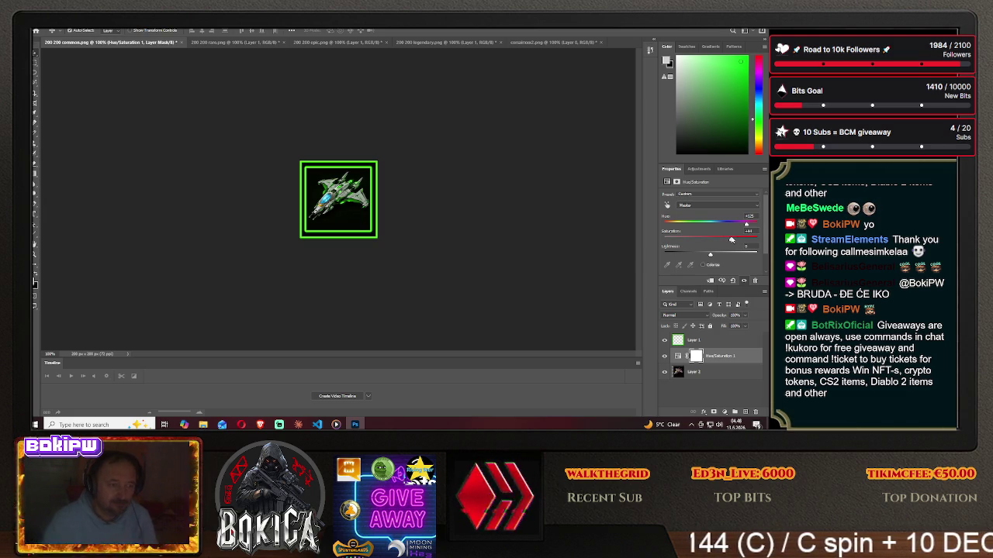
click(354, 424)
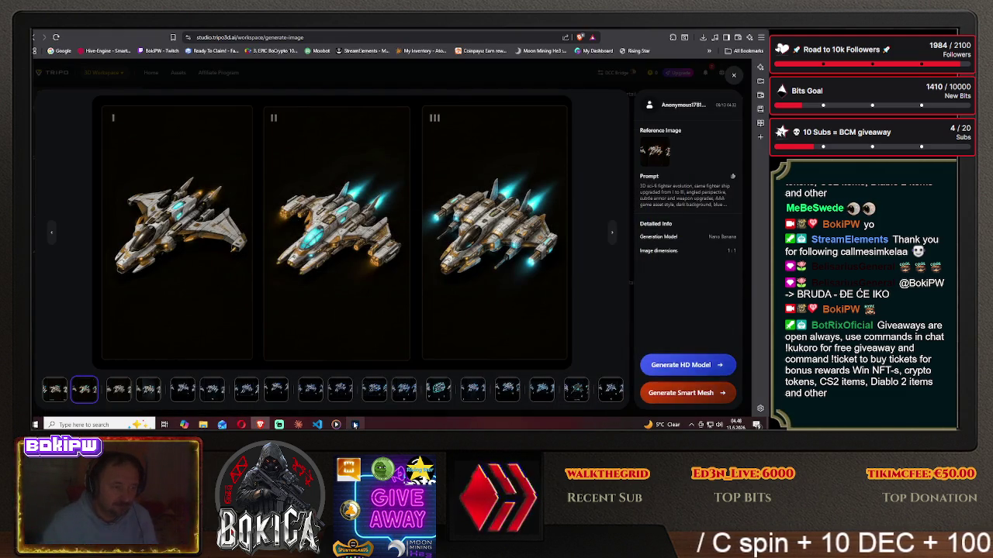
Check the generated ship images and the Hive Galaxy game page in the browser.
click(357, 421)
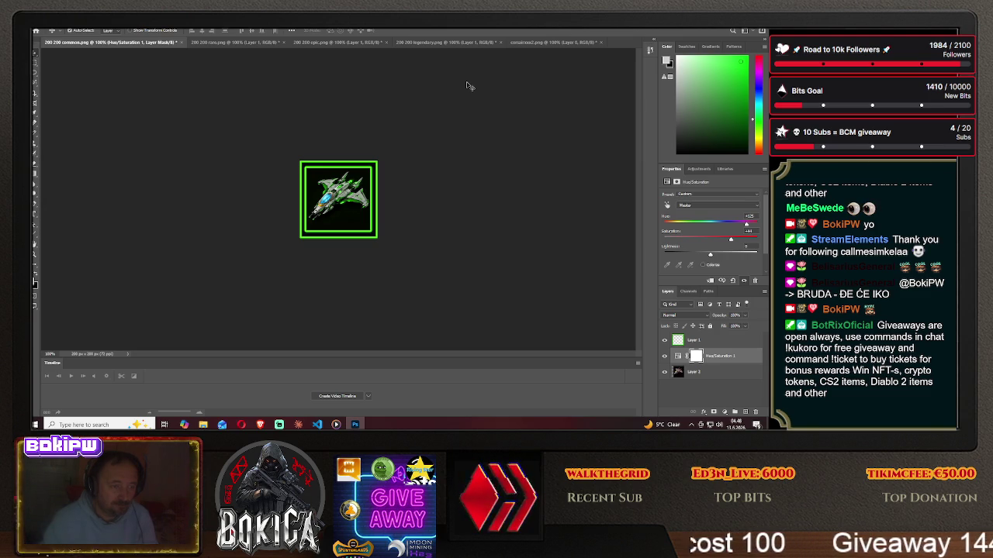
click(260, 424)
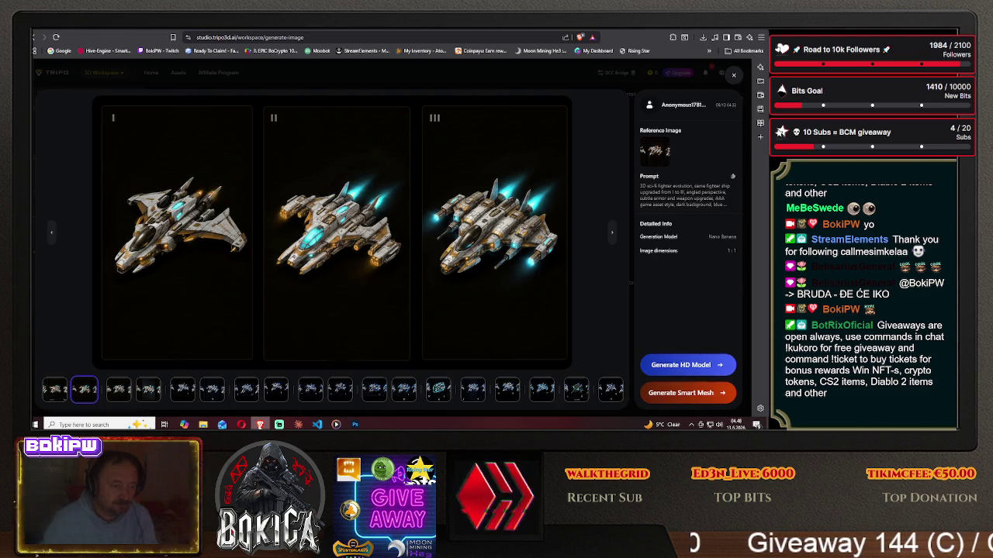
key(ctrl+Tab)
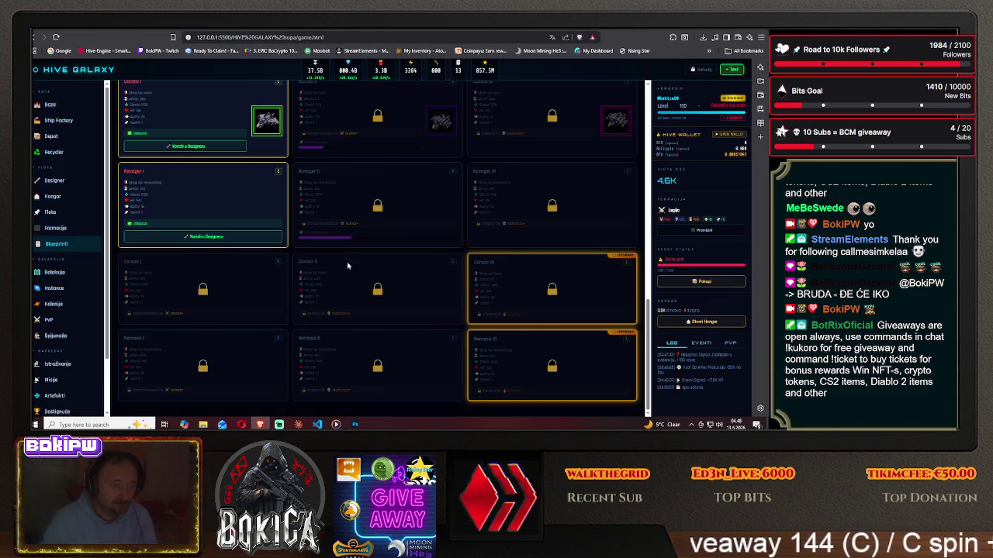
Delete the ship and Hue/Saturation layers from 200 200 common.png, then show the rare frame.
click(354, 423)
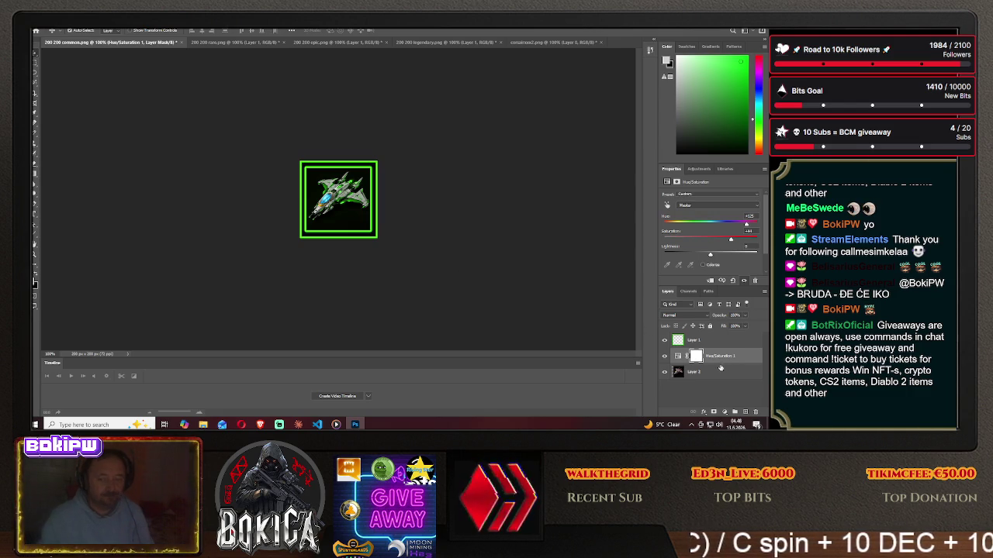
key(Delete)
key(Delete)
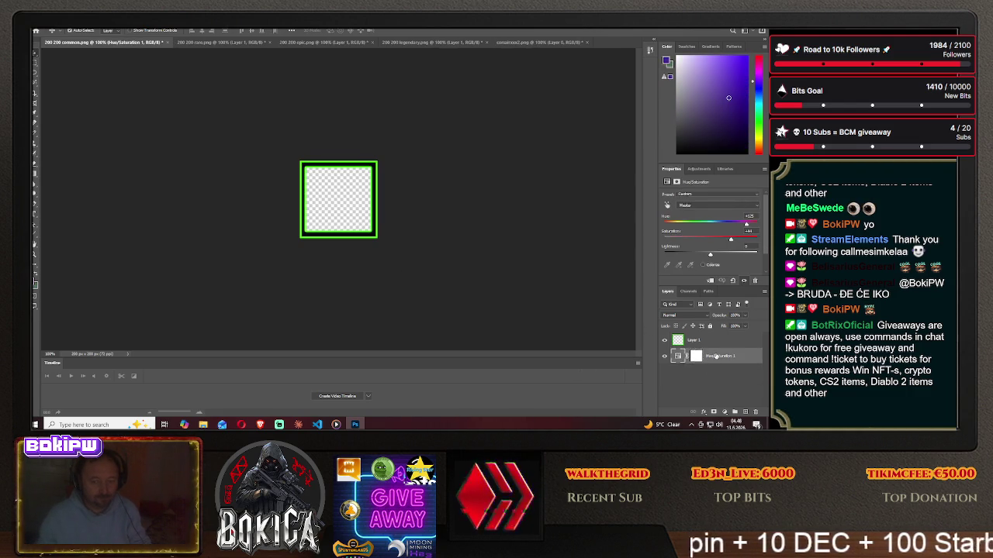
click(200, 42)
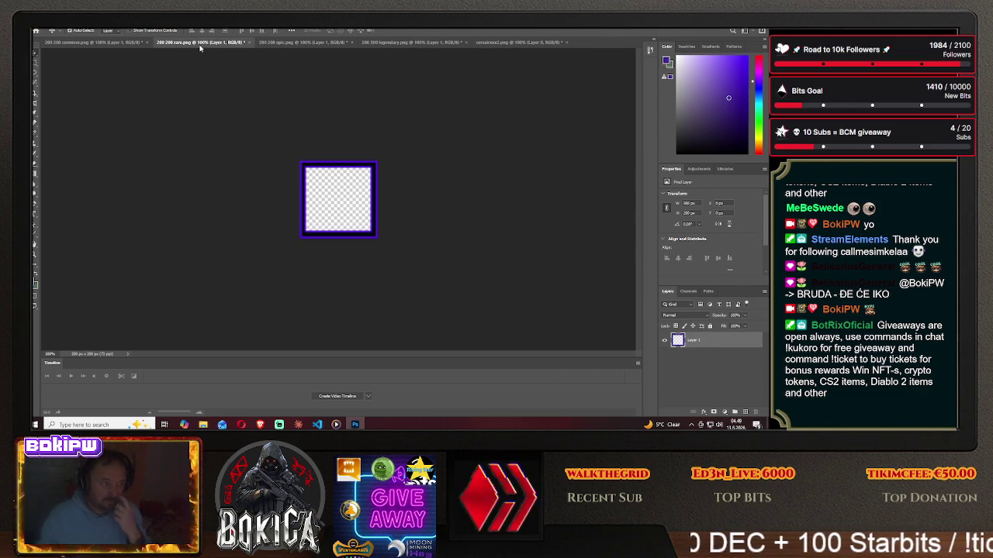
Drag the corsair ship from corsairxxx2.png into 200 200 rare.png, beneath the purple frame layer.
click(518, 42)
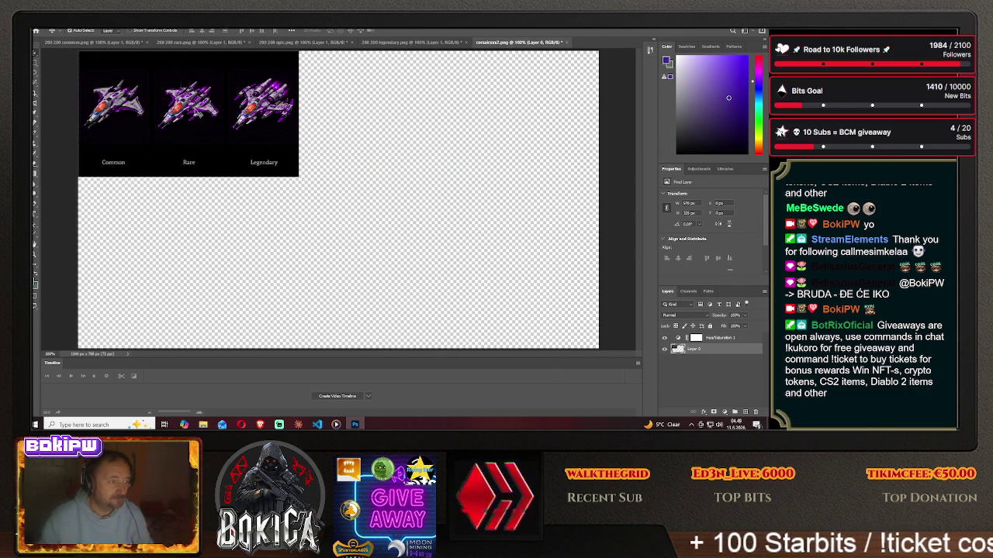
mouse_move(144, 86)
mouse_down()
mouse_move(183, 45)
mouse_move(349, 211)
mouse_move(410, 207)
mouse_up()
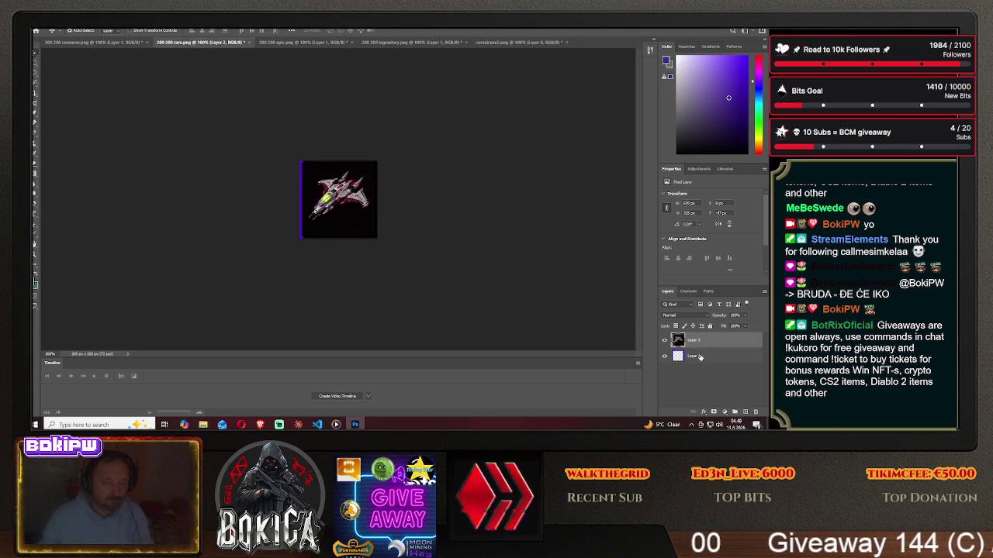
drag(693, 356, 702, 345)
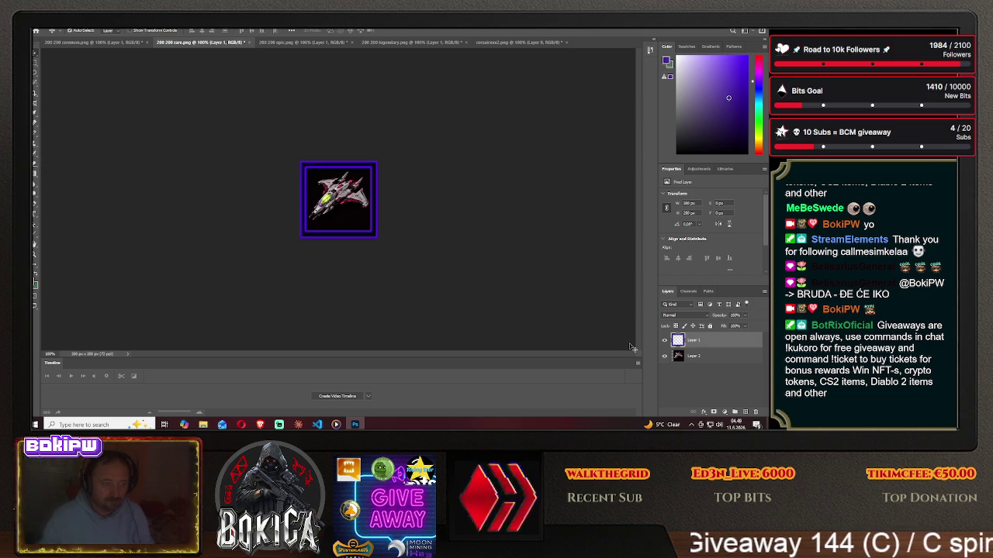
click(689, 355)
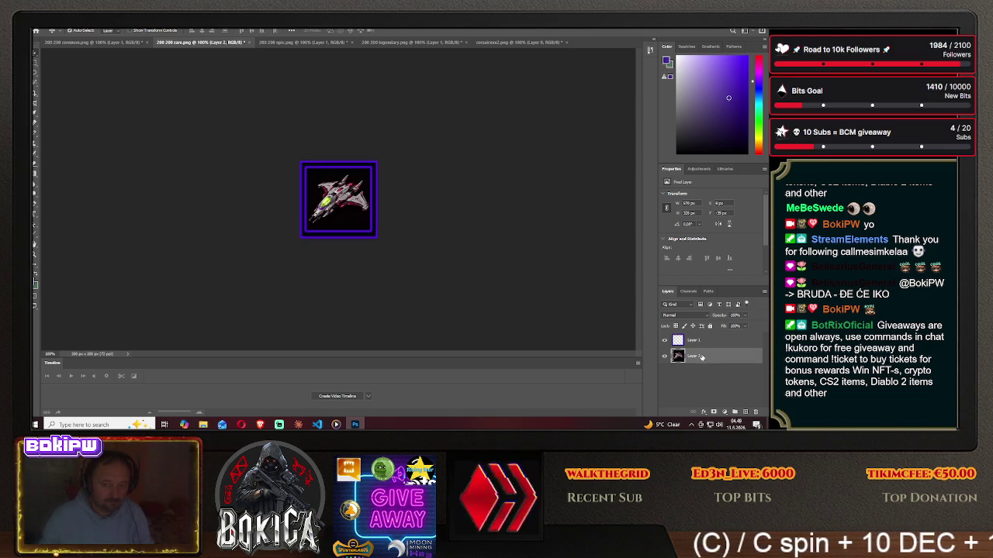
click(699, 169)
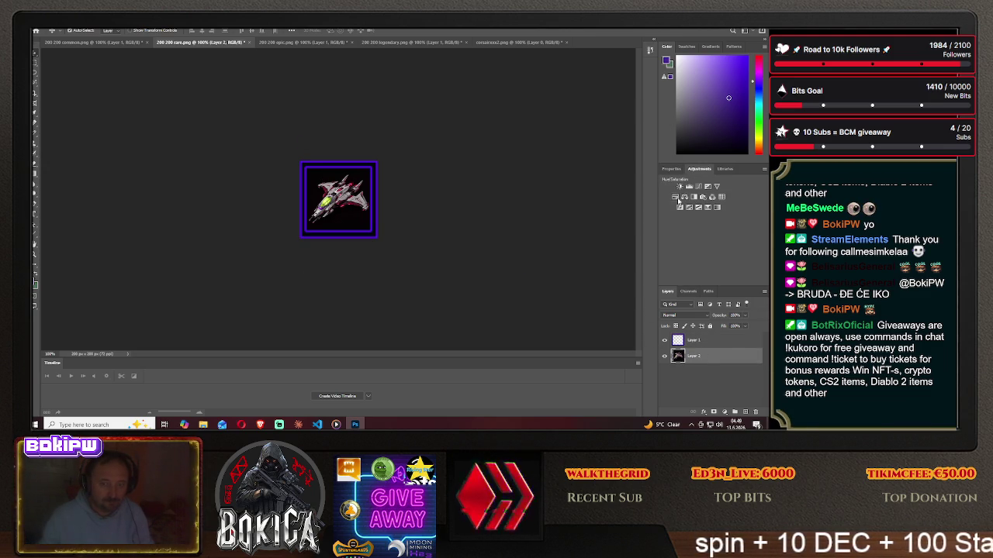
Add a Hue/Saturation layer and adjust Hue and Saturation until the rare ship is vivid purple.
click(677, 199)
drag(710, 224, 734, 226)
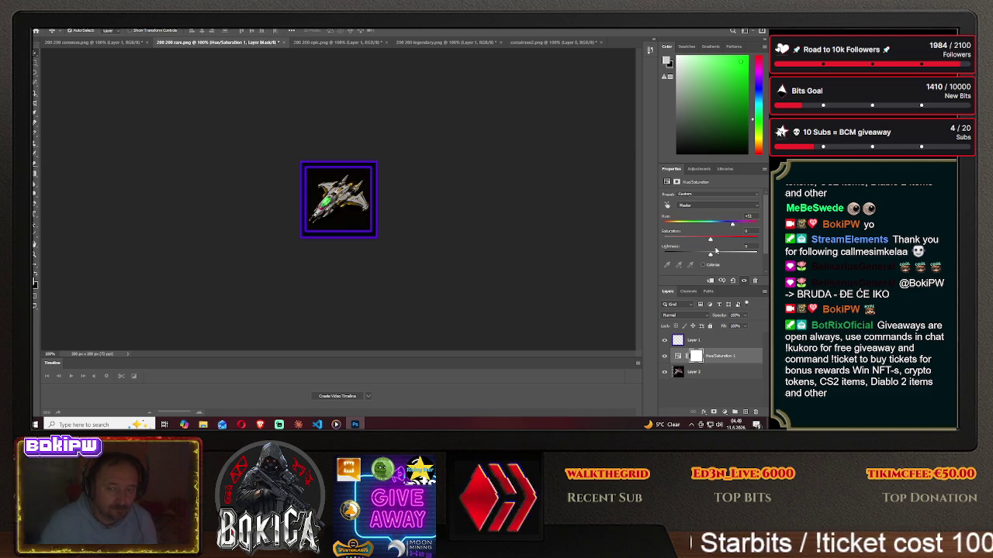
drag(704, 243, 685, 246)
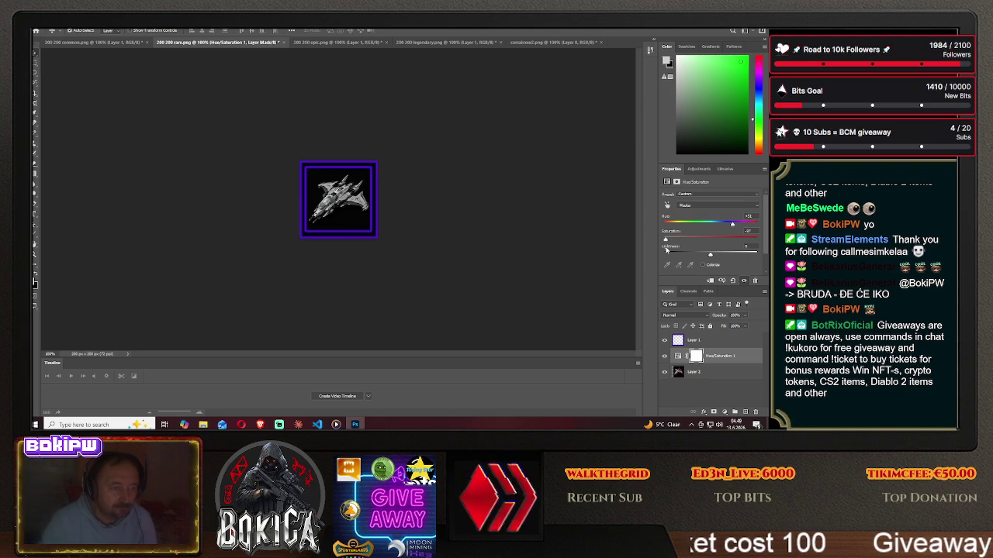
mouse_move(677, 248)
mouse_down()
mouse_move(735, 236)
mouse_move(689, 226)
mouse_up()
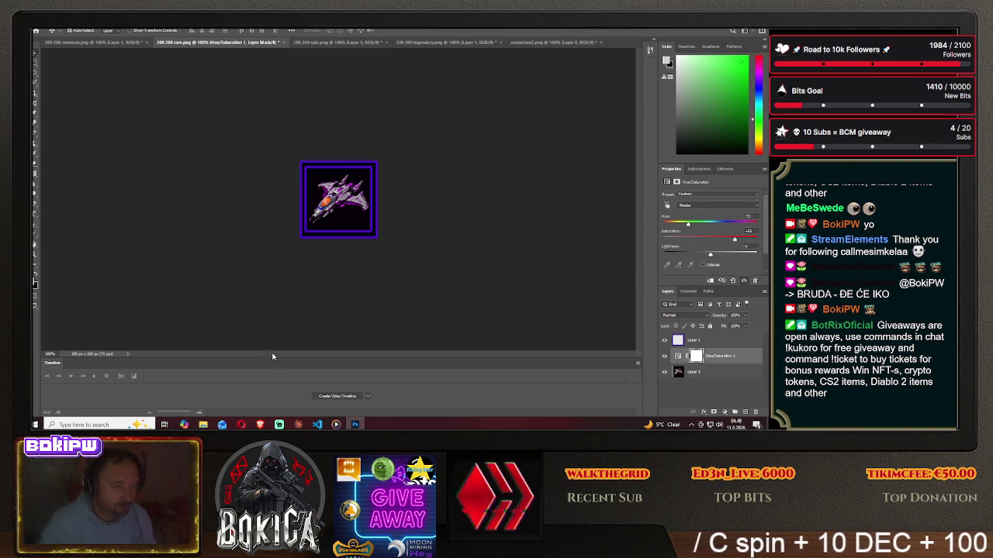
click(260, 425)
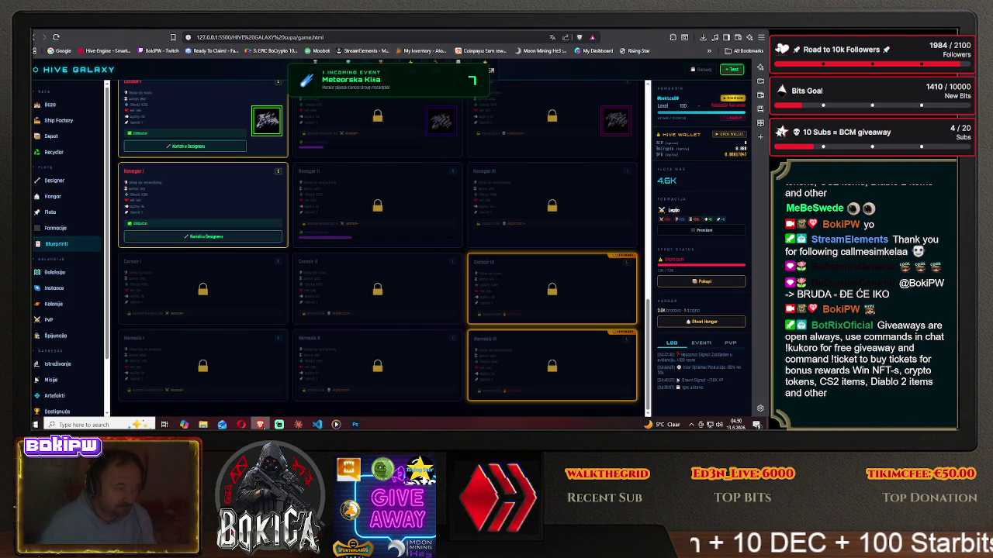
Save the purple rare icon as nemesis1.png in the game's img folder.
key(alt+Tab)
key(ctrl+shift+s)
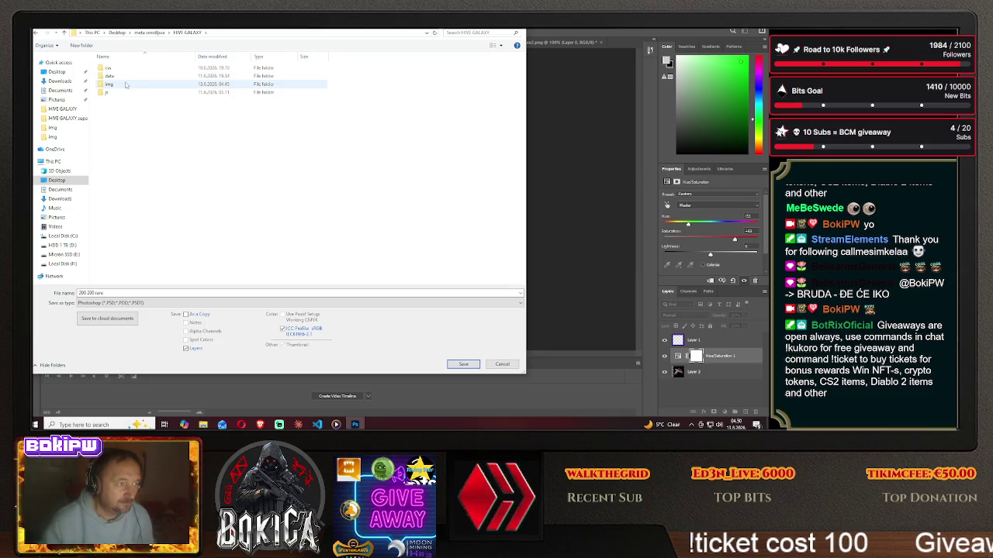
double_click(128, 84)
click(127, 303)
click(113, 277)
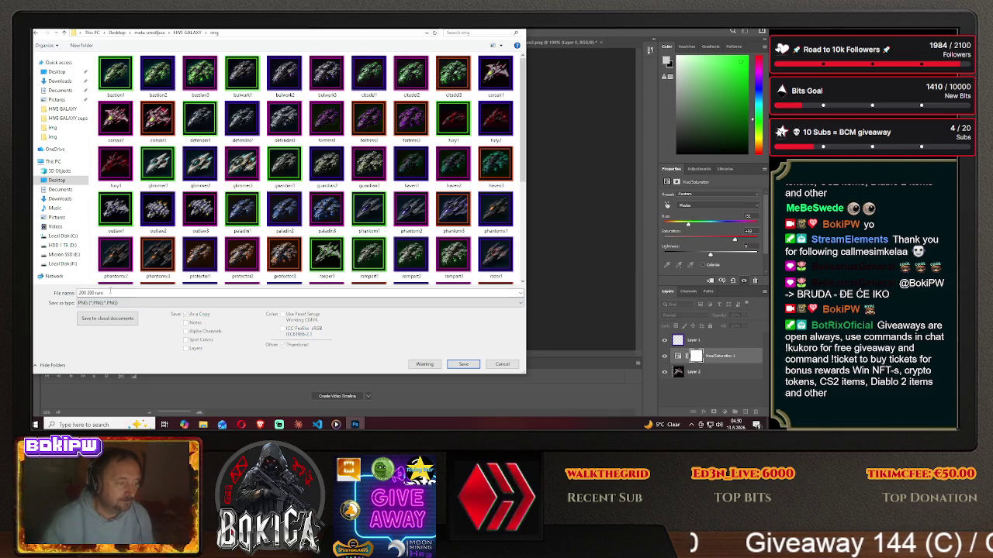
text(raname)
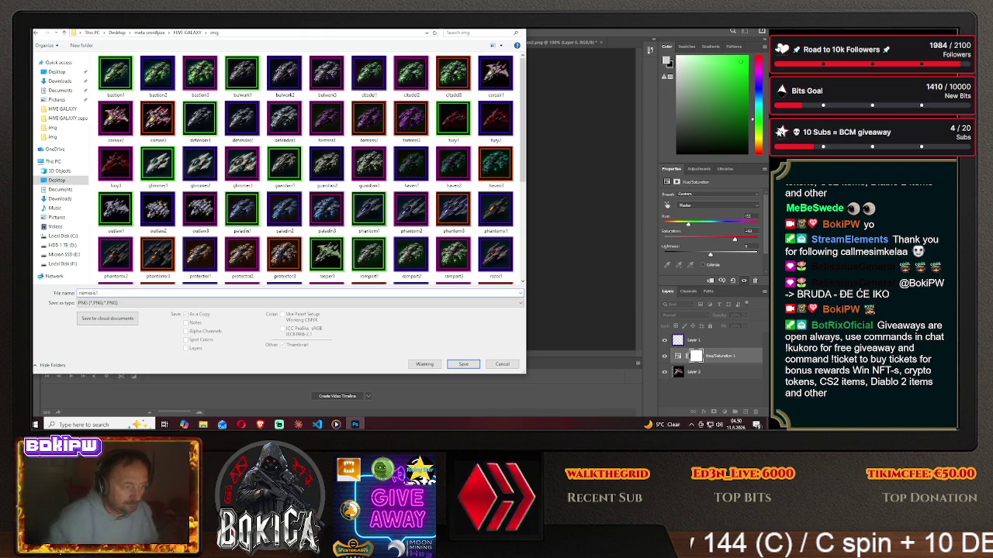
click(454, 365)
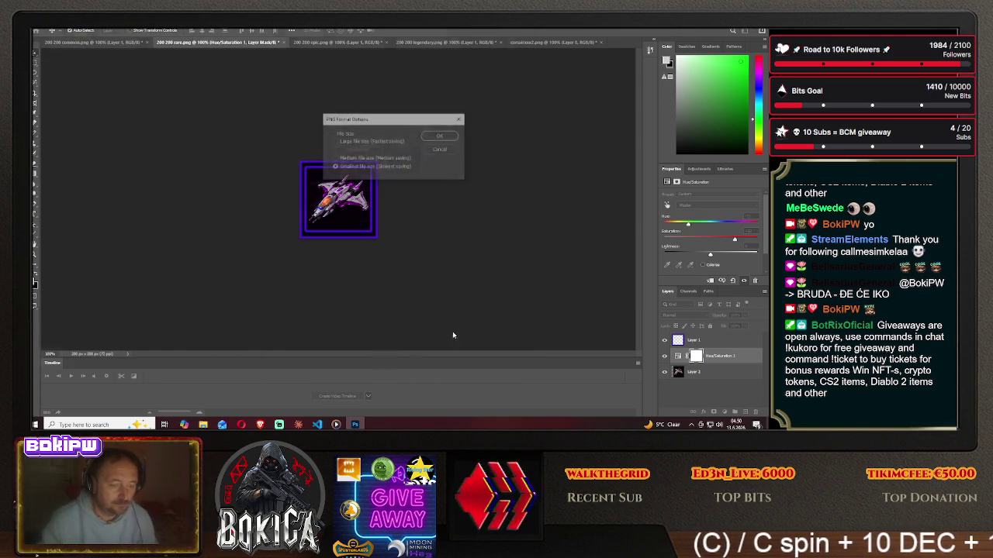
click(437, 134)
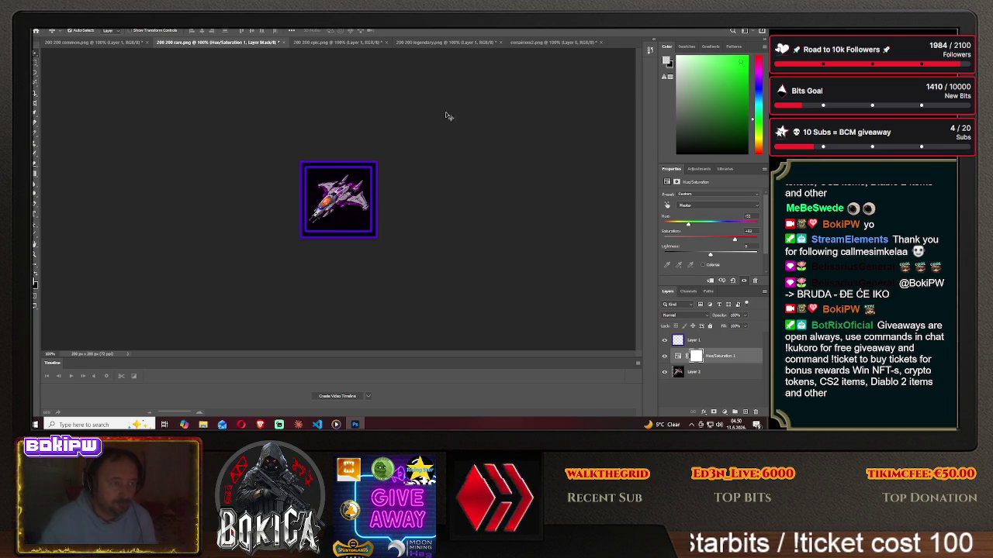
click(262, 425)
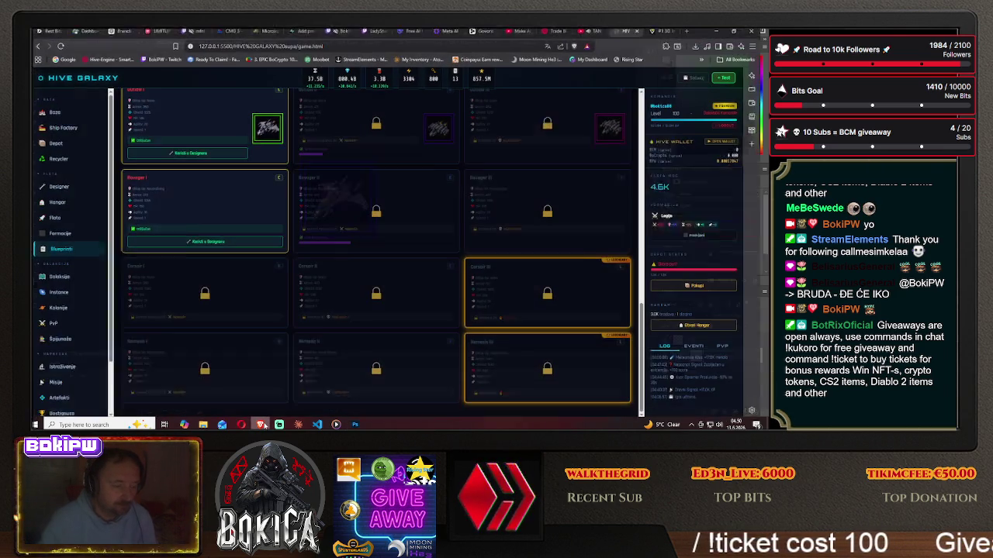
Copy the corsair ship into 200 200 epic.png, centred under the magenta frame, and add Hue/Saturation.
click(262, 425)
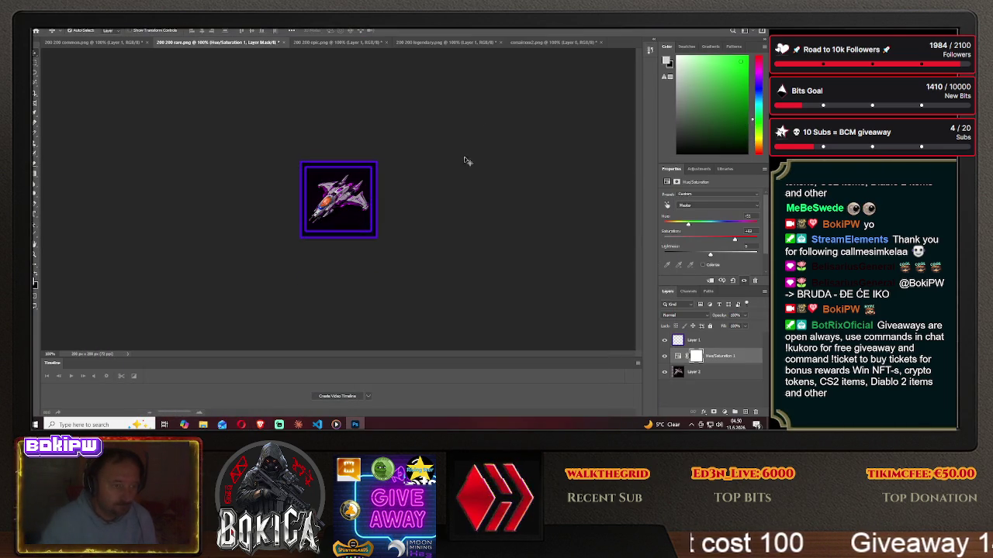
click(553, 41)
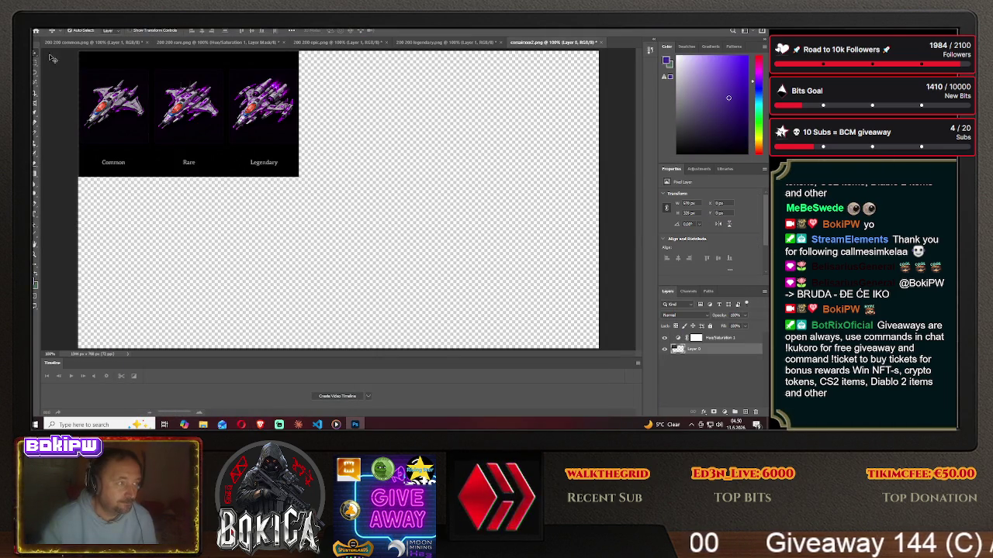
drag(139, 95, 318, 54)
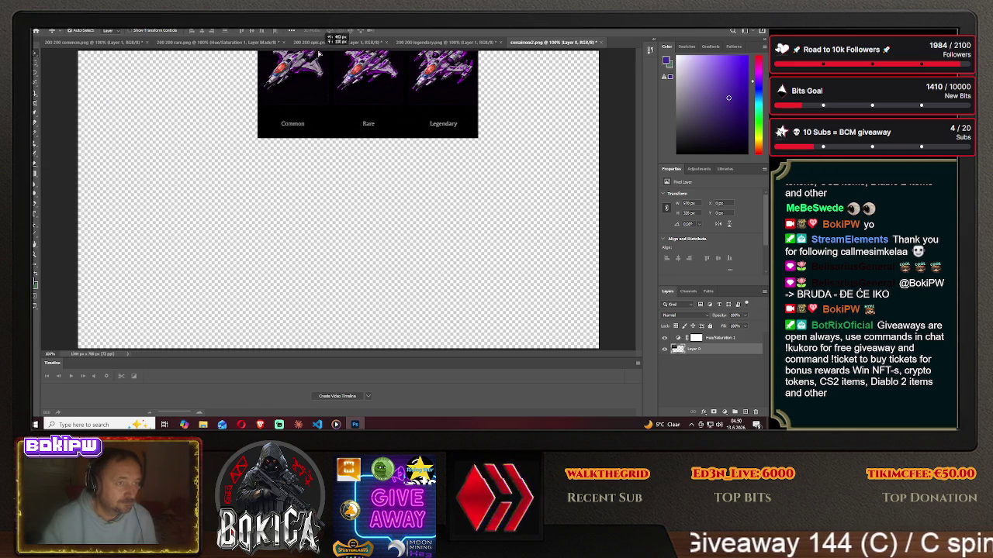
mouse_move(318, 54)
mouse_down()
mouse_move(331, 204)
mouse_move(383, 204)
mouse_up()
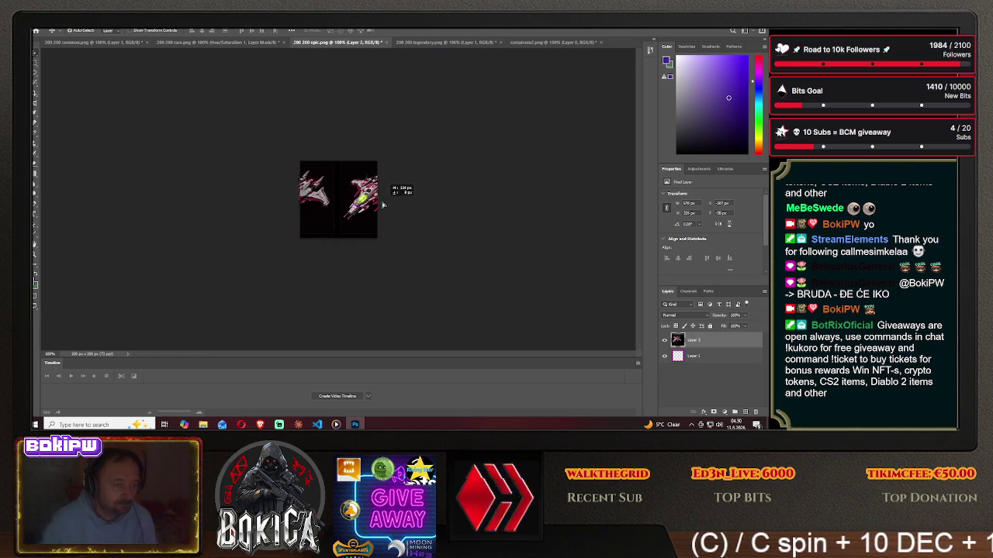
drag(383, 205, 359, 204)
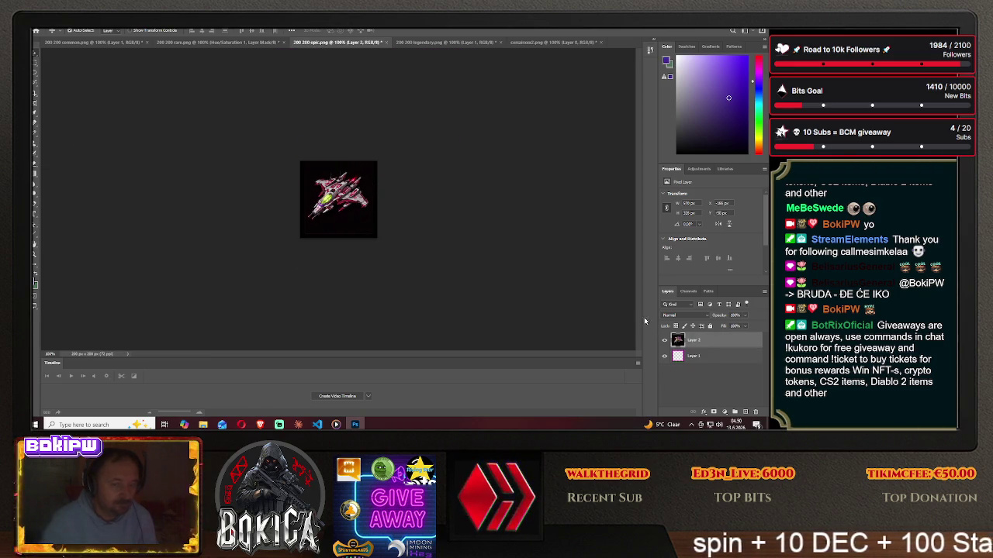
drag(707, 359, 694, 338)
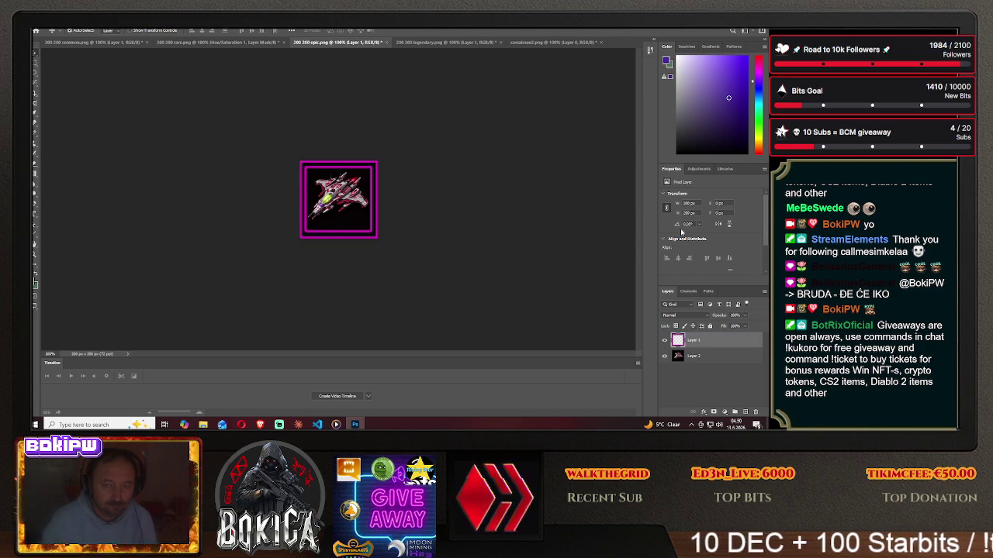
click(698, 169)
click(678, 203)
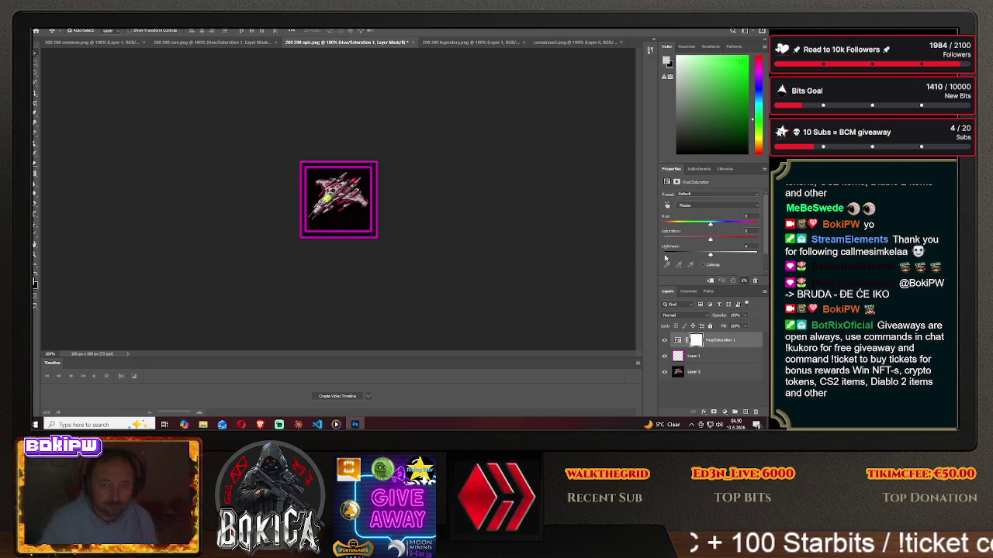
Drag Hue to about -45 so the epic frame turns blue and the ship purple.
mouse_move(711, 224)
mouse_down()
mouse_move(687, 227)
mouse_move(734, 240)
mouse_up()
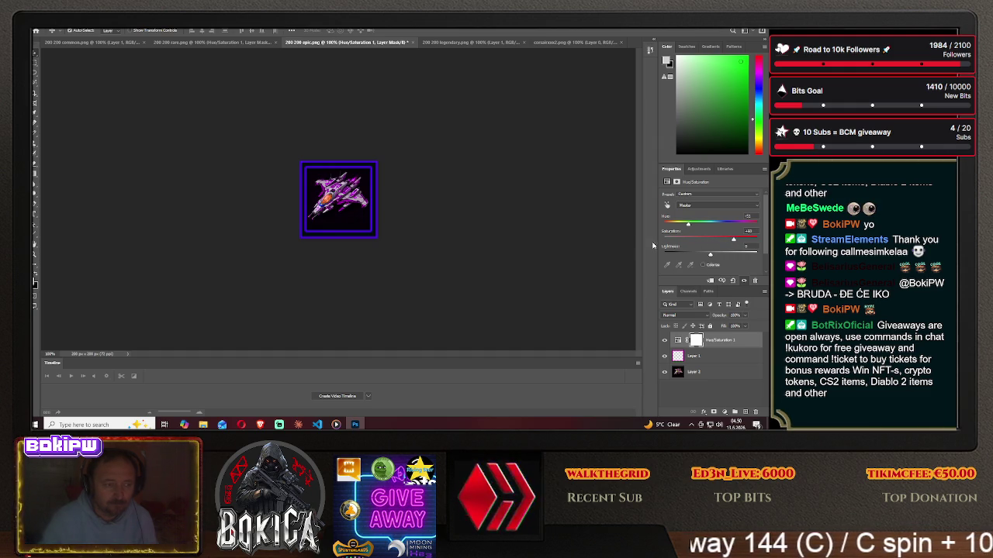
click(40, 28)
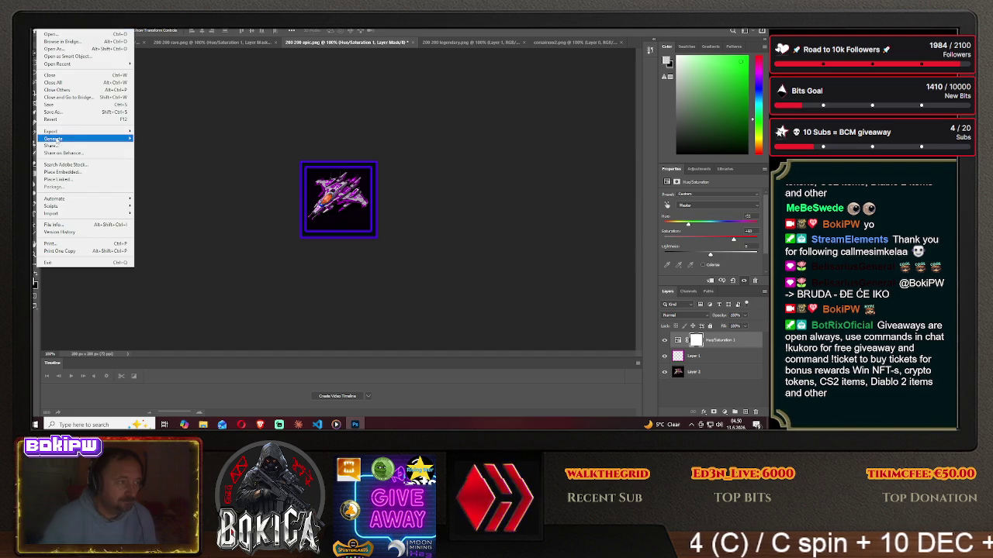
Save the epic icon on the computer as PNG nemesis2 in HIVE GALAXY\img.
click(80, 106)
click(444, 286)
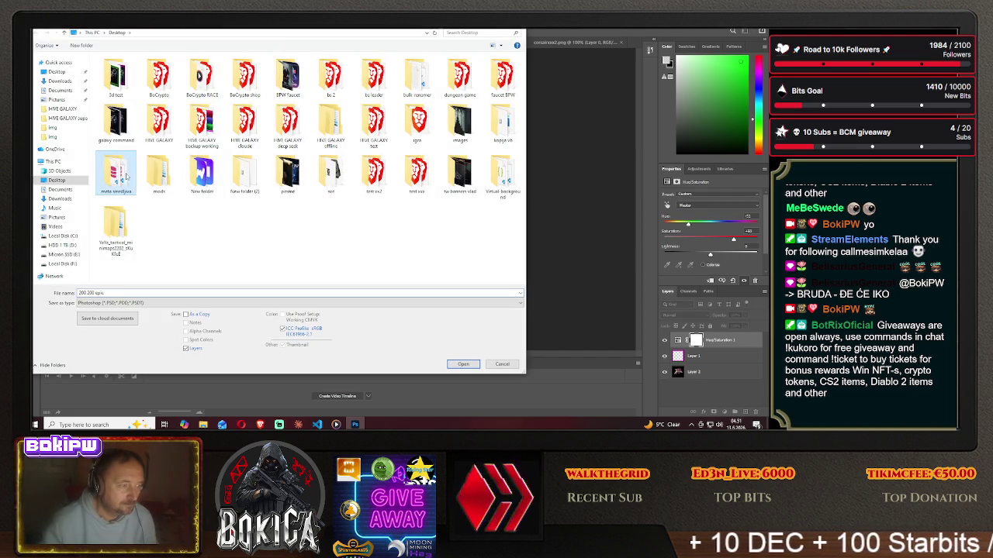
double_click(115, 172)
double_click(124, 76)
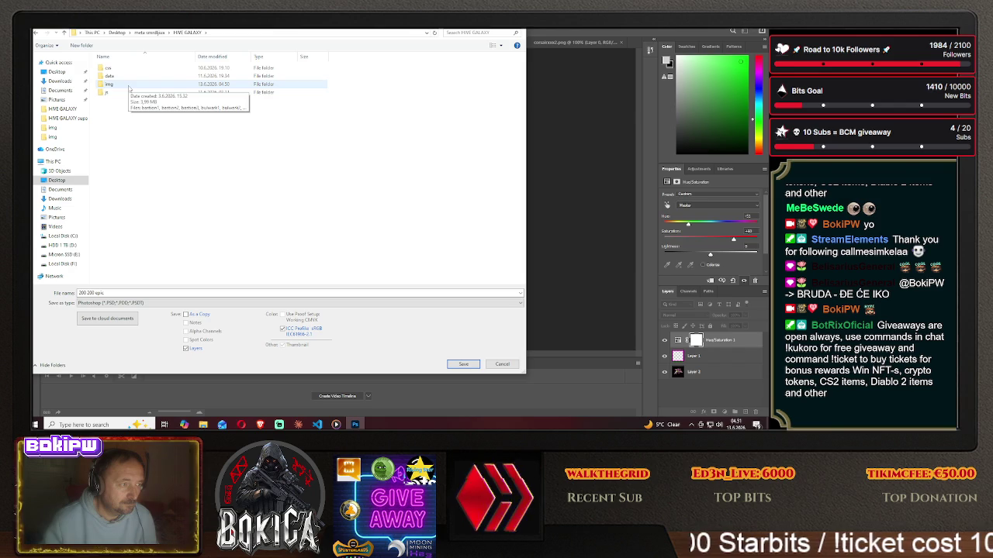
click(128, 87)
double_click(129, 87)
click(155, 302)
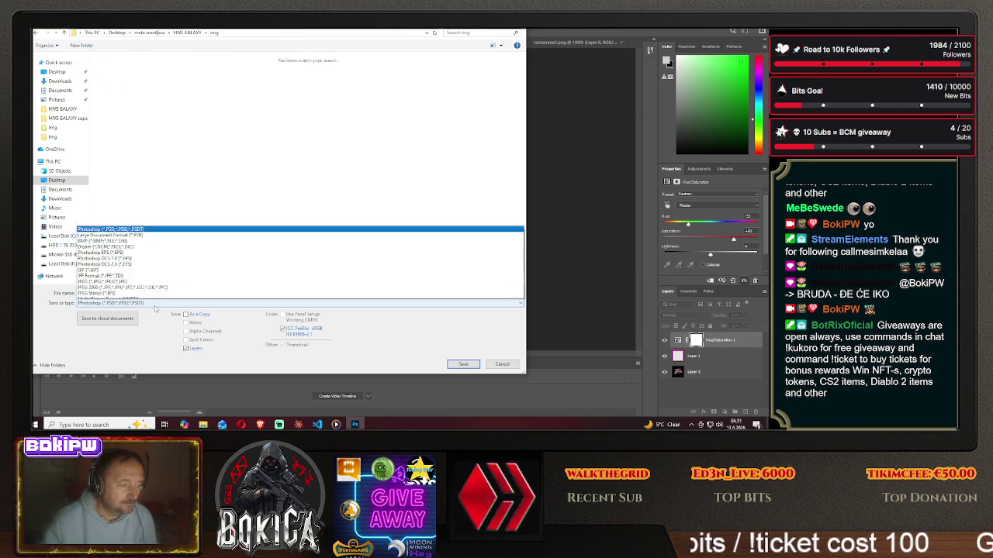
click(117, 272)
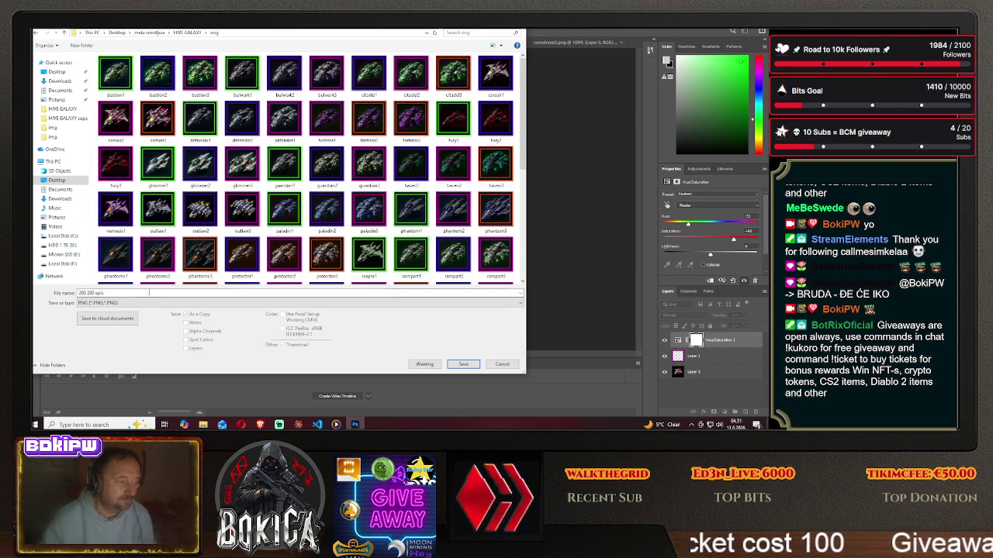
text(nemesis2)
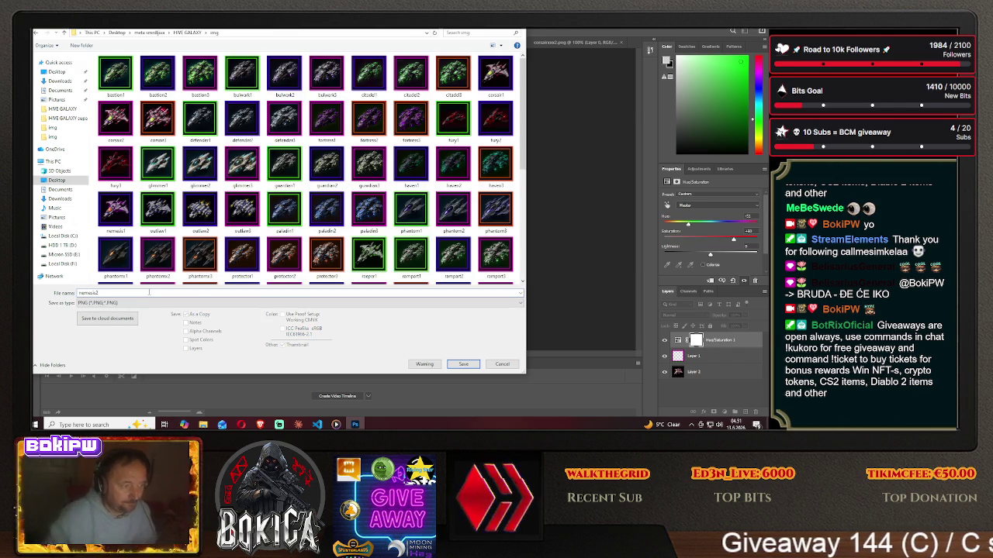
click(459, 364)
Confirm the nemesis2 PNG options, then centre the corsair ship beneath the orange legendary frame.
key(Return)
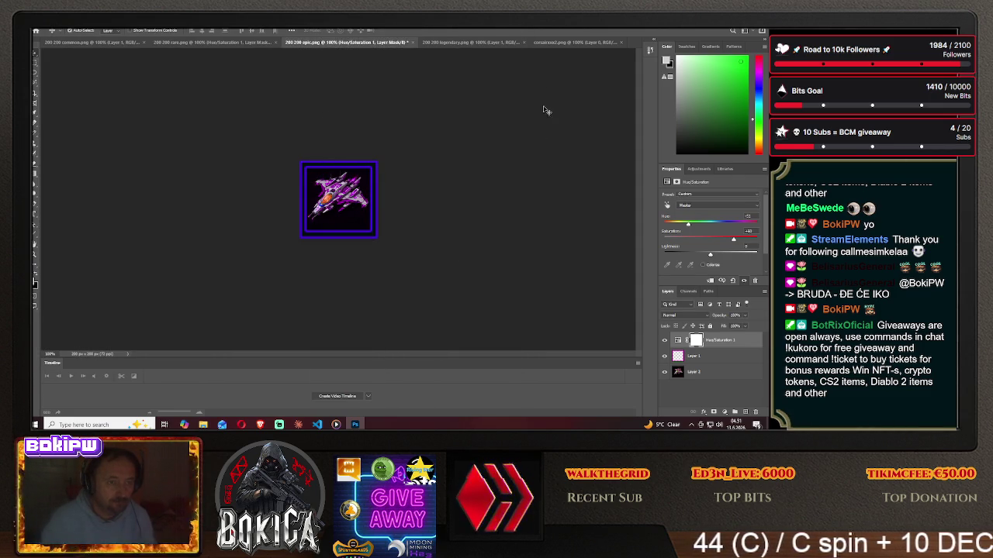
click(572, 42)
mouse_move(156, 114)
mouse_down()
mouse_move(437, 45)
mouse_move(341, 200)
mouse_move(264, 212)
mouse_move(283, 209)
mouse_up()
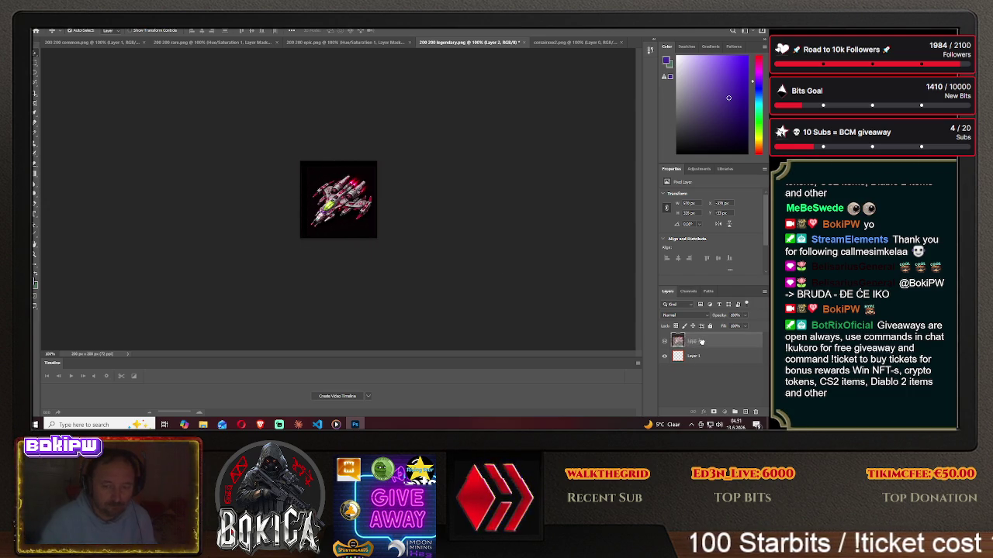
drag(698, 357, 702, 342)
click(339, 204)
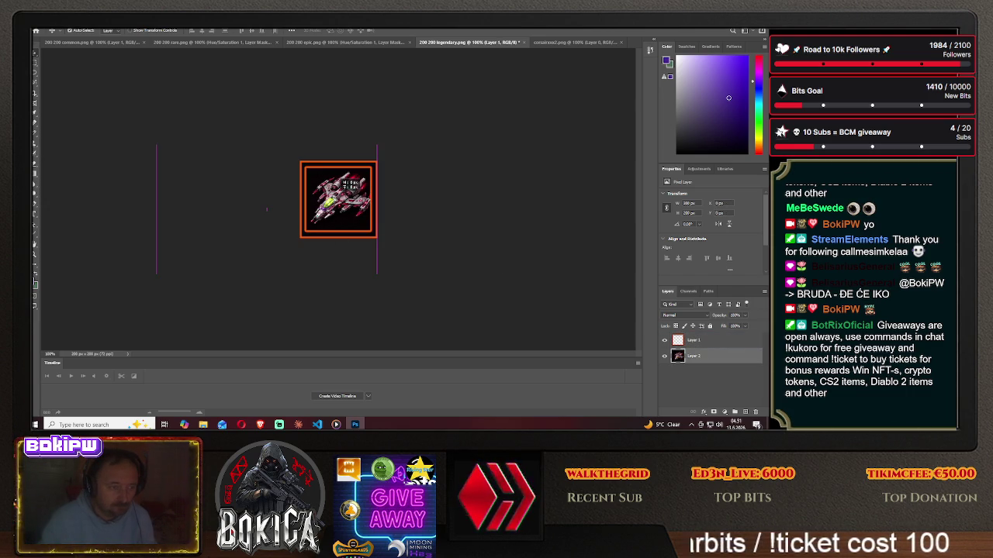
drag(267, 210, 267, 210)
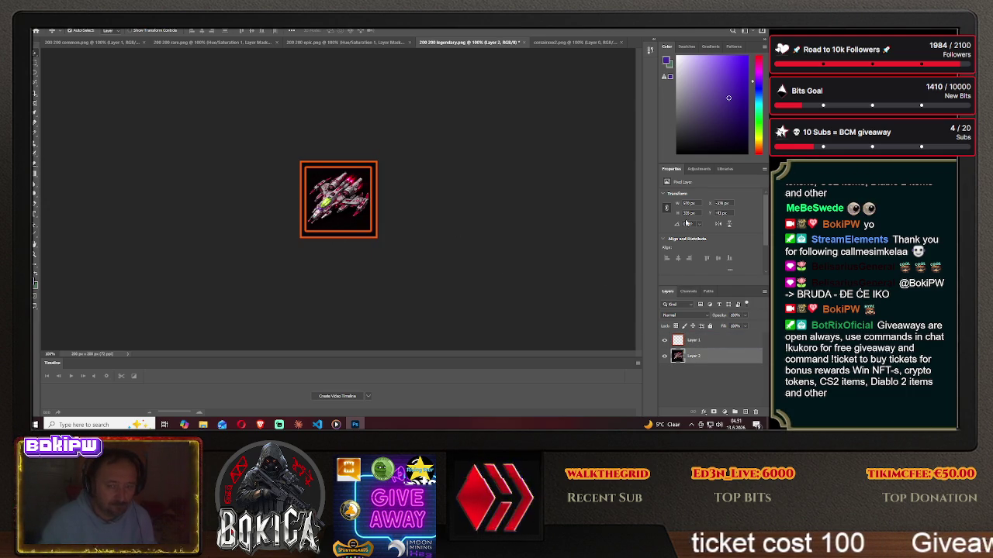
Add a Hue/Saturation layer shifting the legendary ship's hue toward purple.
click(696, 169)
click(700, 211)
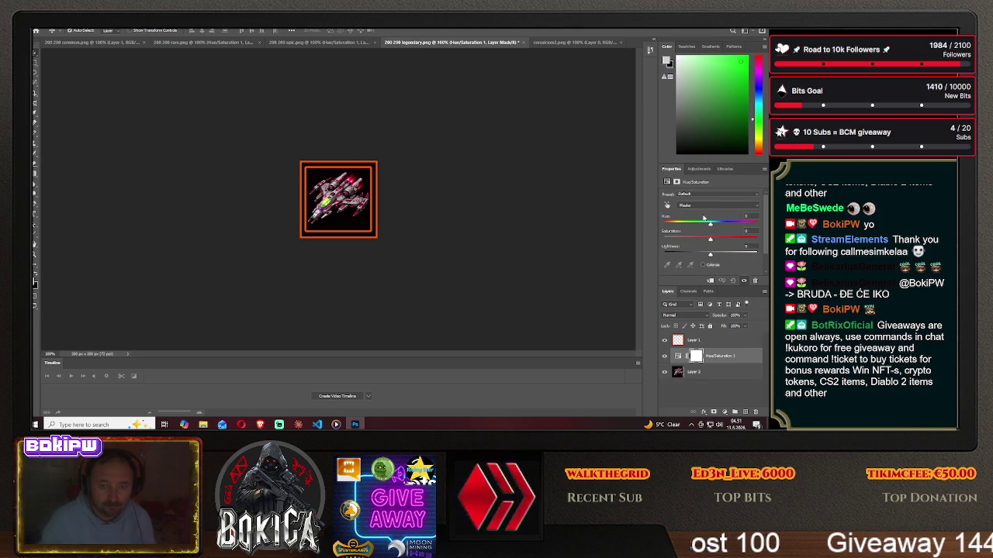
drag(687, 228, 733, 242)
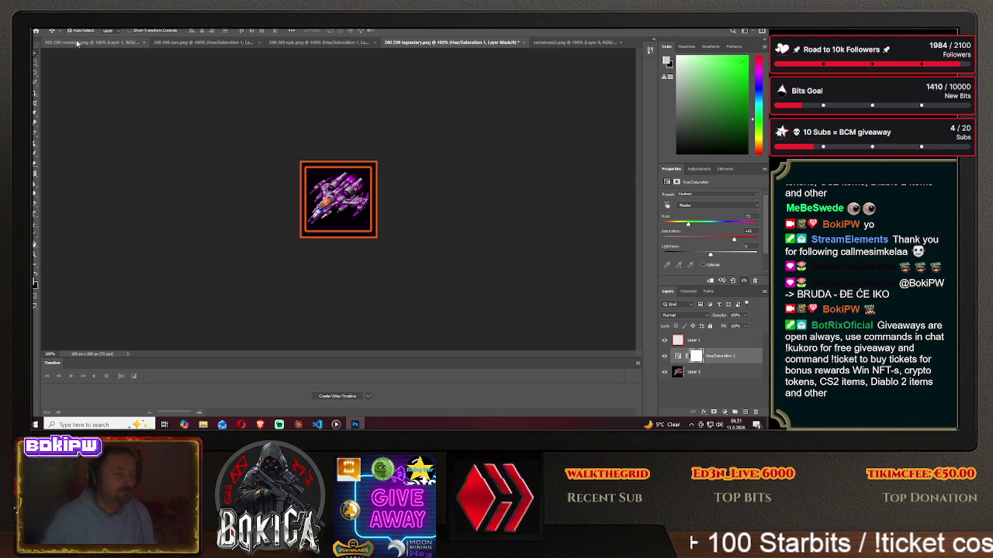
click(41, 24)
Save the legendary icon as PNG nemesis3.png in the HIVE GALAXY img folder.
click(62, 113)
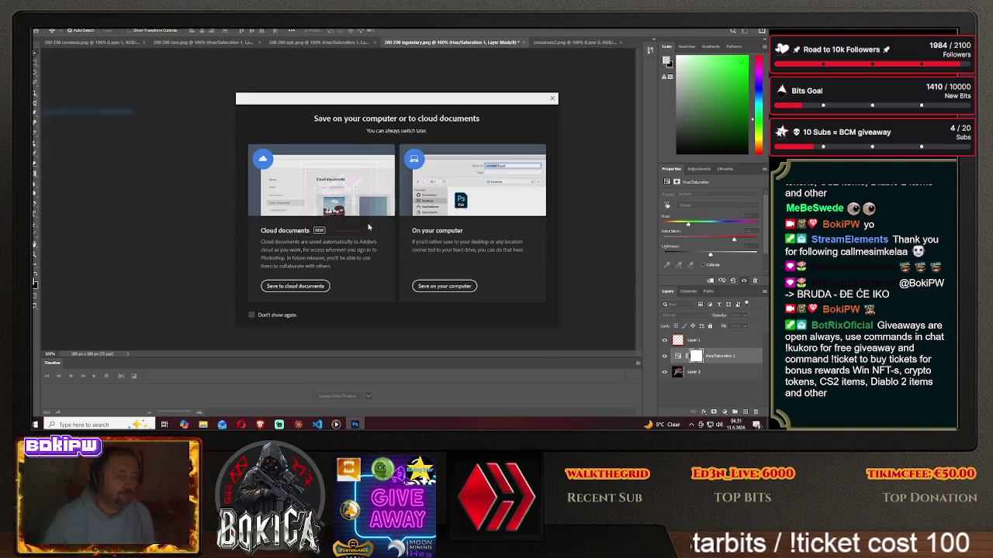
click(444, 287)
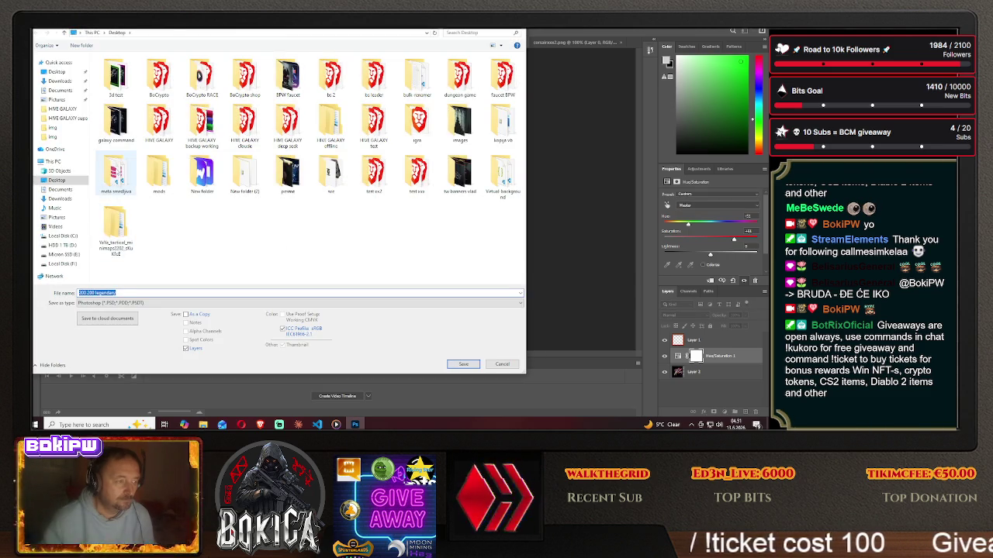
double_click(118, 75)
double_click(129, 86)
click(148, 302)
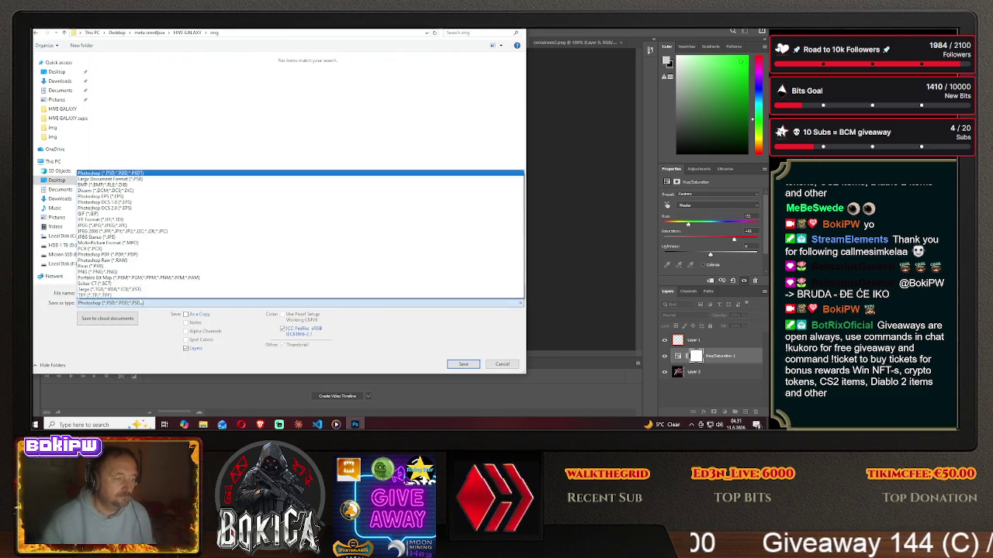
click(134, 279)
click(132, 292)
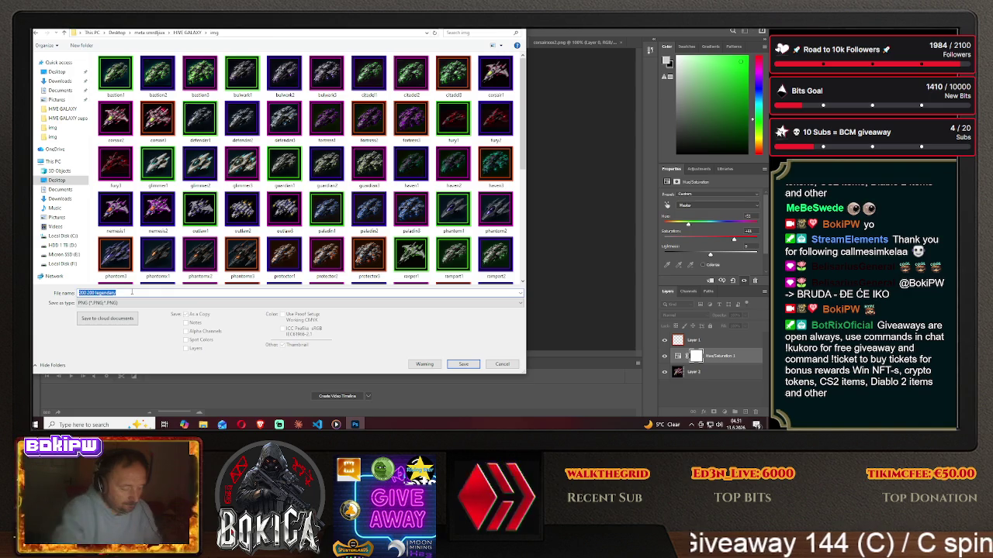
text(ne)
text(3)
click(463, 364)
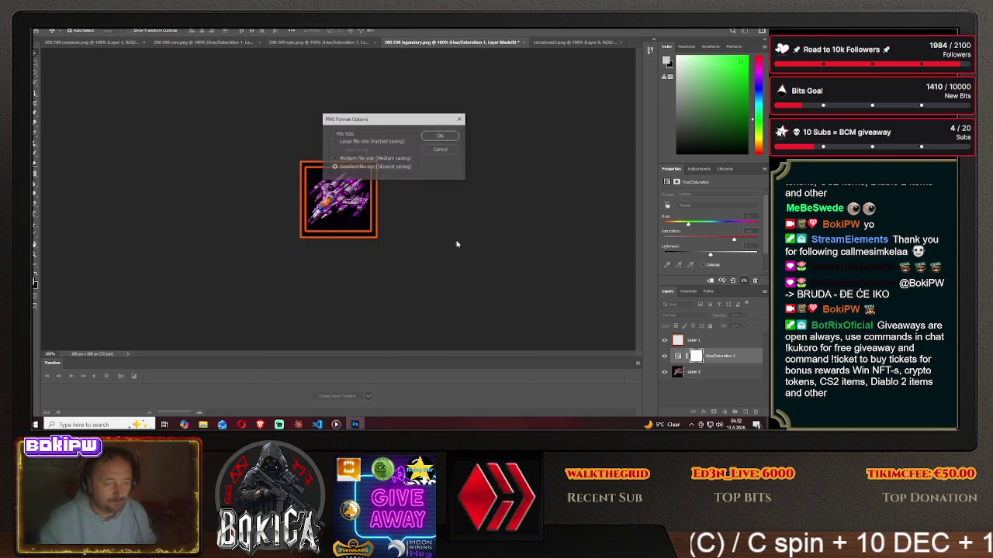
click(440, 137)
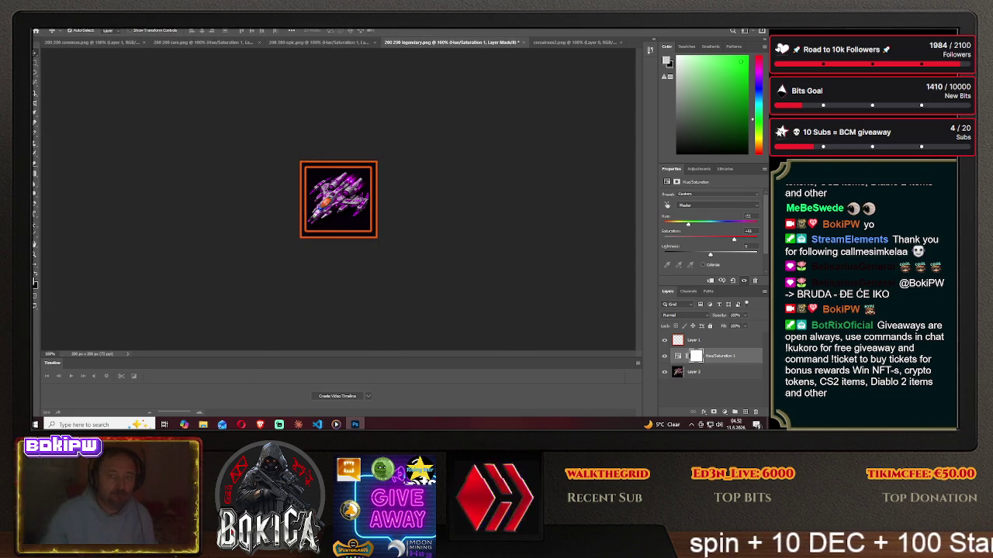
Copy the img folder from the HIVE GALAXY project folder.
click(732, 30)
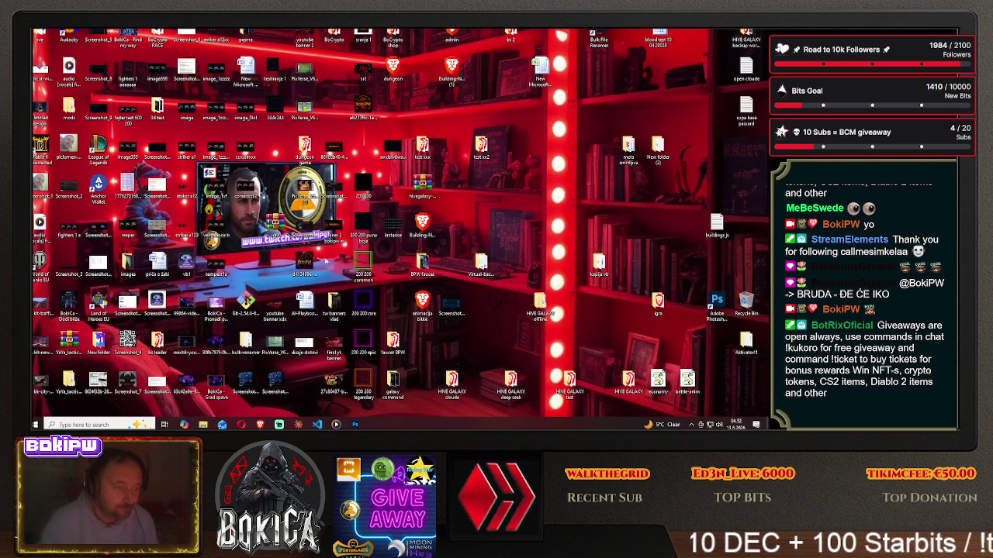
double_click(628, 147)
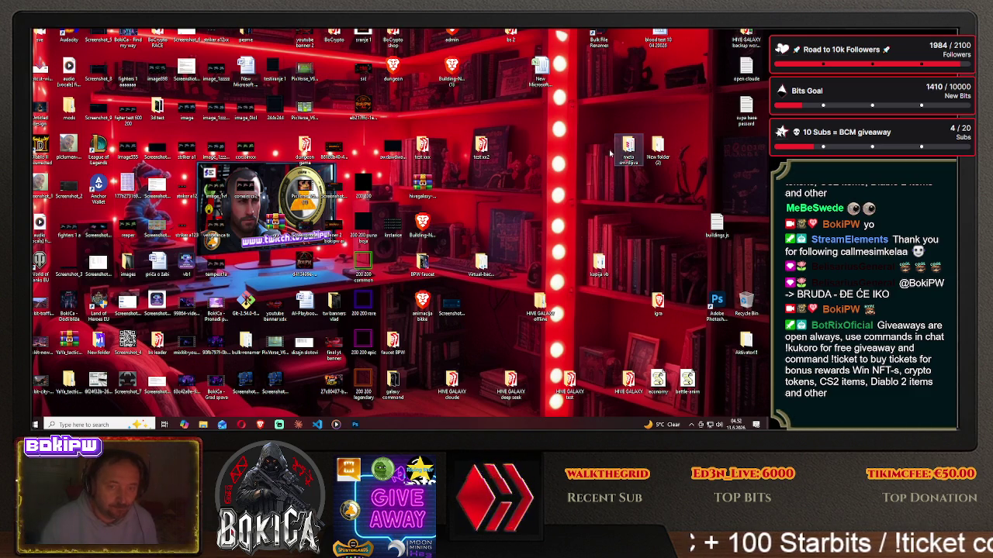
double_click(116, 70)
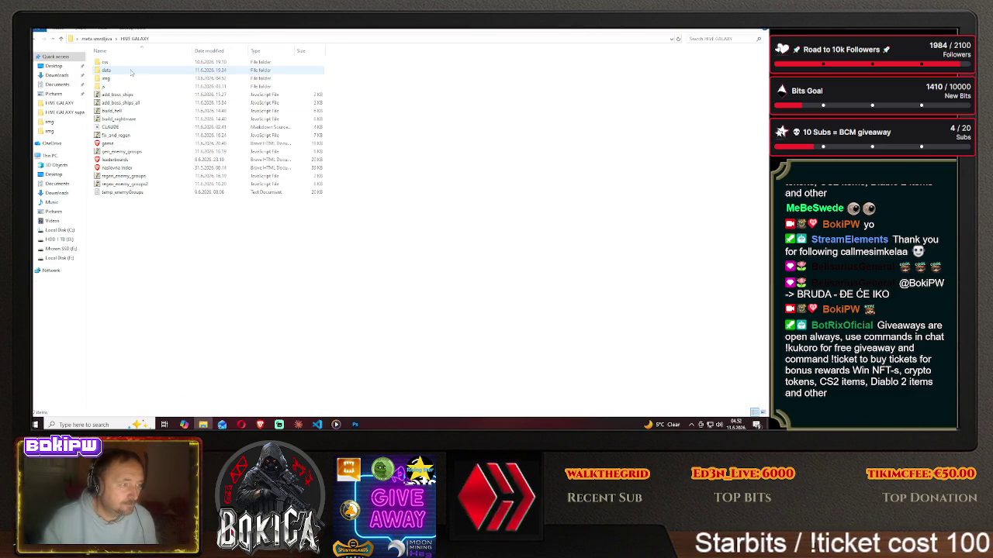
right_click(130, 80)
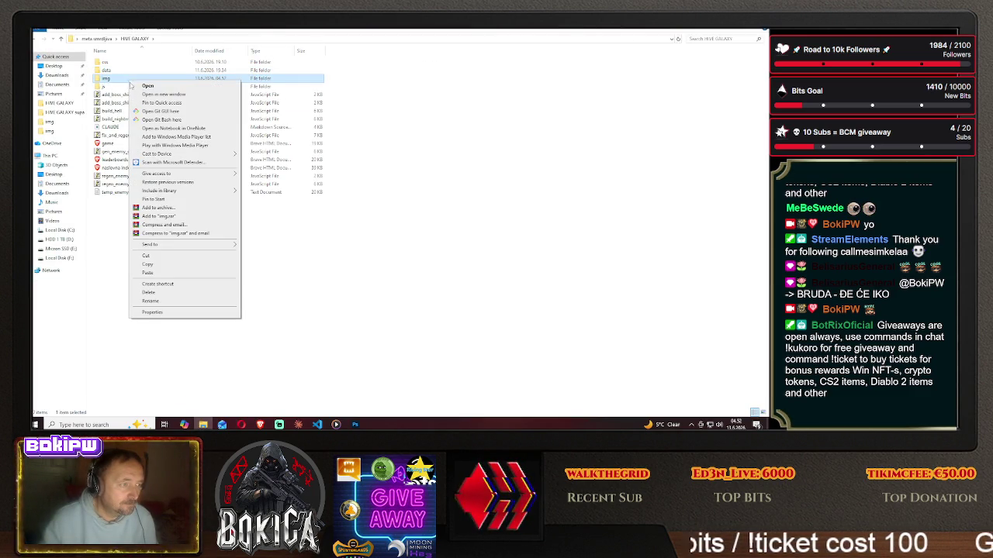
click(194, 265)
key(super+d)
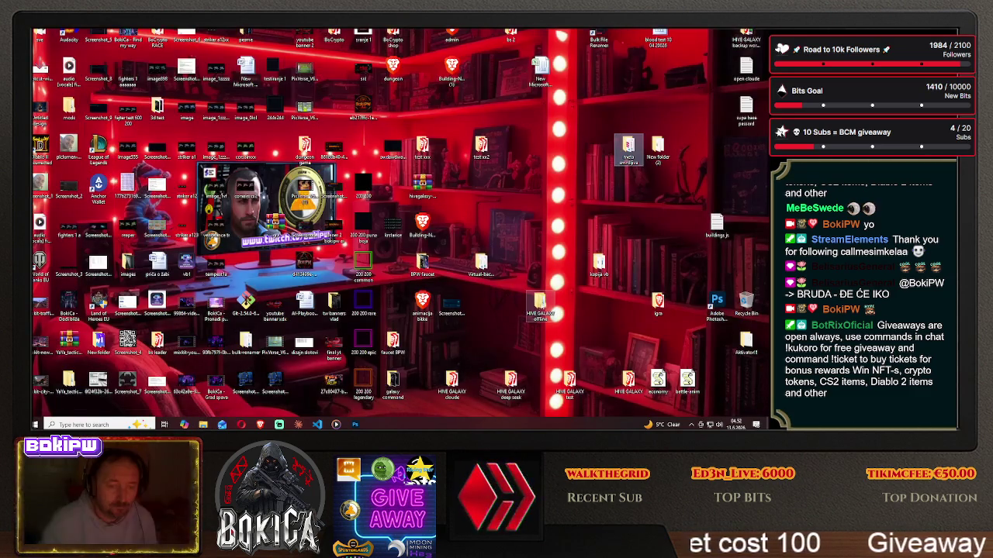
Paste it into the HIVE GALAXY supa folder, replacing the existing files.
double_click(540, 306)
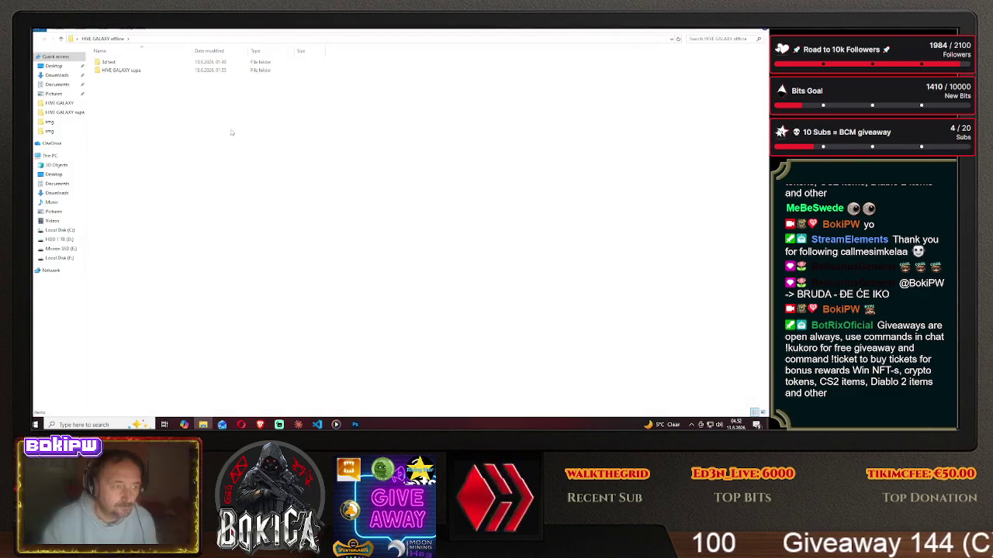
double_click(121, 70)
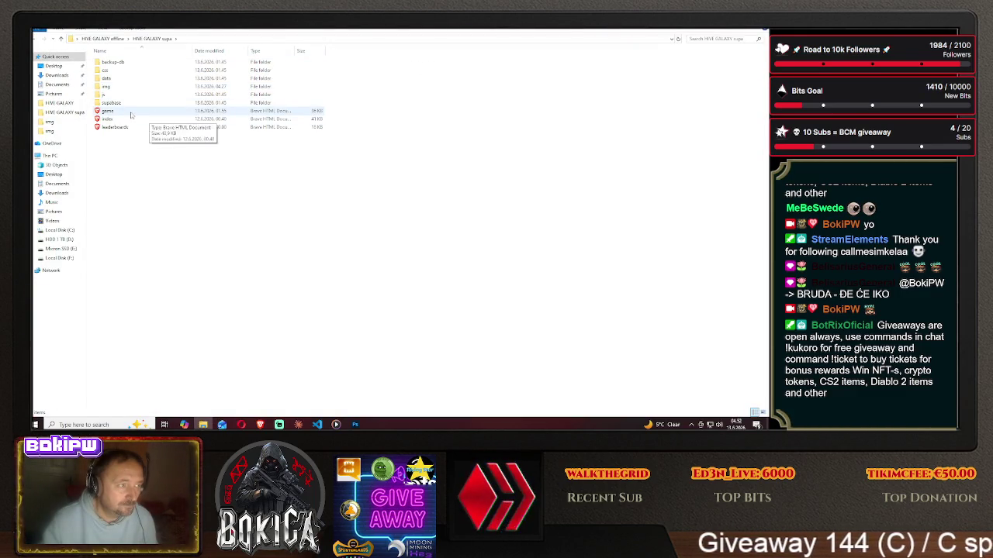
right_click(182, 206)
click(208, 253)
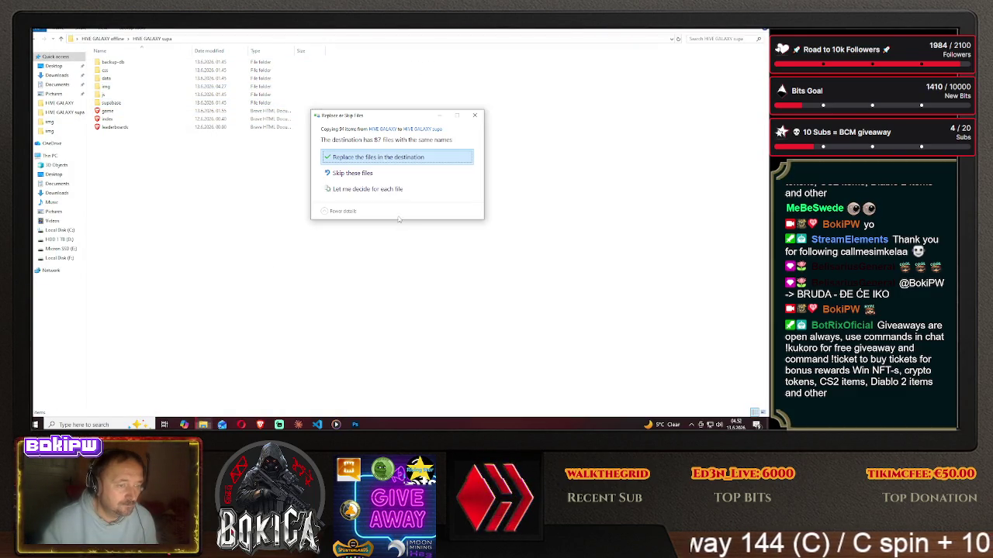
click(380, 158)
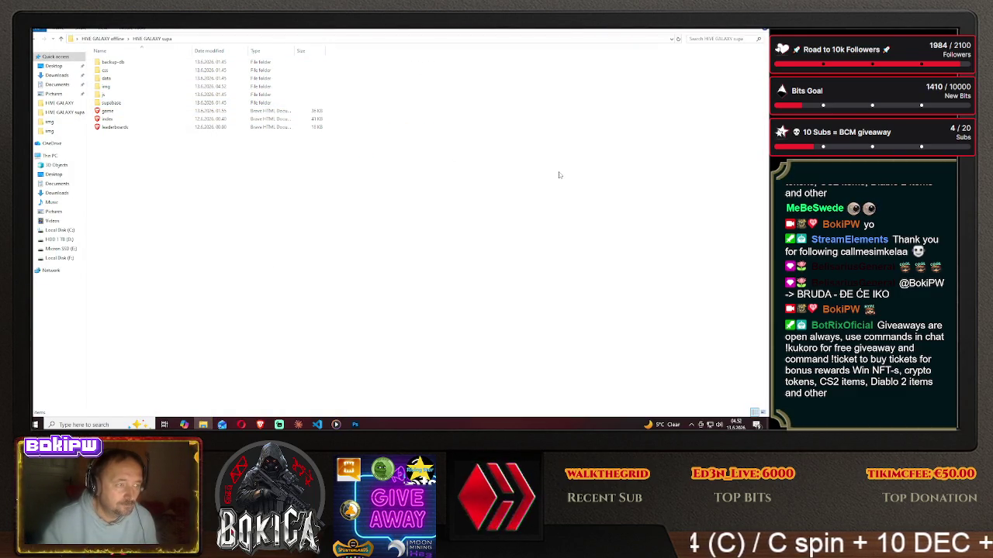
click(754, 31)
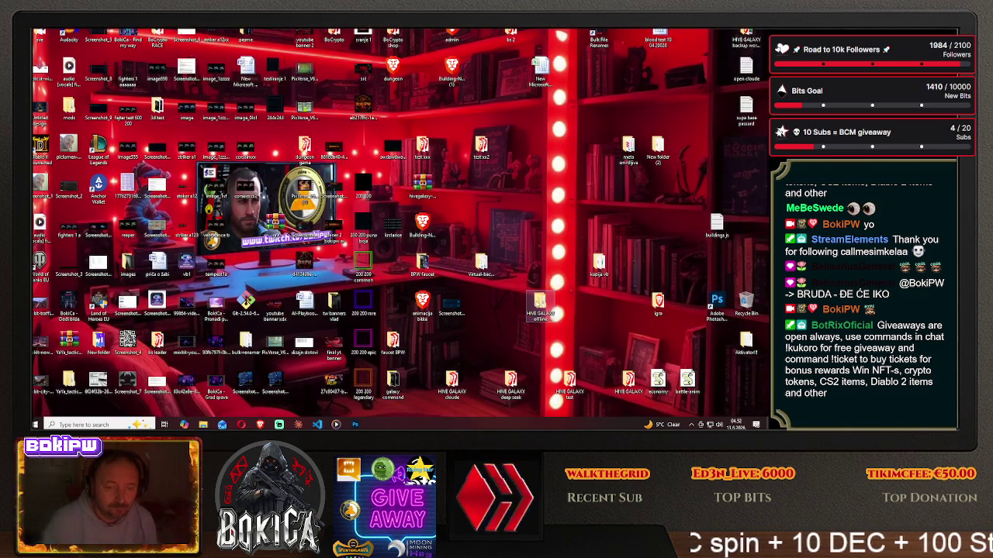
Reopen the HIVE GALAXY supa folder and use the img folder's context menu.
double_click(539, 307)
double_click(124, 73)
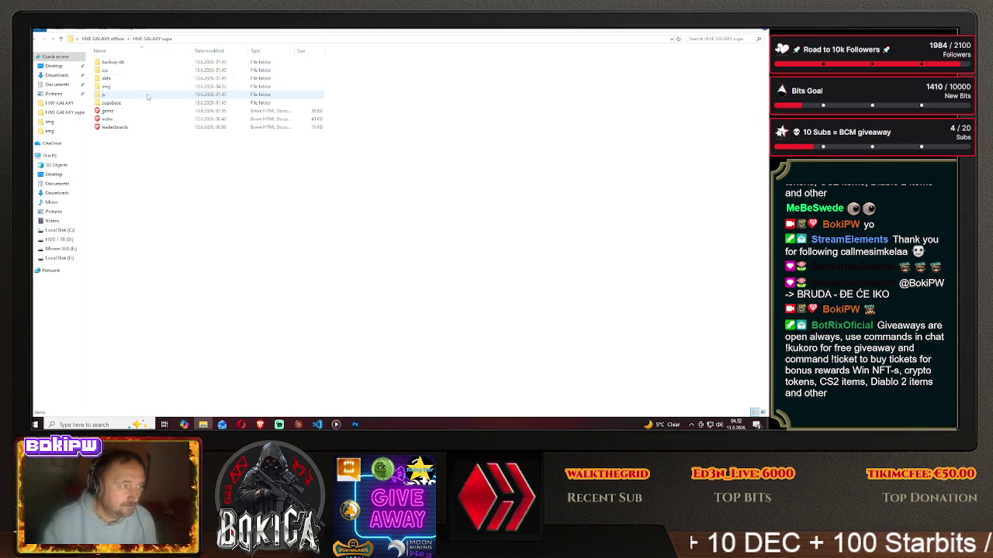
click(127, 87)
right_click(134, 89)
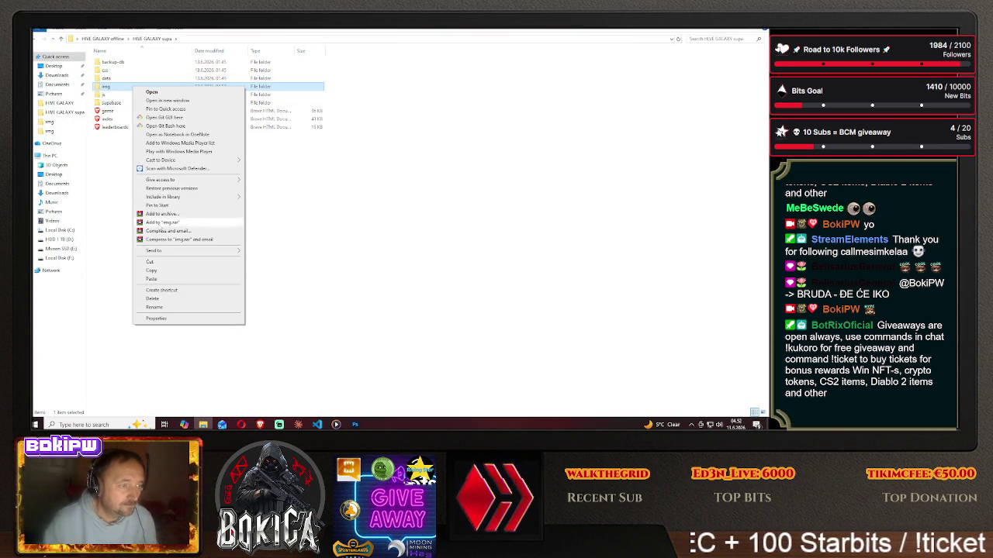
click(186, 266)
key(alt+F4)
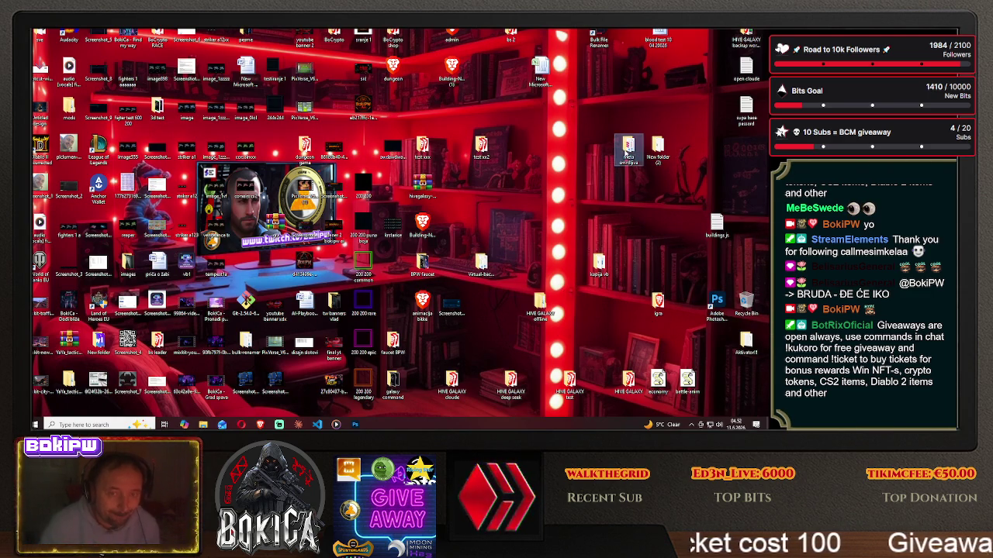
Paste the copied files into the supa folder again, replacing existing ones, and show the desktop.
key(super+d)
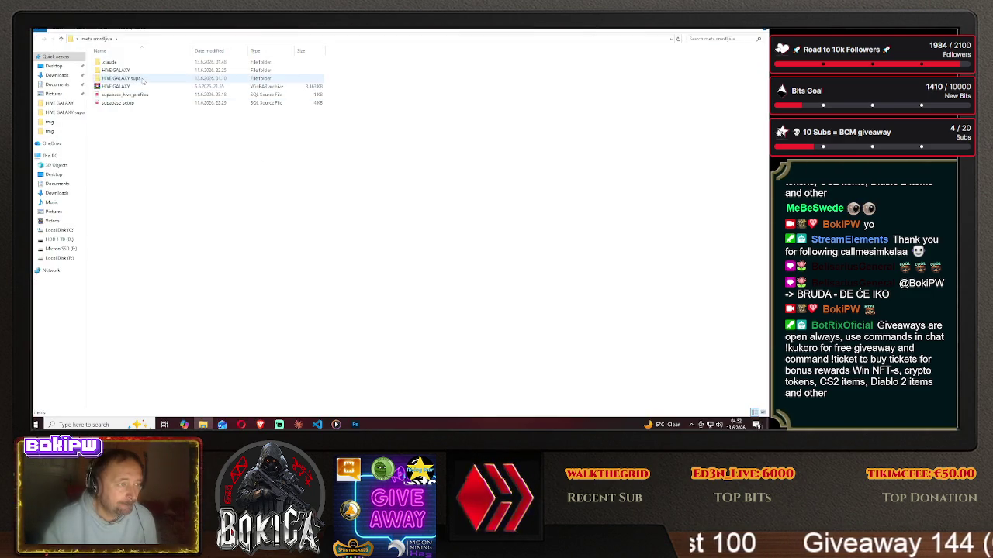
right_click(176, 199)
click(190, 256)
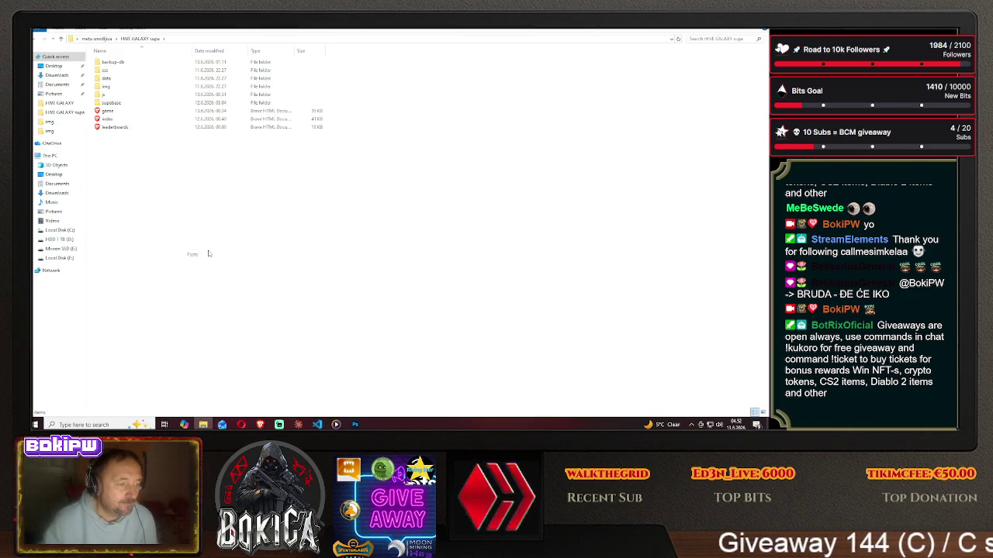
click(379, 156)
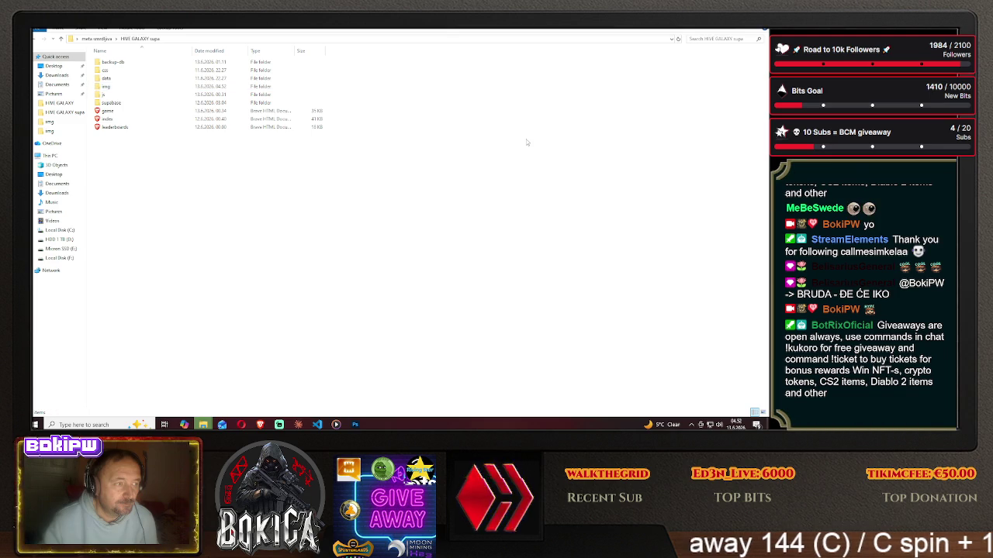
key(super+d)
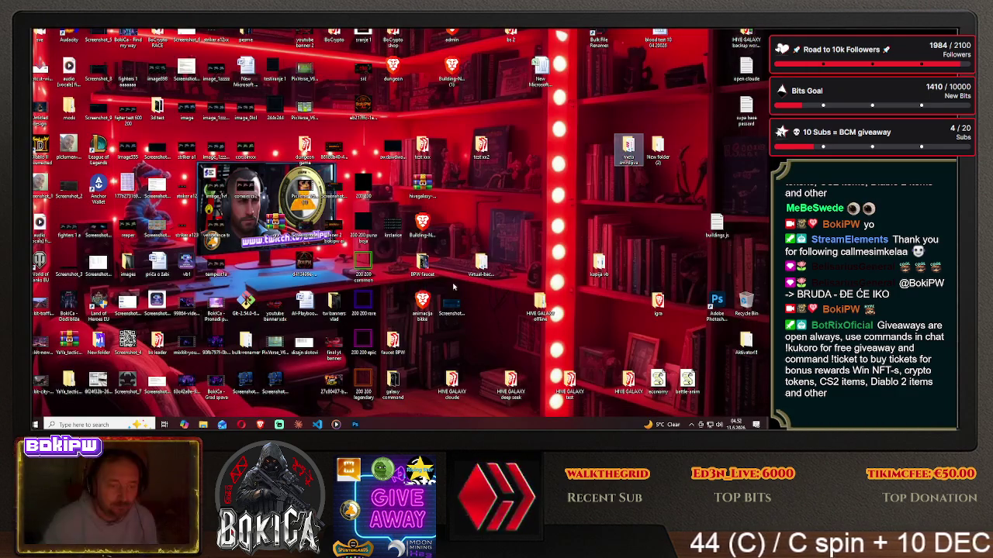
Check the new framed ship icons on the HIVE GALAXY Blueprinti cards, then minimize the game.
click(260, 424)
click(66, 244)
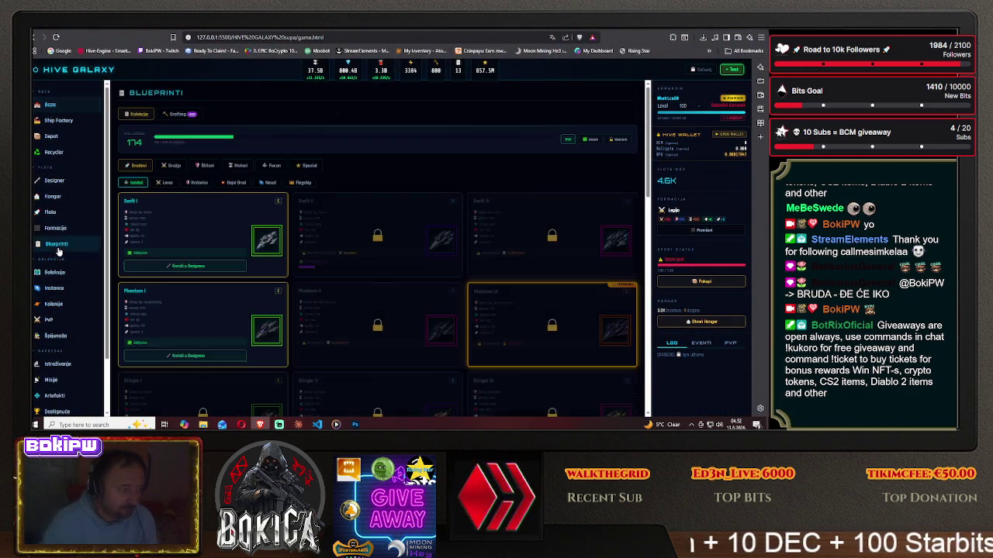
scroll(217, 257, down, 3)
scroll(218, 254, down, 3)
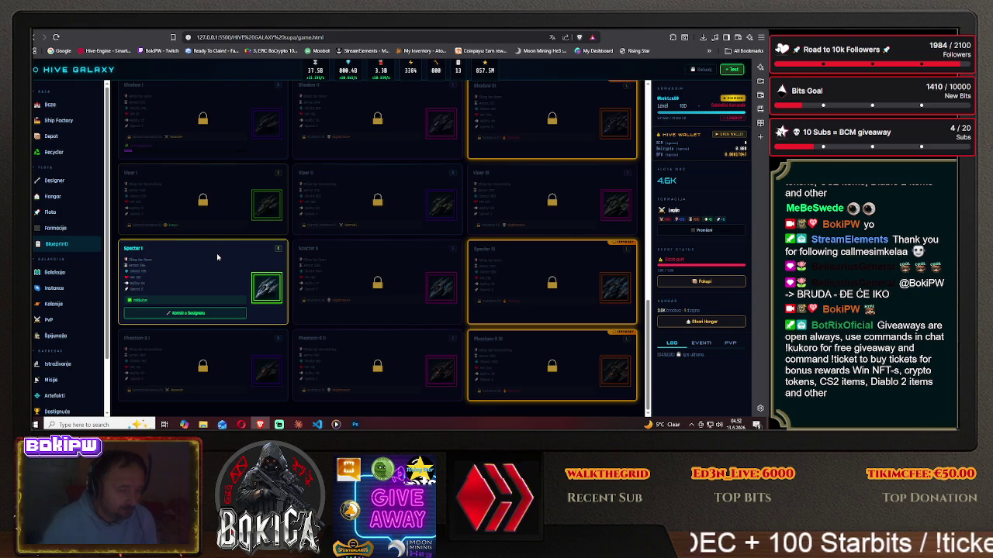
scroll(184, 262, up, 5)
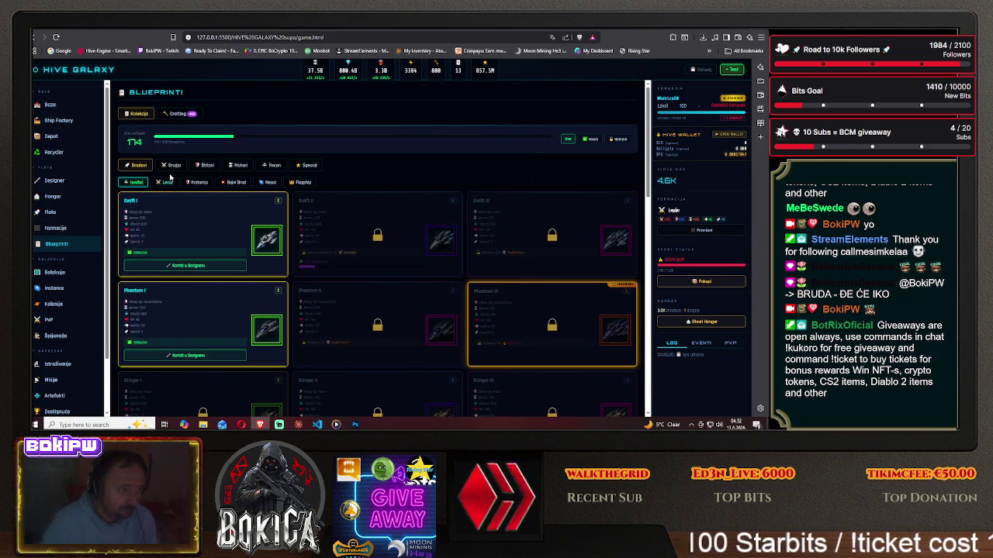
scroll(203, 272, down, 5)
scroll(203, 273, down, 5)
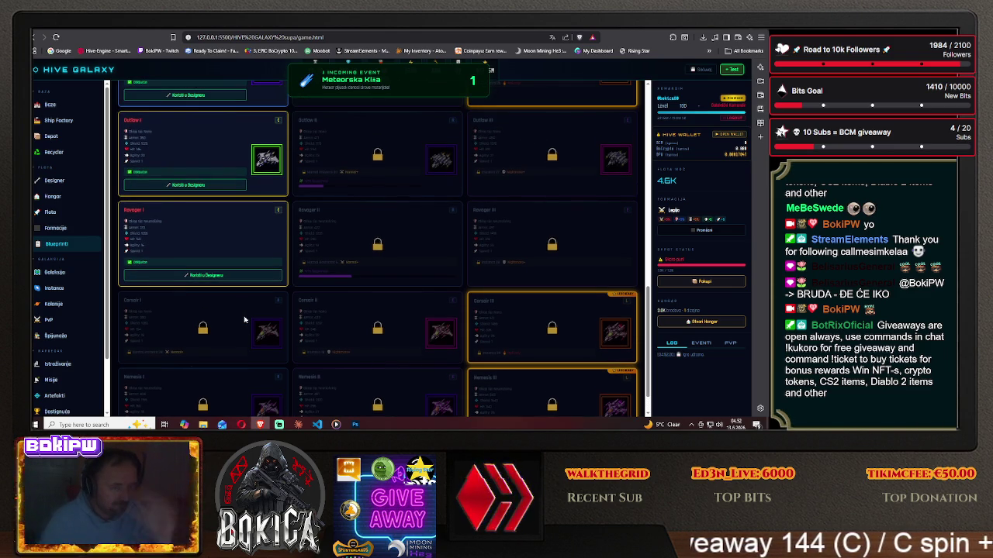
scroll(243, 320, up, 3)
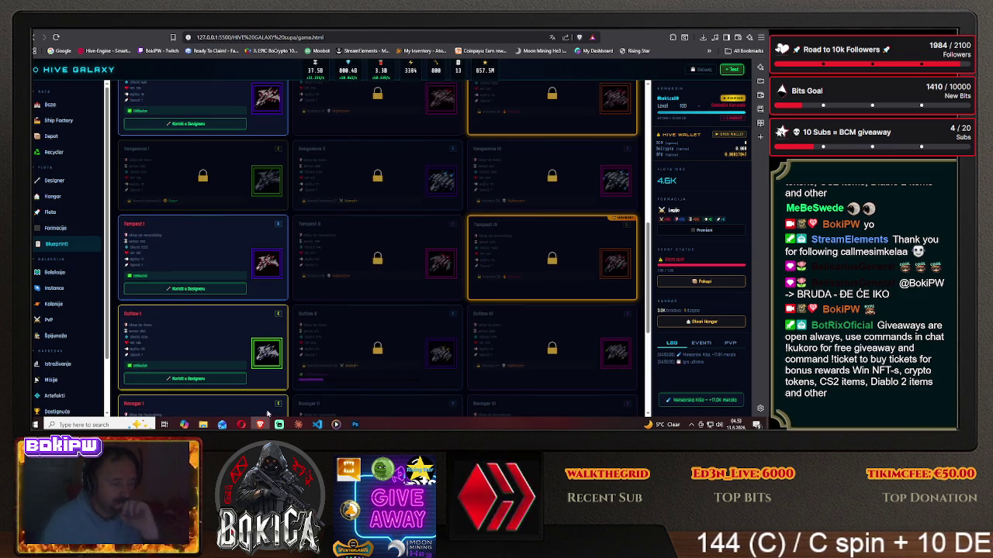
click(259, 424)
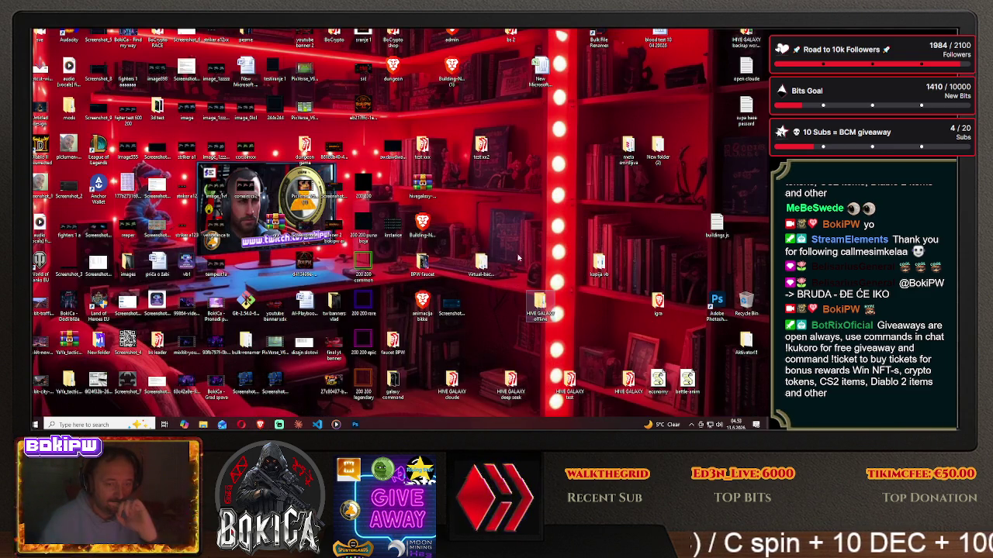
Inspect the img folder under HIVE GALAXY offline > HIVE GALAXY supa.
double_click(541, 304)
double_click(122, 71)
double_click(116, 79)
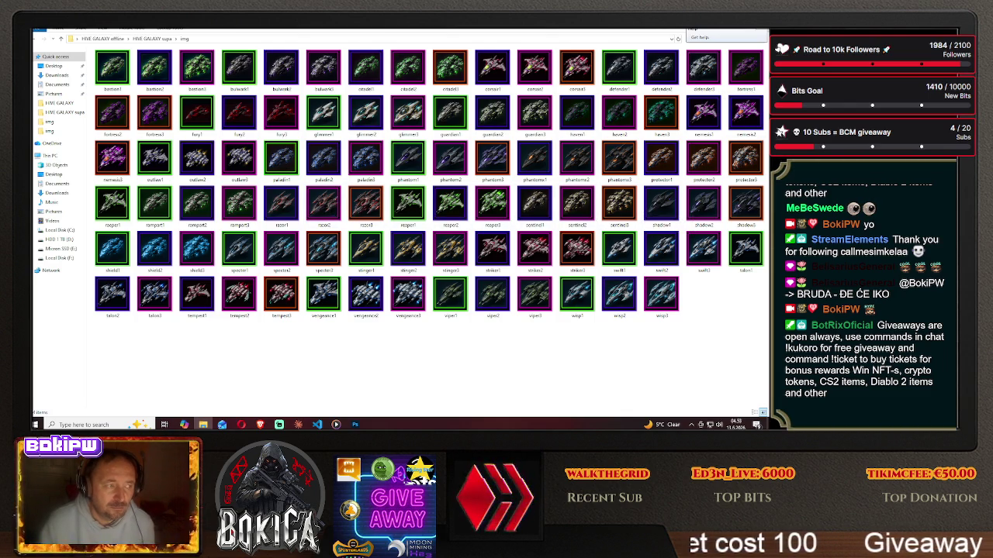
Inspect the meta smrdljiva > HIVE GALAXY img folder, then open '200 200 legendary' in Photoshop.
key(super+d)
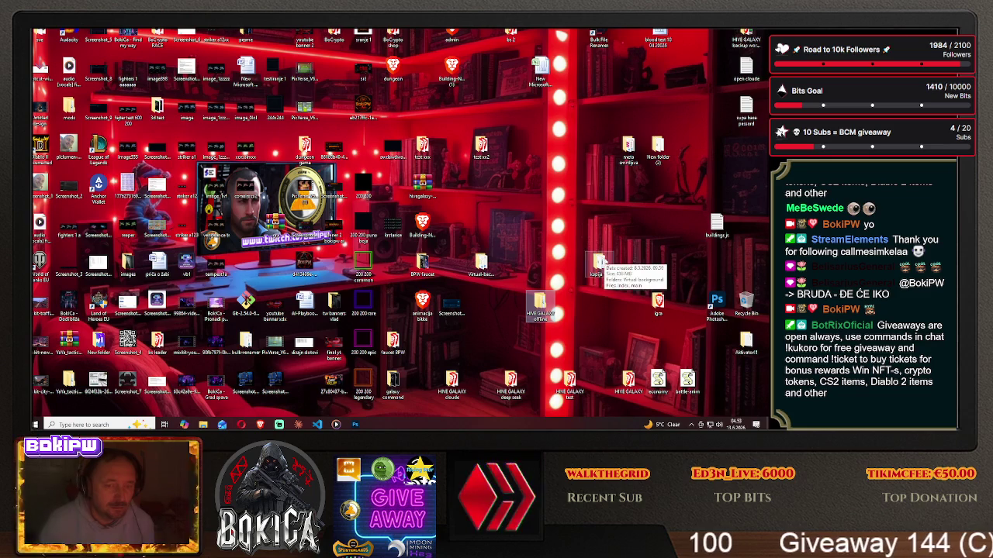
double_click(628, 149)
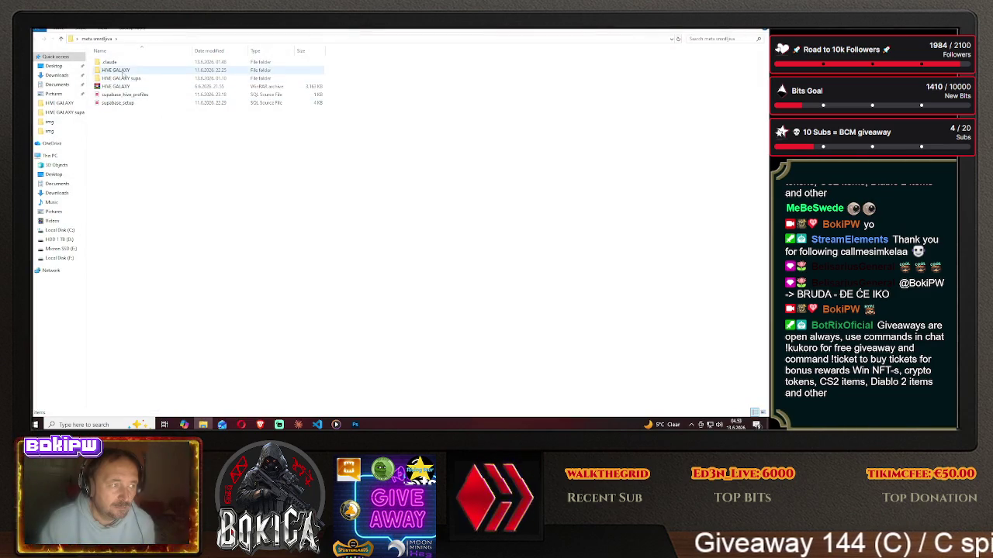
double_click(120, 75)
double_click(122, 78)
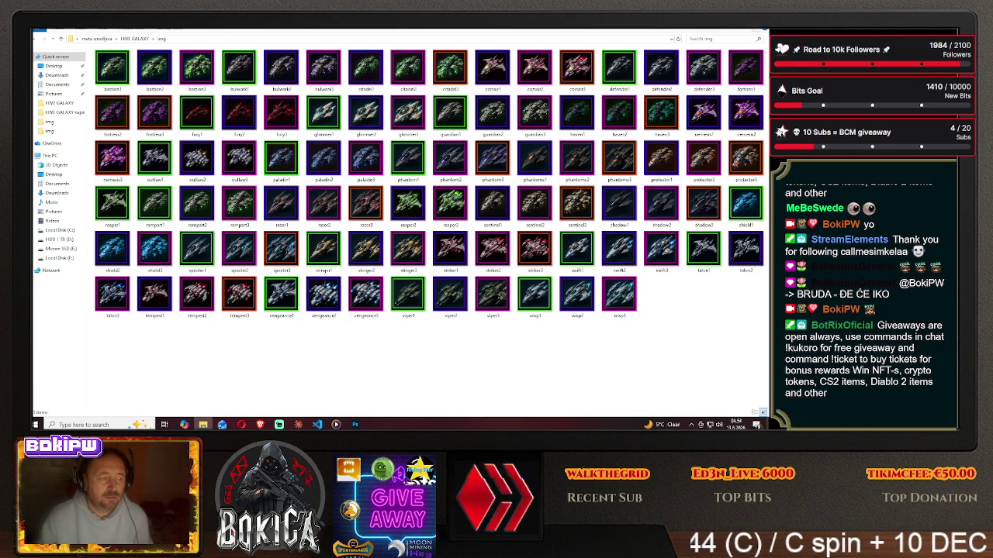
key(super+d)
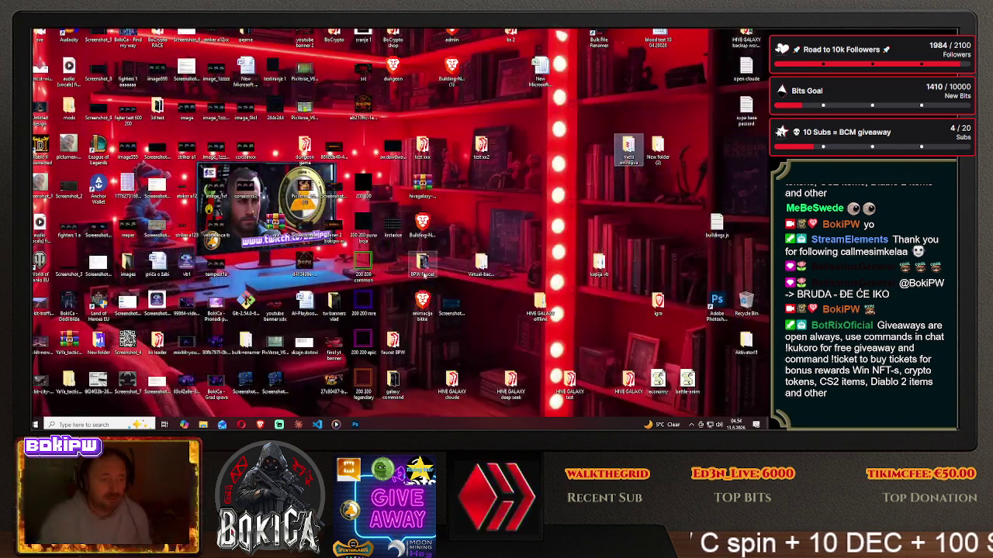
double_click(365, 388)
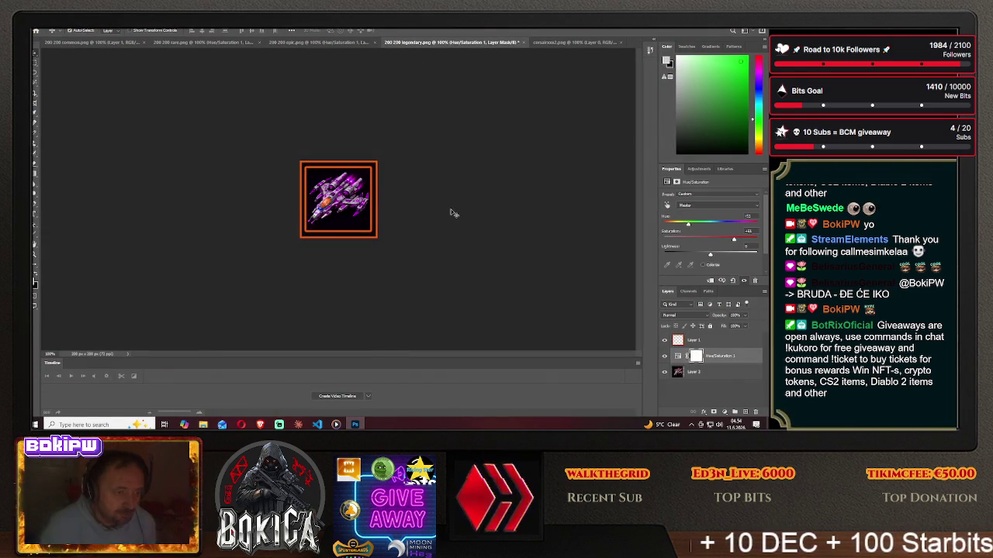
Delete the ship layer from the 200 200 legendary frame and close corsairxxx2.png.
click(711, 372)
key(Delete)
key(Delete)
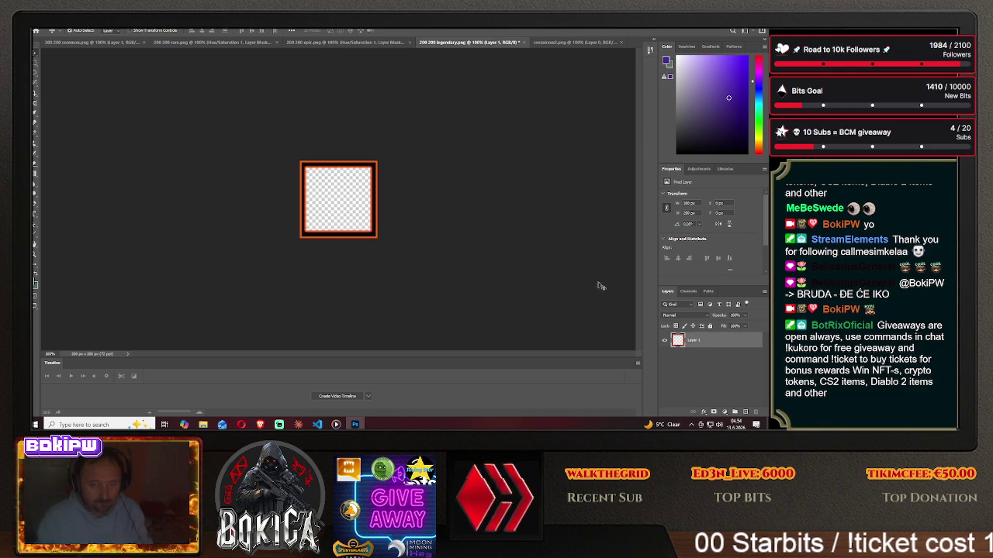
click(562, 43)
click(621, 43)
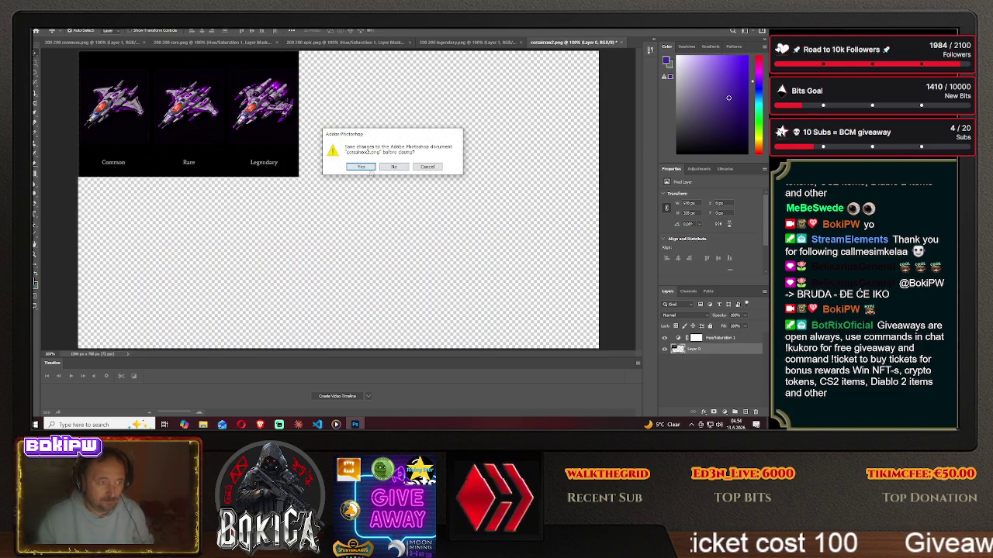
Close corsairxxx2.png without saving and browse the Desktop files in the Open dialog.
click(393, 167)
click(39, 24)
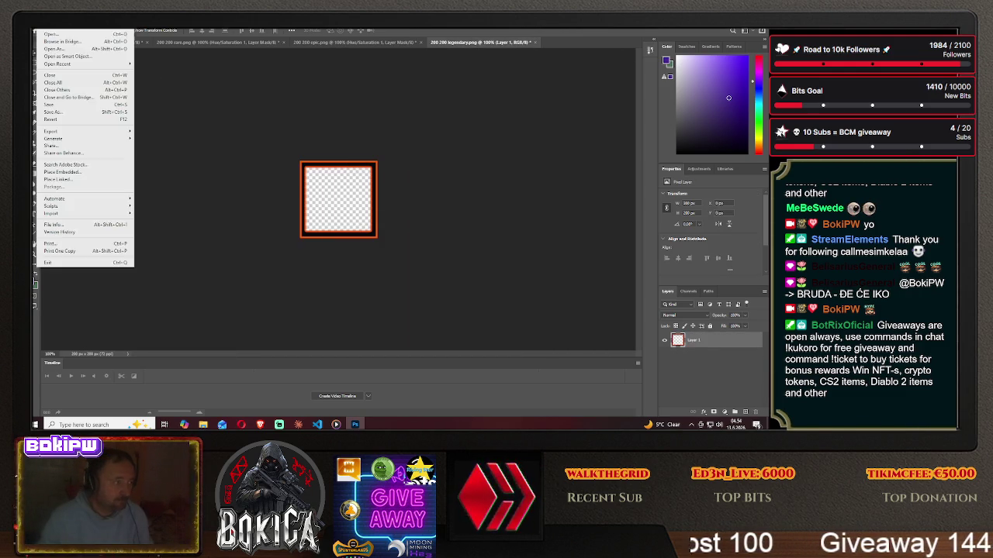
click(49, 35)
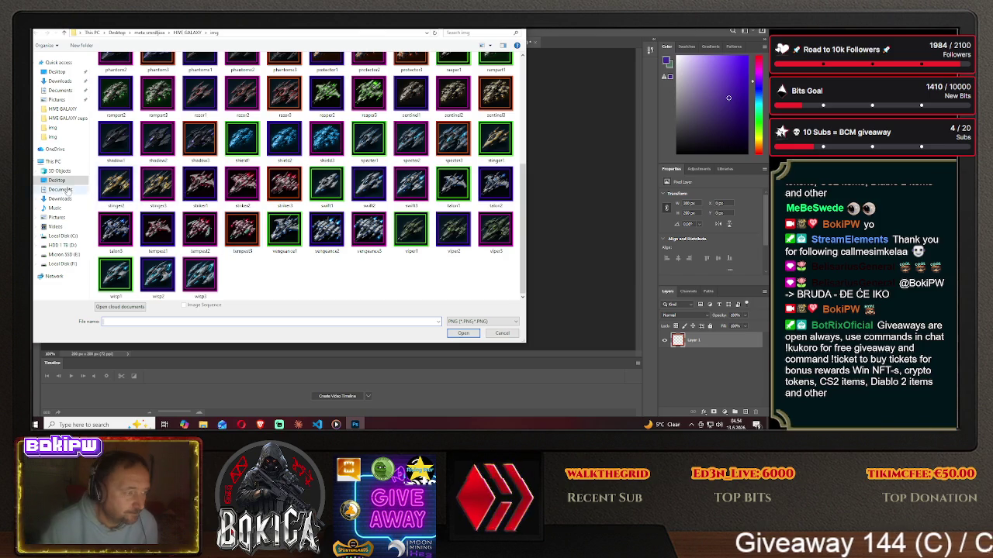
scroll(275, 205, down, 10)
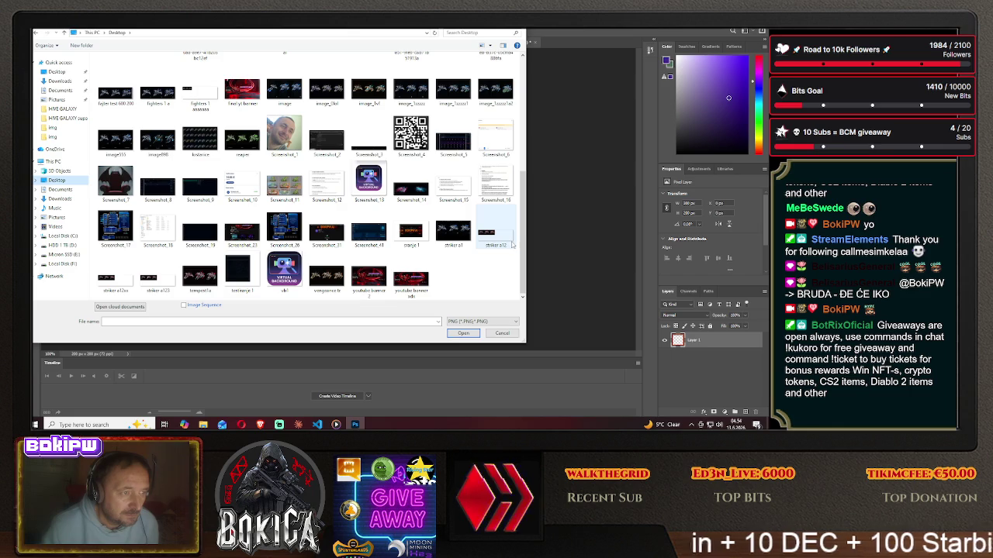
mouse_move(512, 243)
mouse_down()
mouse_move(524, 242)
mouse_move(526, 186)
mouse_up()
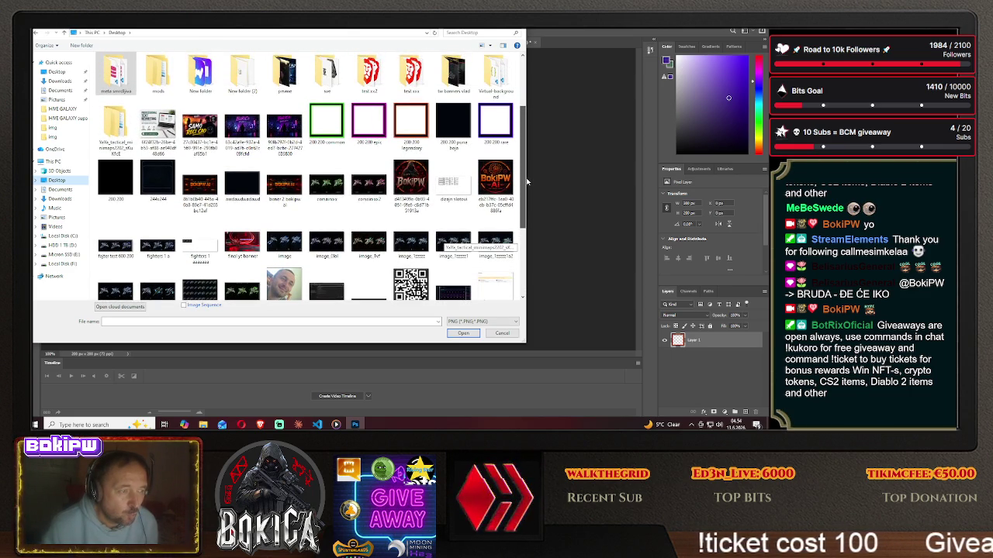
drag(527, 182, 532, 220)
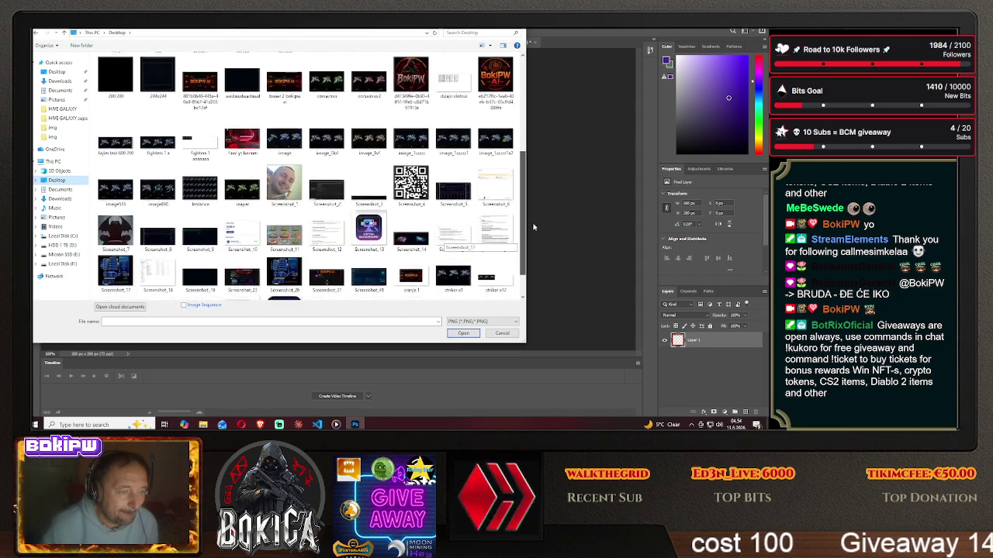
drag(532, 220, 536, 248)
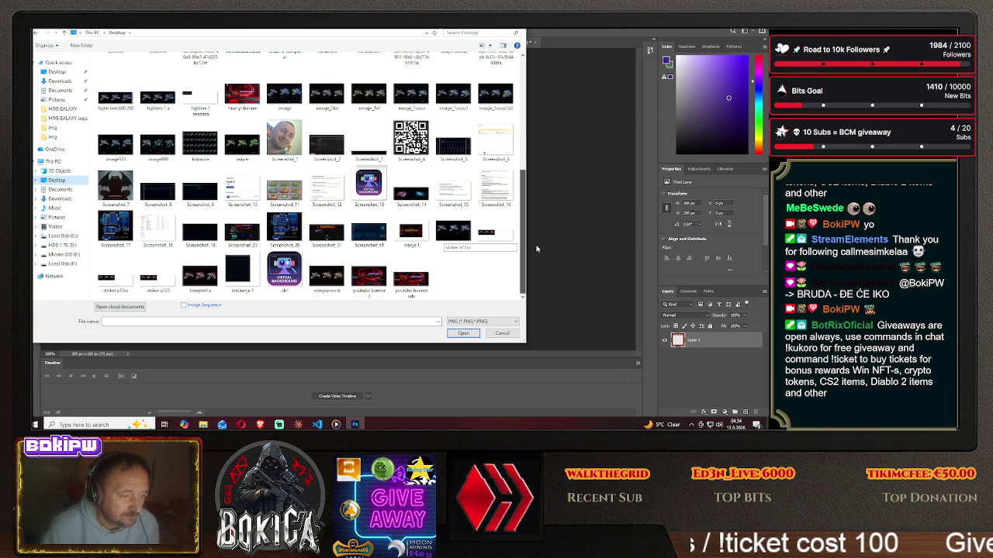
key(Return)
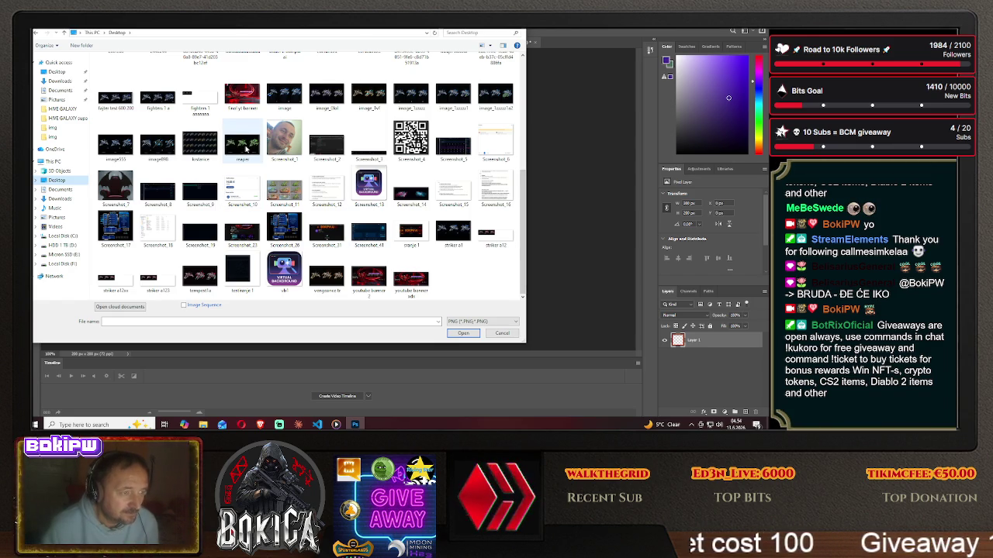
Reopen corsairxxx2.png from the Desktop, then close it again.
scroll(334, 201, up, 3)
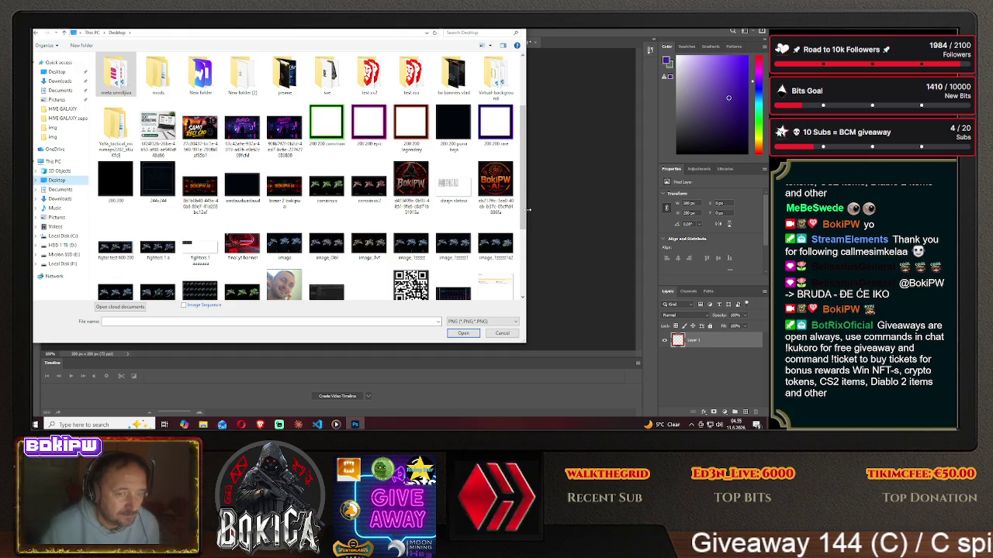
mouse_move(368, 184)
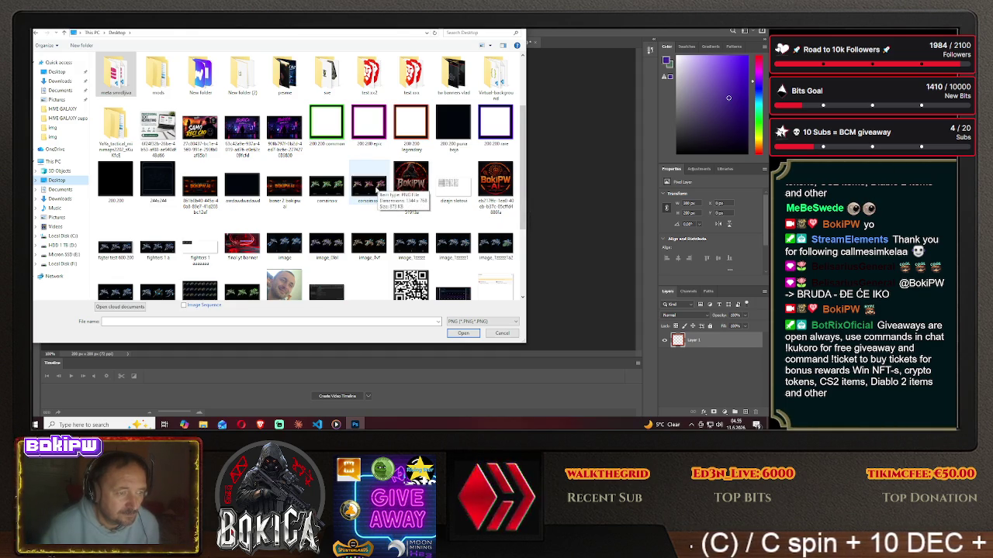
click(375, 189)
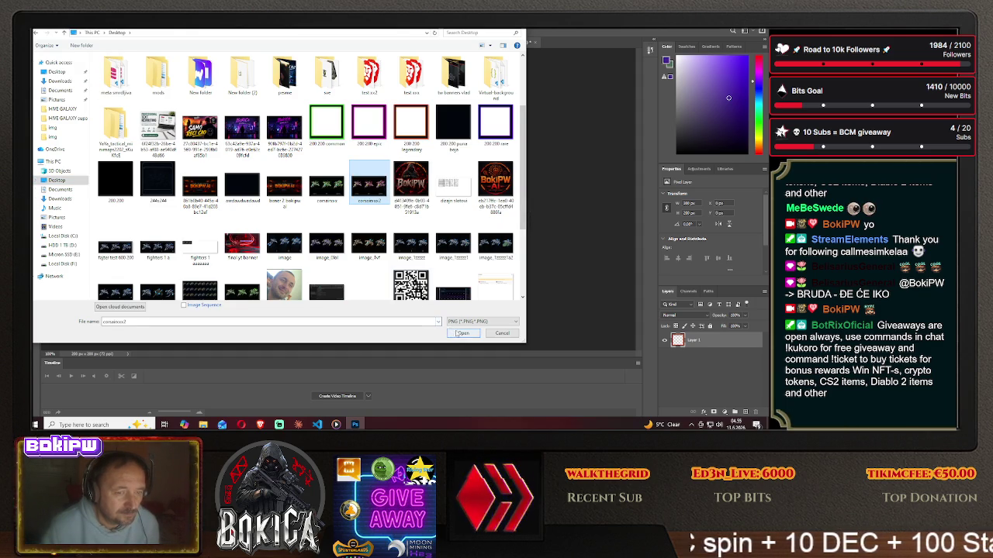
click(463, 334)
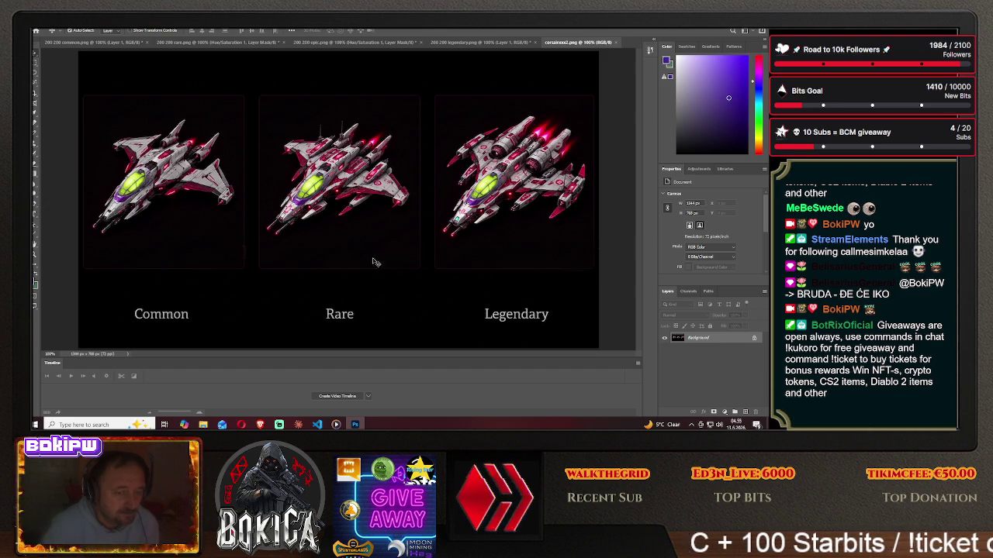
click(611, 43)
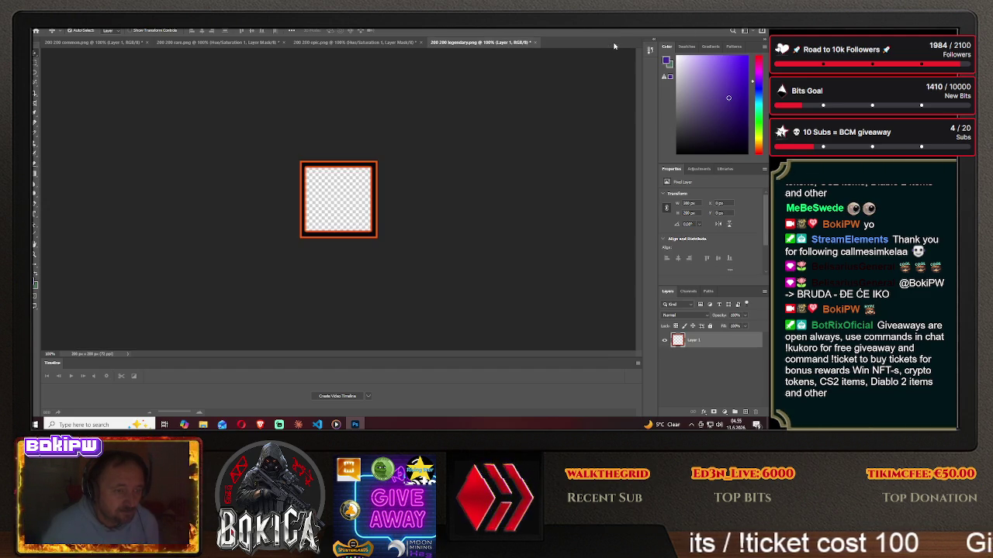
click(52, 31)
click(66, 39)
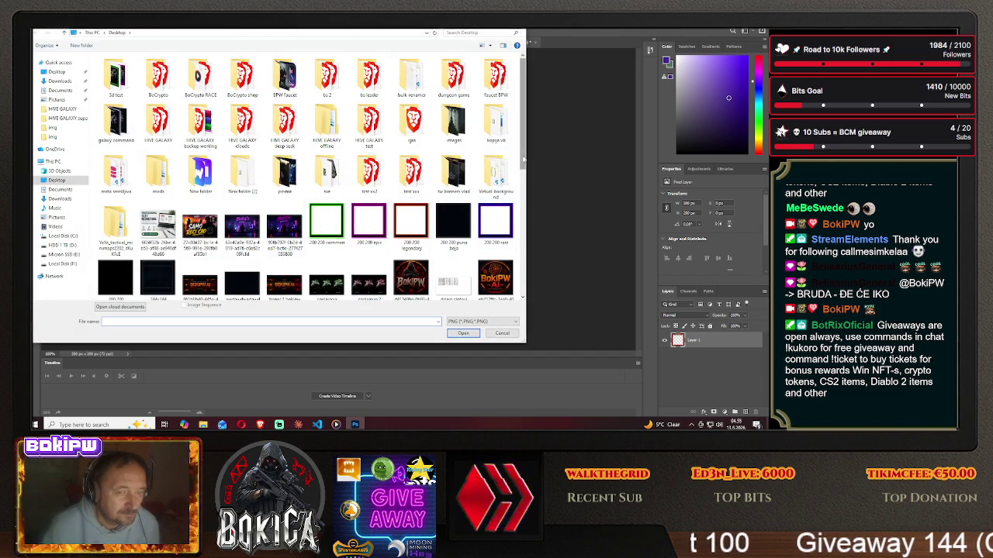
drag(522, 155, 533, 201)
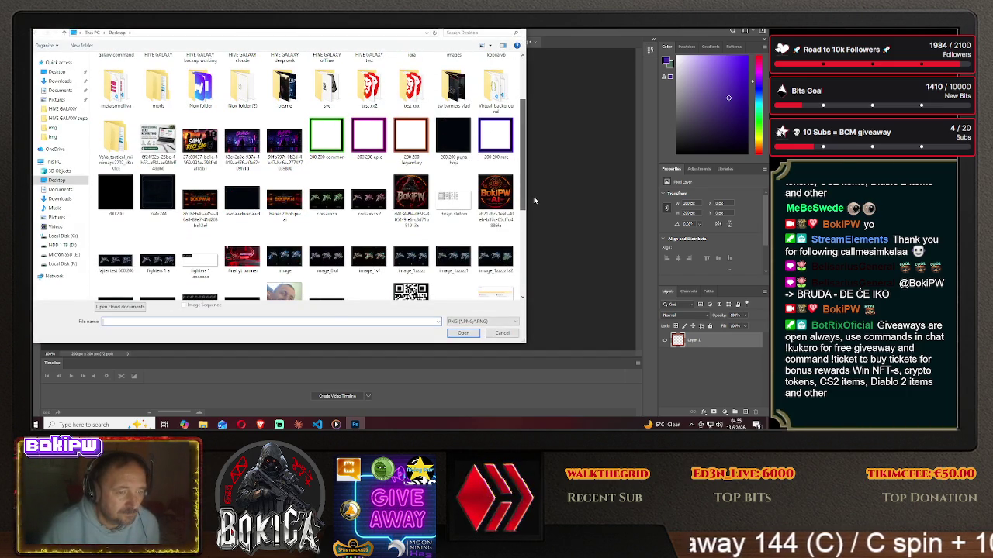
click(325, 204)
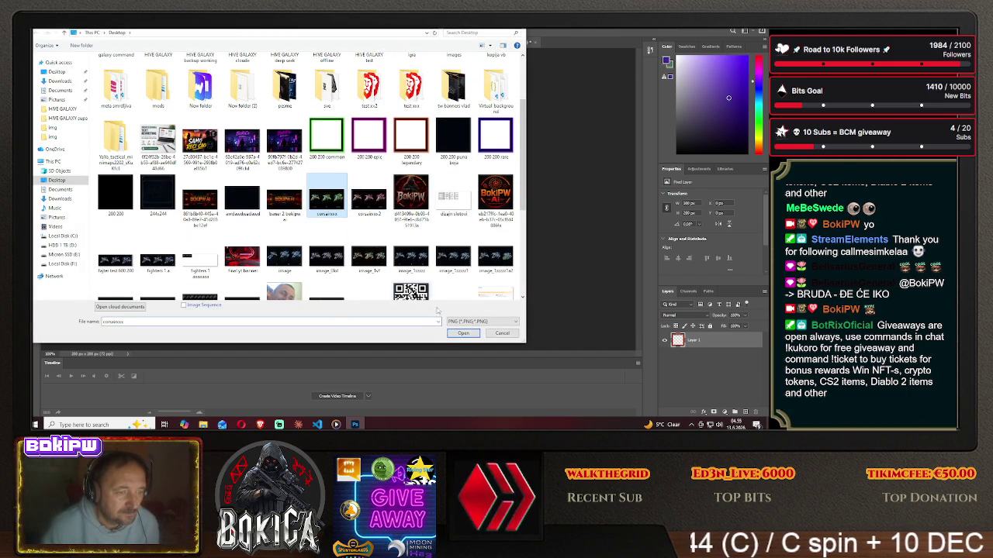
click(463, 333)
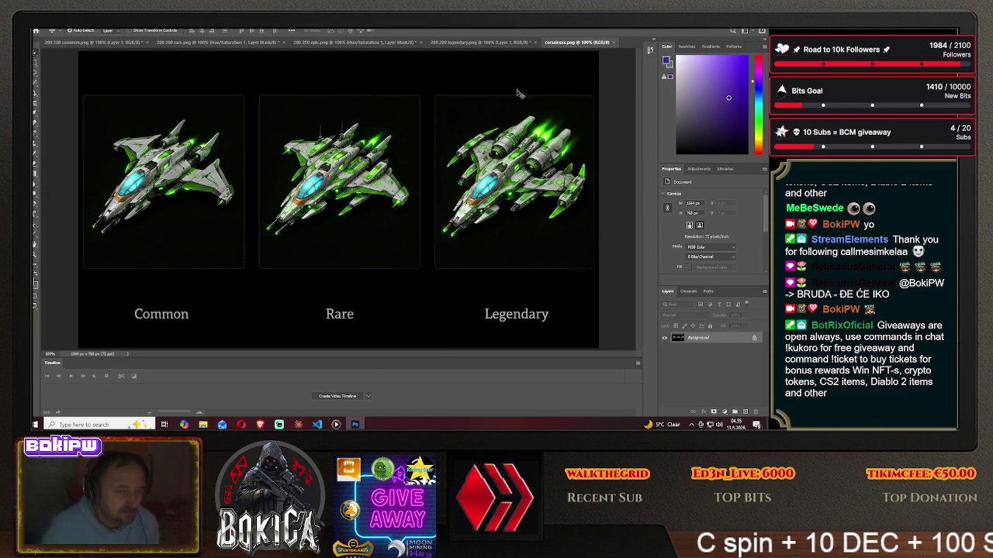
click(614, 43)
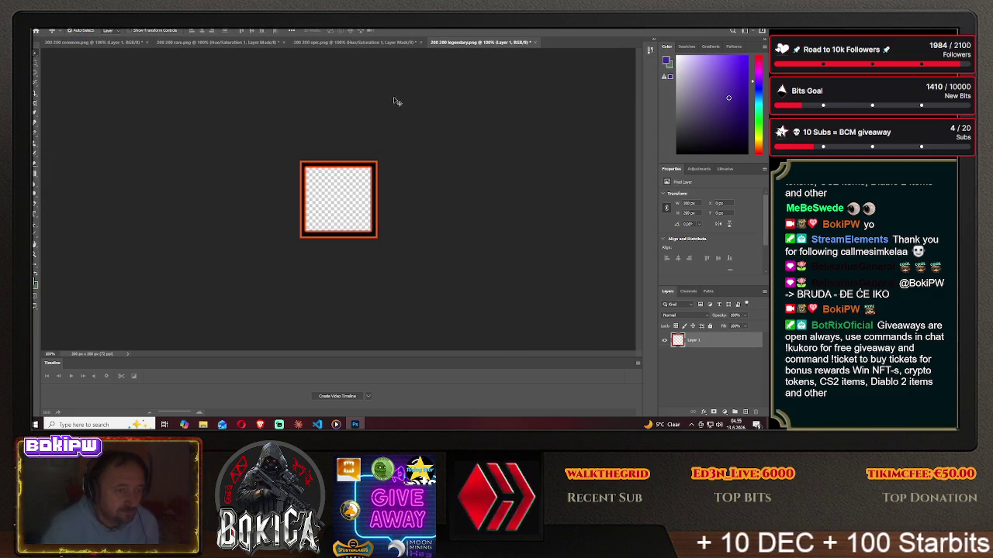
click(48, 31)
click(62, 45)
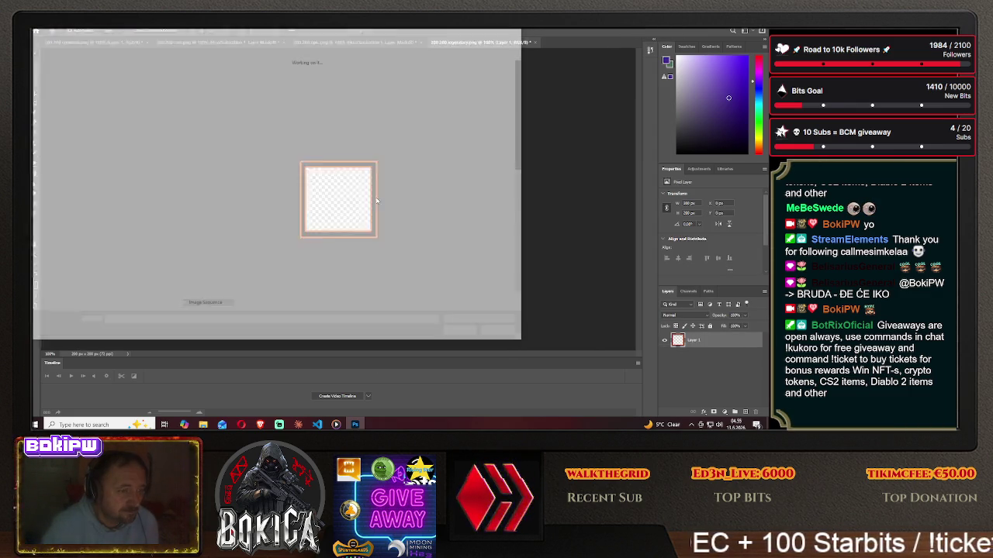
drag(523, 155, 532, 234)
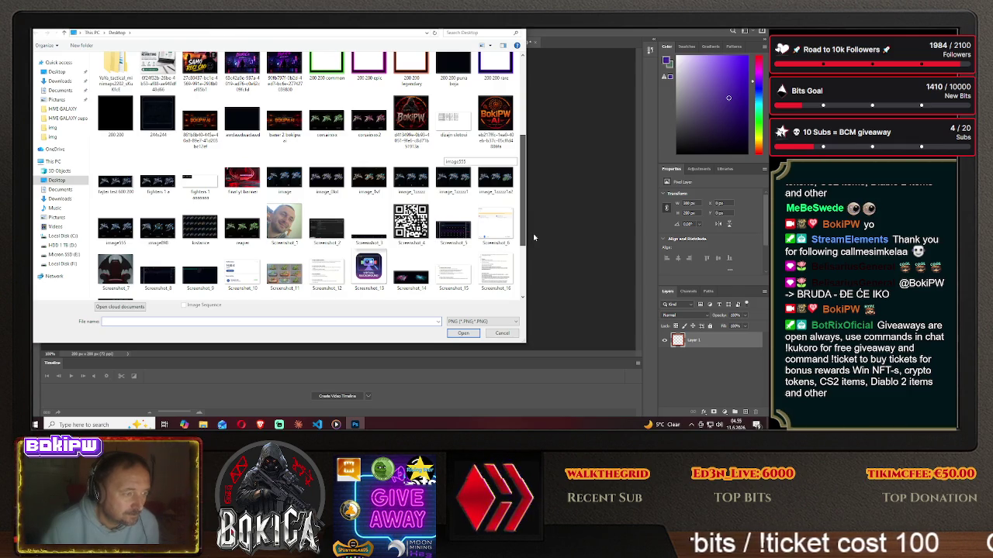
drag(533, 233, 534, 241)
click(115, 208)
click(464, 332)
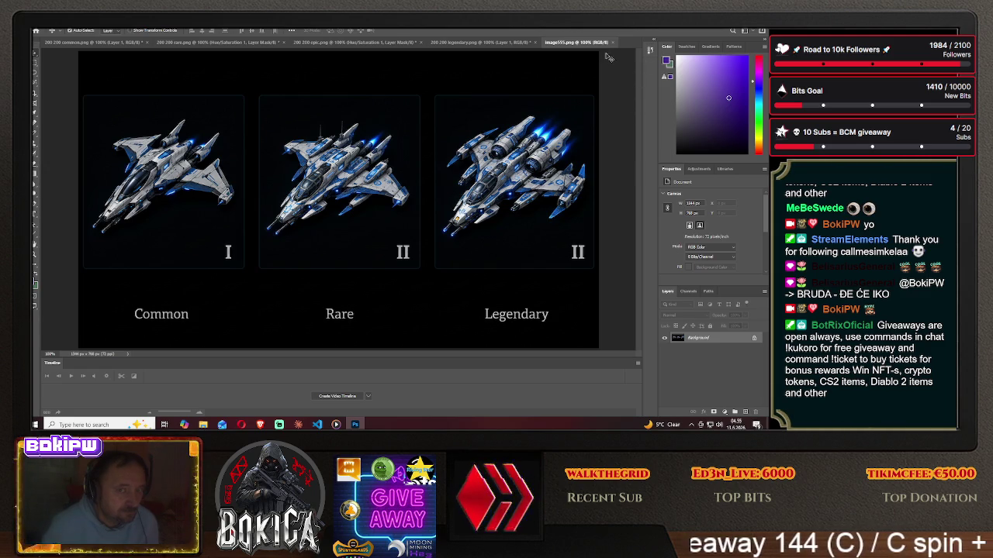
click(612, 43)
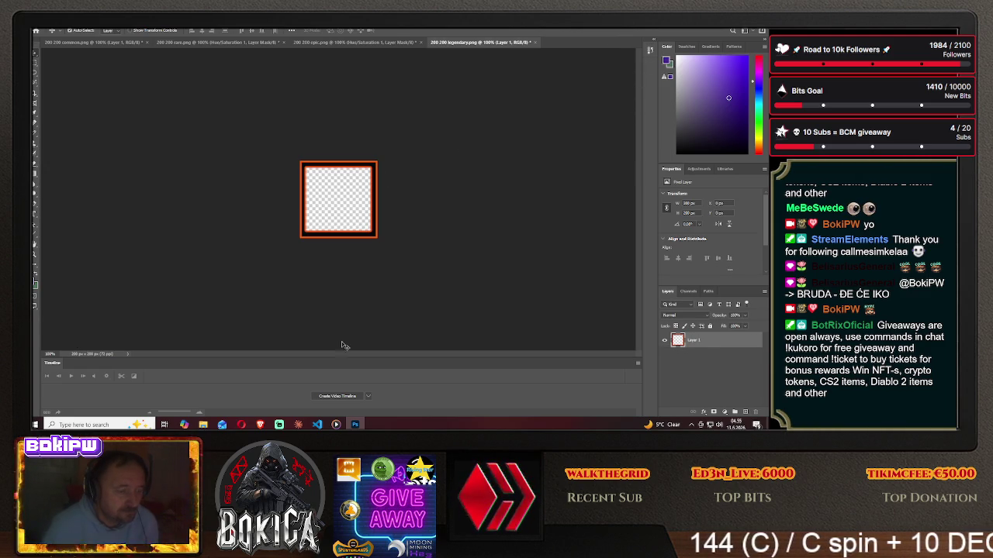
click(260, 424)
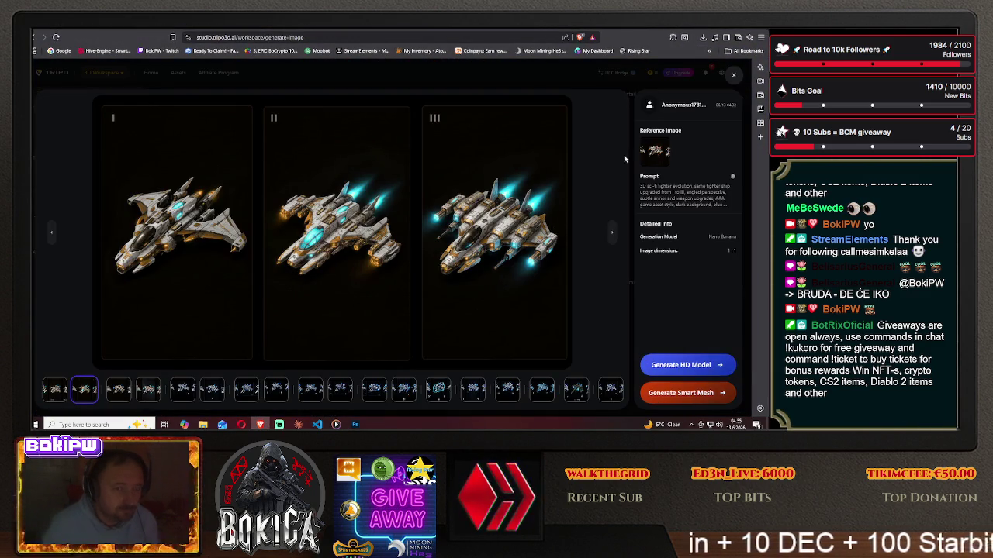
Close the image overlay, bookmark the Tripo workspace page, and scroll down the history.
click(734, 77)
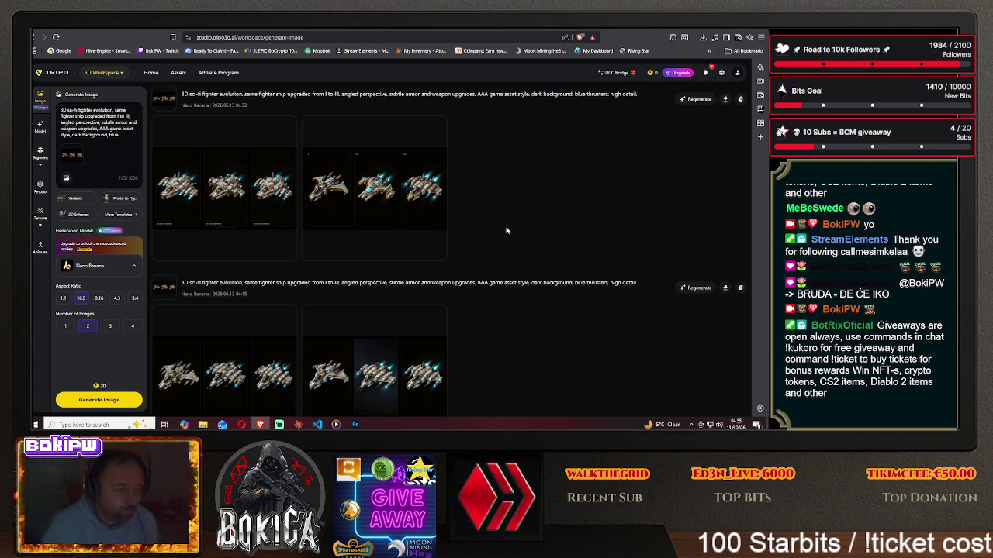
click(172, 38)
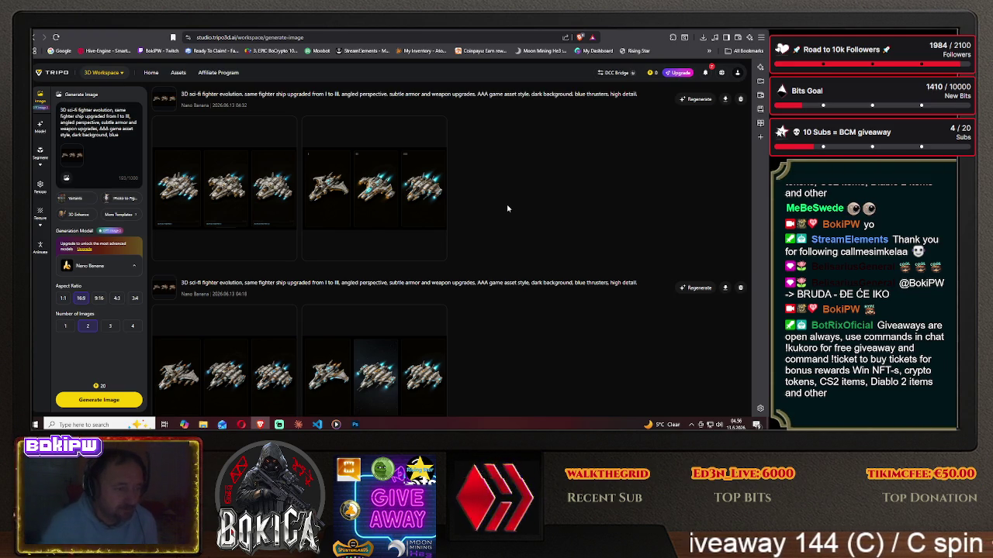
scroll(507, 208, down, 3)
scroll(508, 207, down, 2)
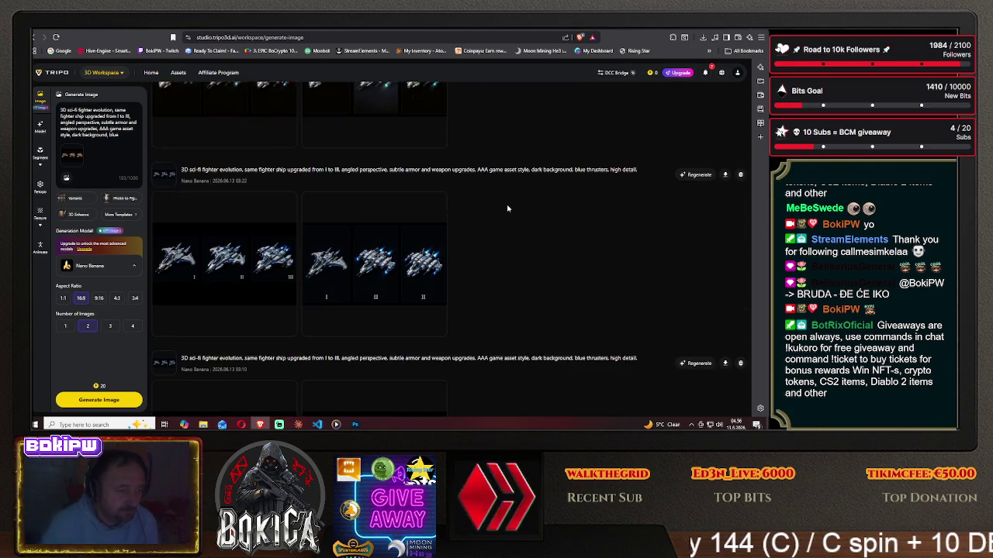
scroll(507, 208, down, 2)
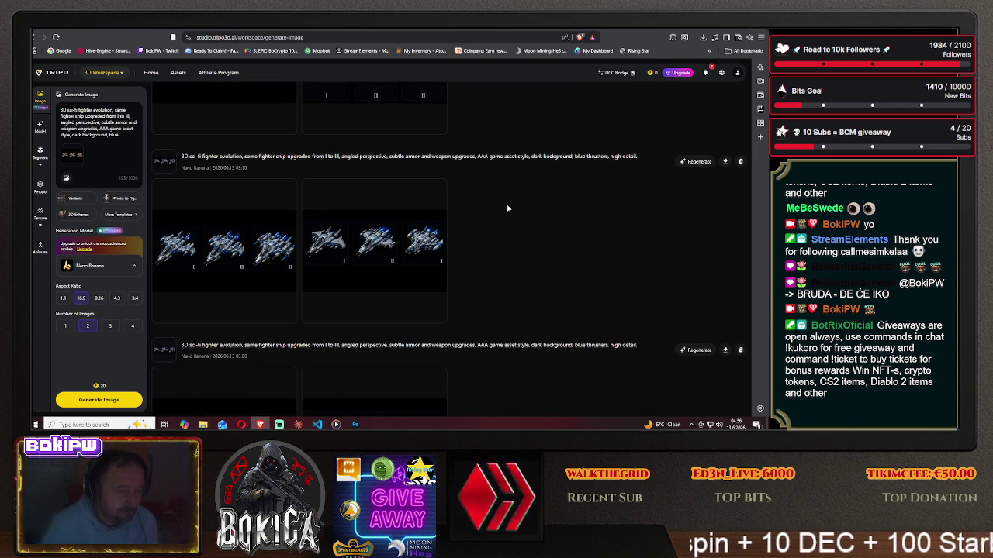
scroll(507, 208, down, 3)
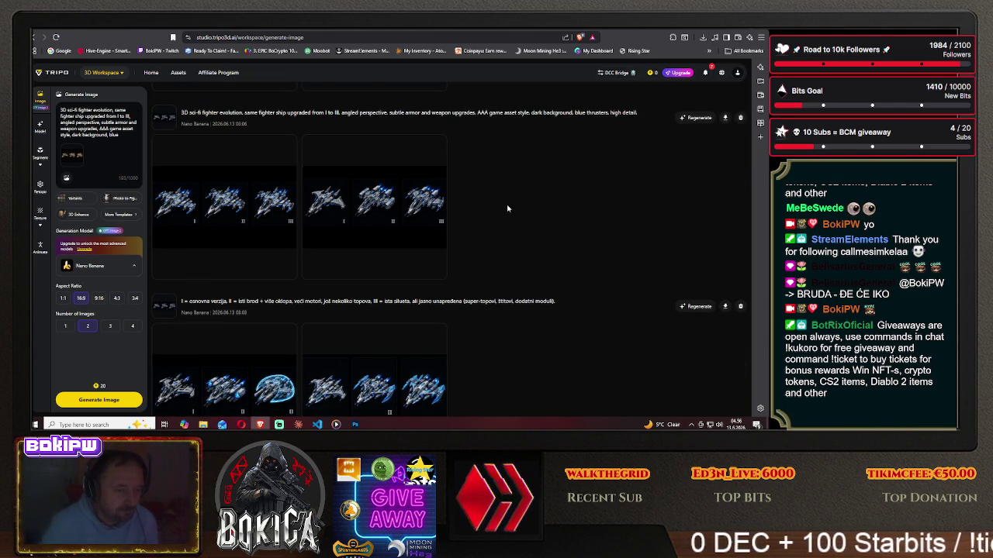
scroll(507, 208, down, 3)
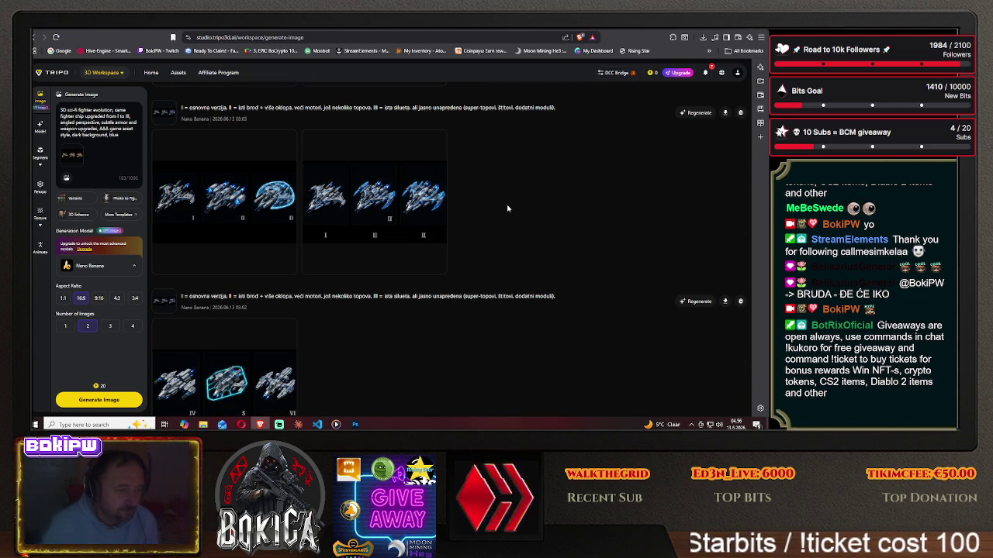
scroll(507, 207, down, 3)
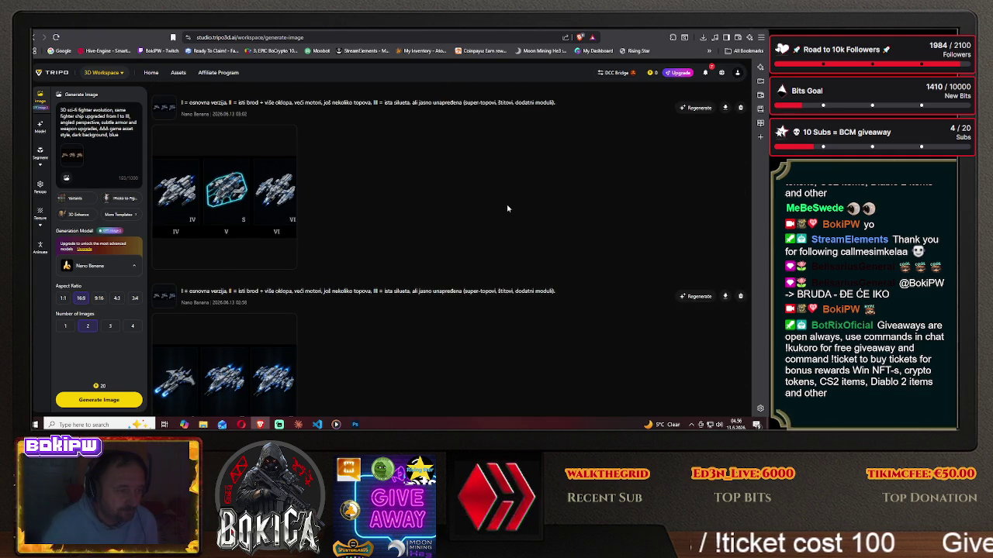
Find the blue three-tier fighter ship set in the history and view it full size.
scroll(507, 208, down, 3)
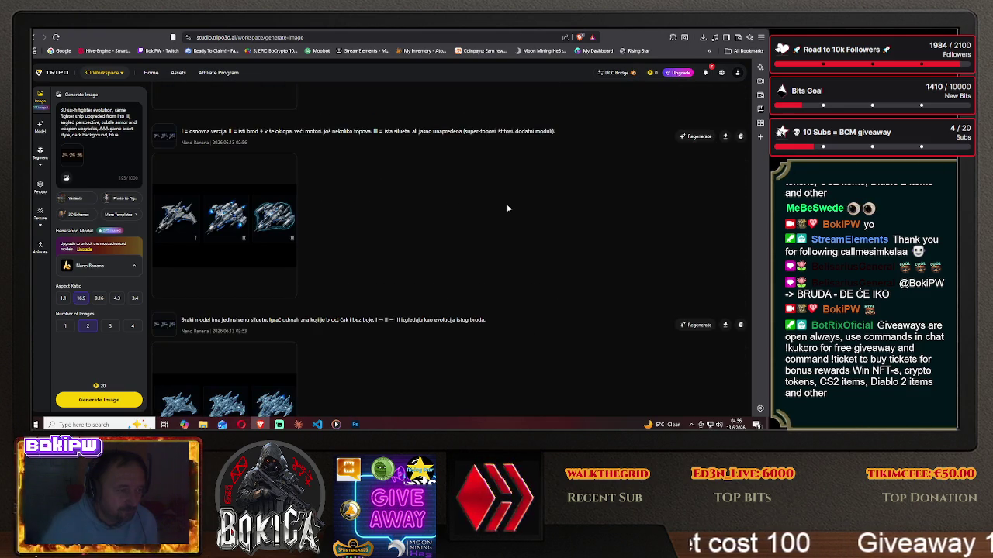
scroll(507, 208, down, 3)
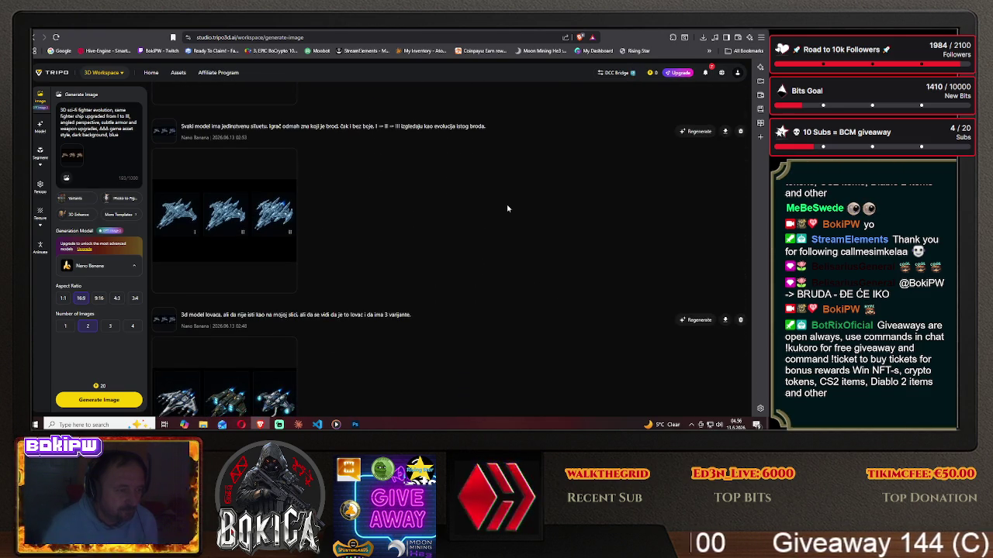
scroll(507, 208, down, 3)
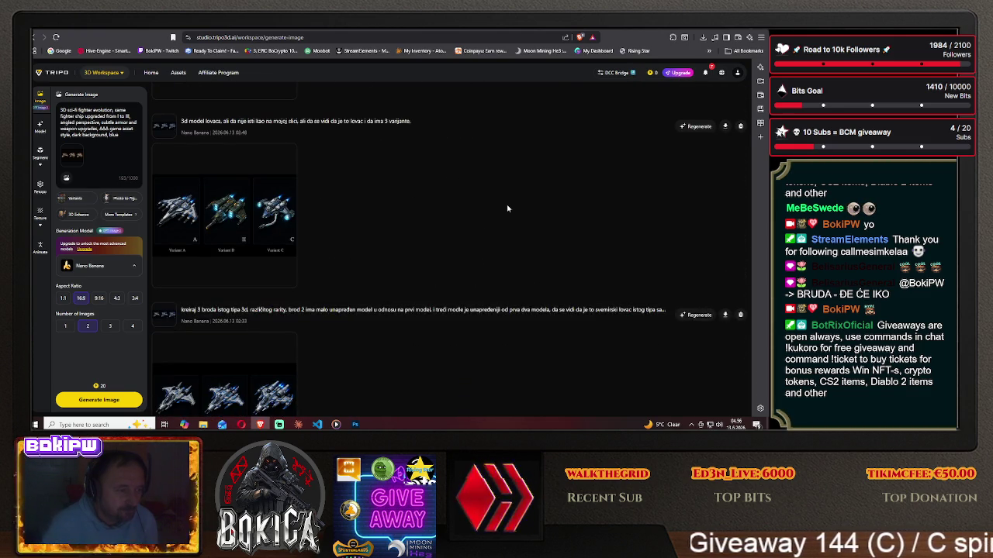
scroll(507, 208, down, 2)
scroll(507, 207, down, 2)
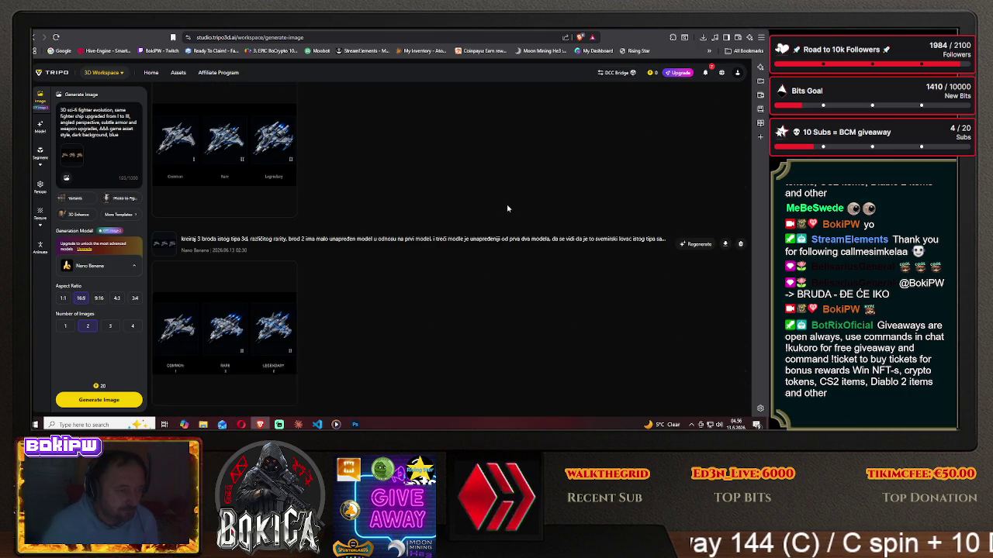
scroll(508, 208, down, 2)
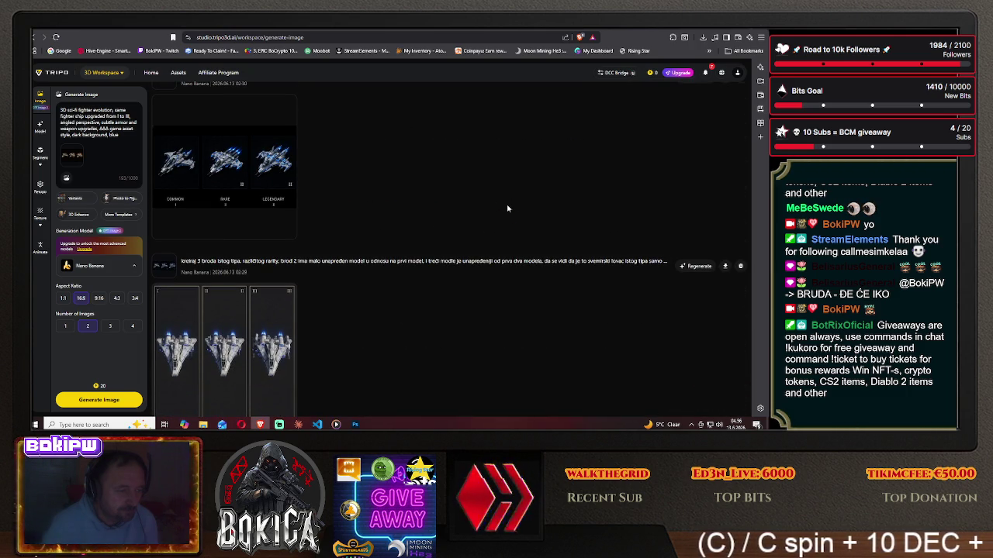
scroll(507, 208, up, 5)
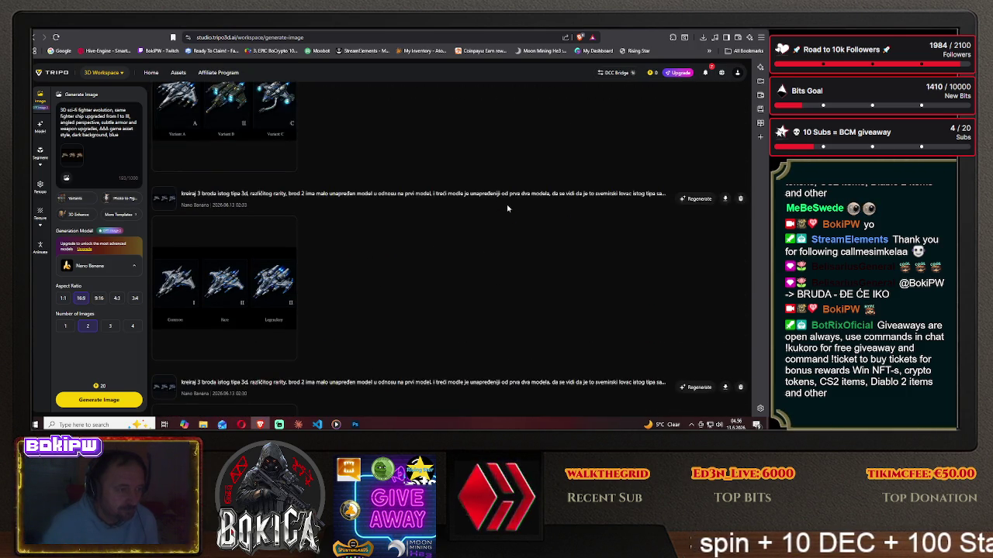
scroll(507, 208, up, 3)
scroll(507, 207, up, 3)
scroll(507, 208, up, 2)
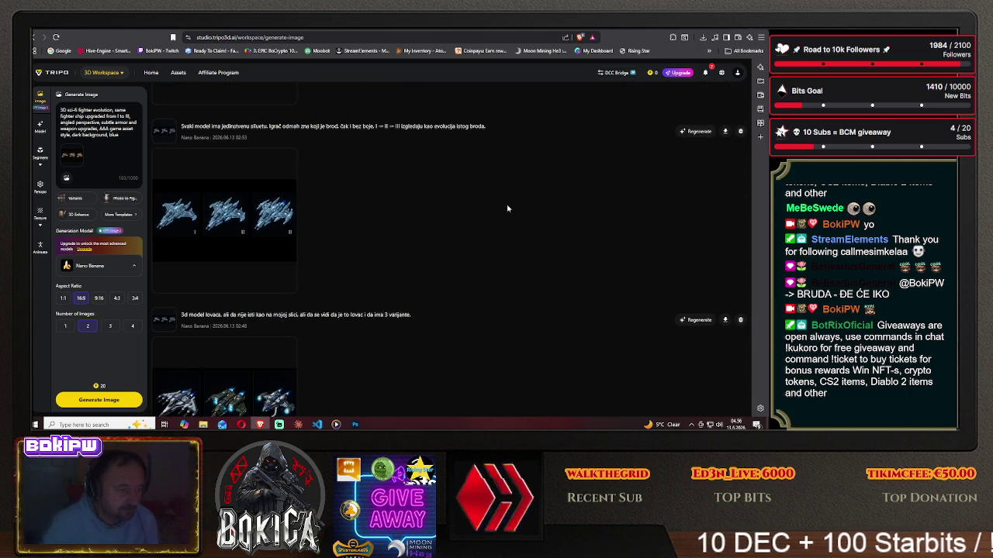
scroll(508, 207, up, 1)
scroll(508, 208, up, 1)
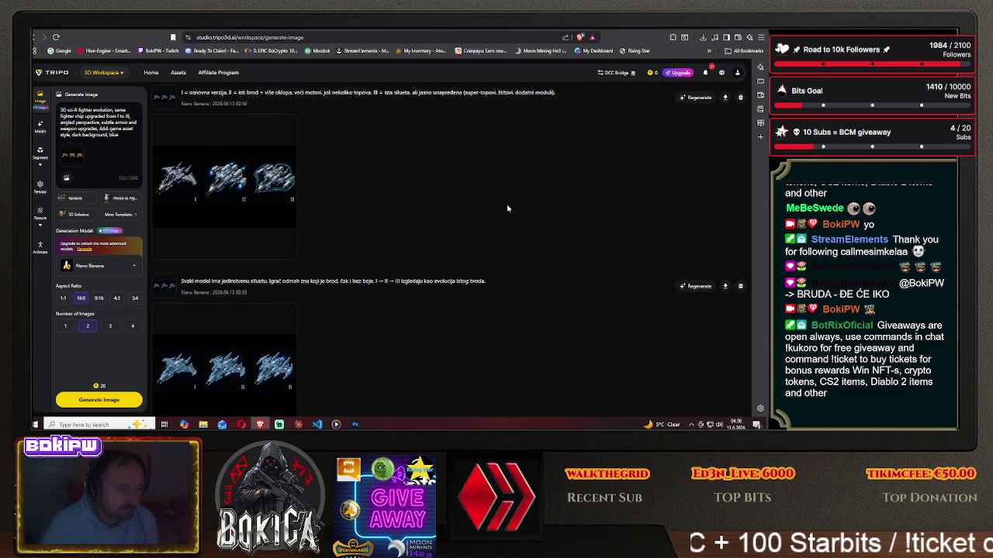
scroll(507, 207, up, 1)
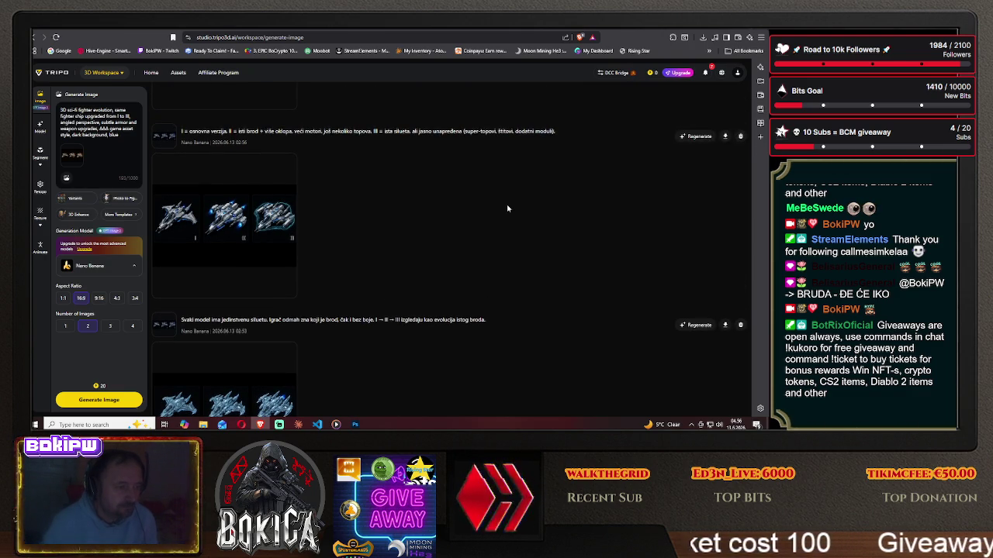
click(227, 219)
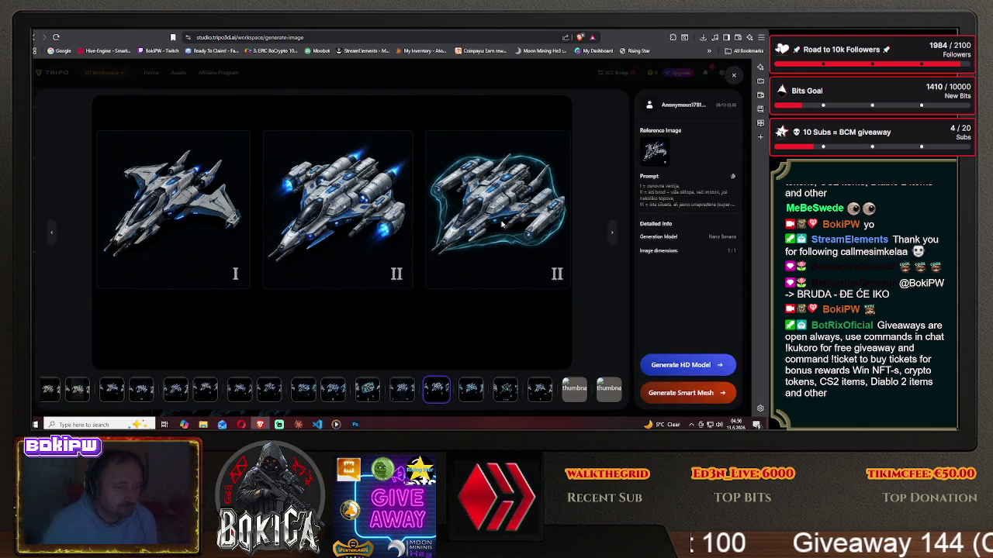
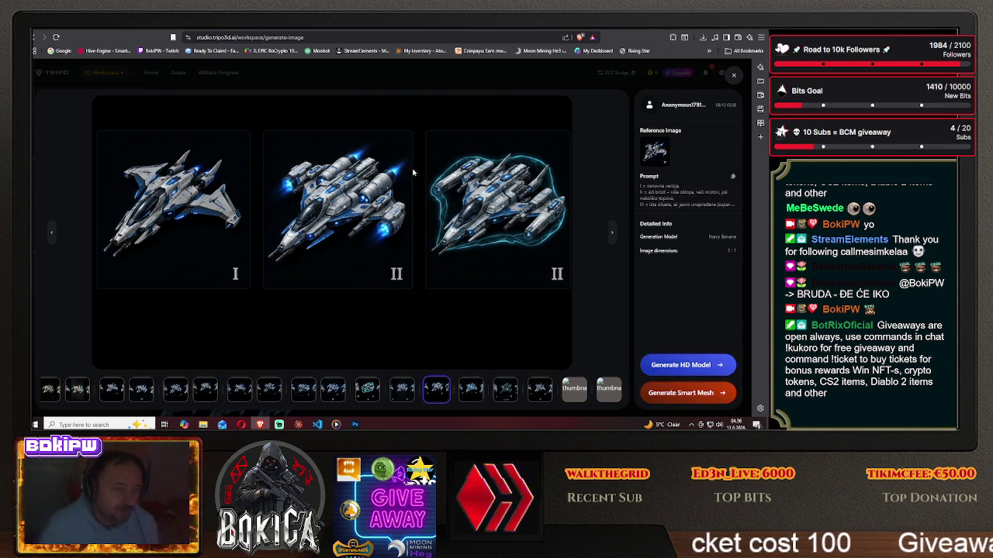
Try saving the middle ship image from its context menu, then cancel the save.
right_click(350, 195)
click(380, 211)
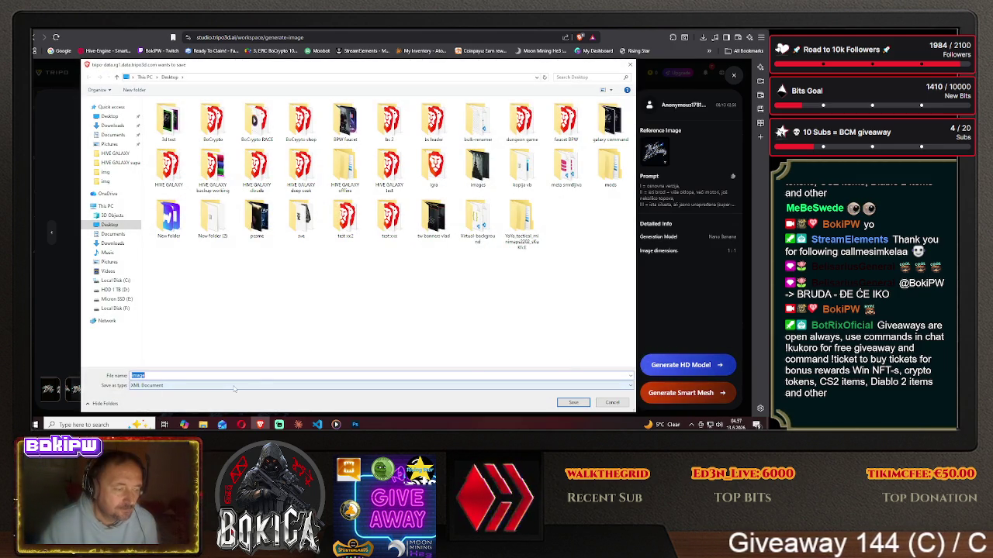
click(248, 385)
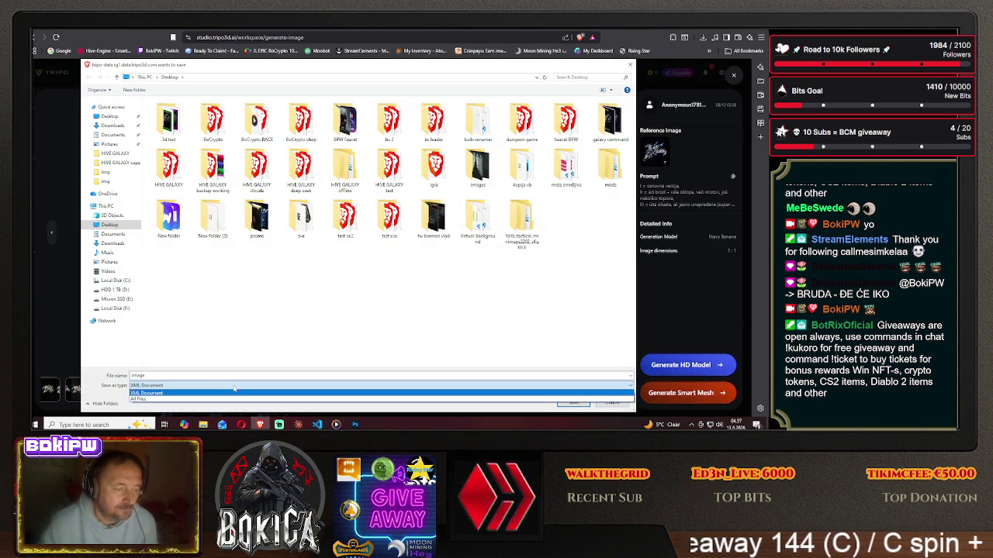
click(260, 384)
click(586, 401)
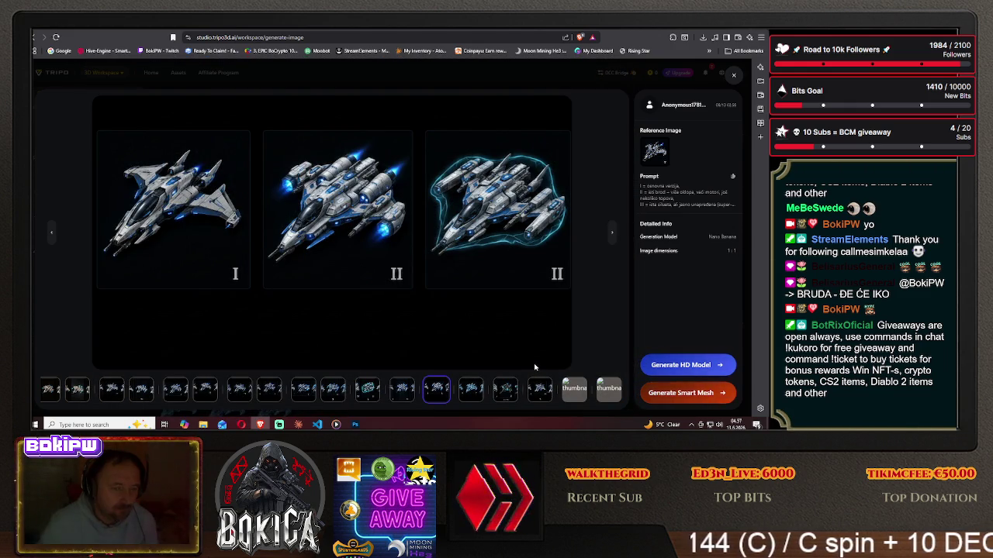
right_click(408, 198)
click(450, 220)
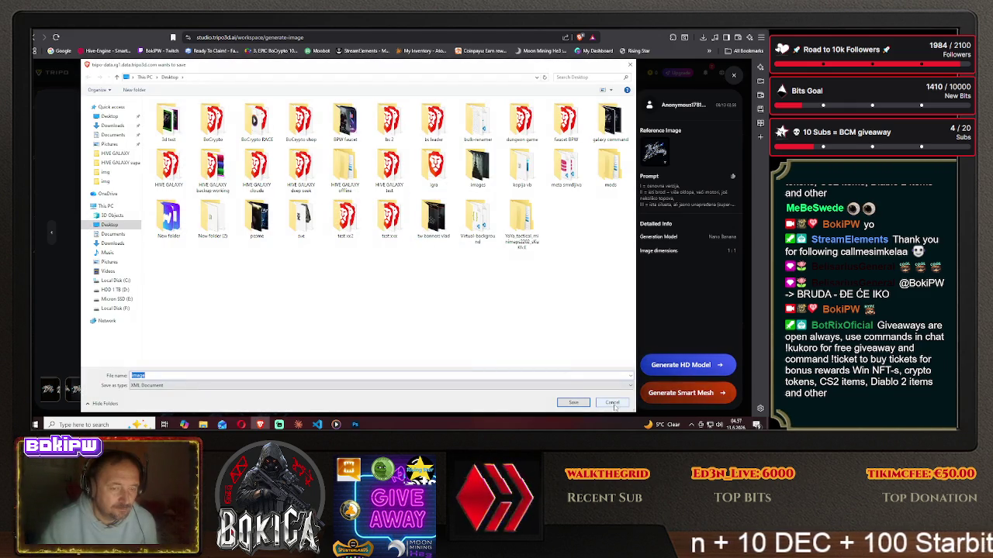
key(Return)
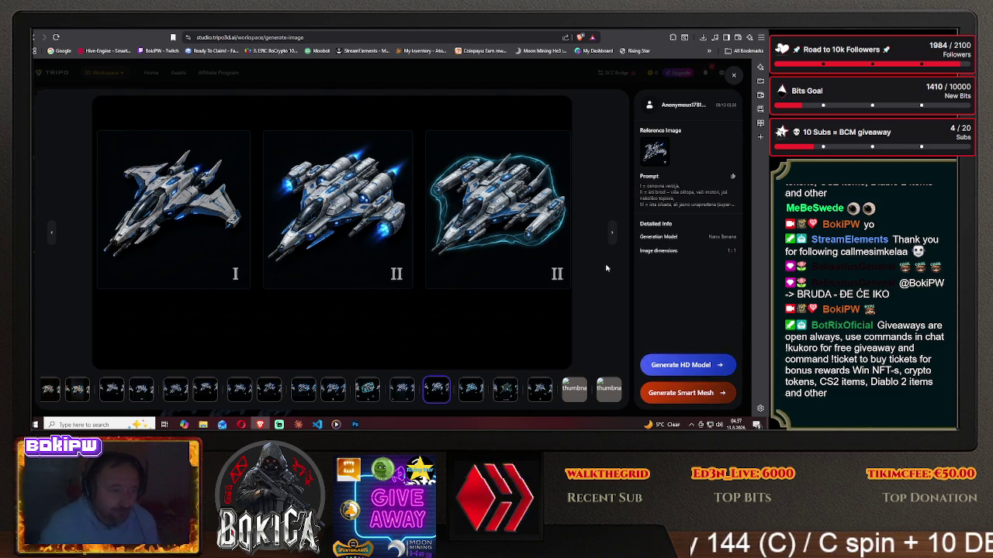
Close the enlarged view and scroll the history to the 03:03 three-ship sets.
click(734, 76)
scroll(403, 246, down, 2)
scroll(403, 244, down, 2)
scroll(402, 242, down, 2)
scroll(401, 240, down, 2)
scroll(401, 243, down, 1)
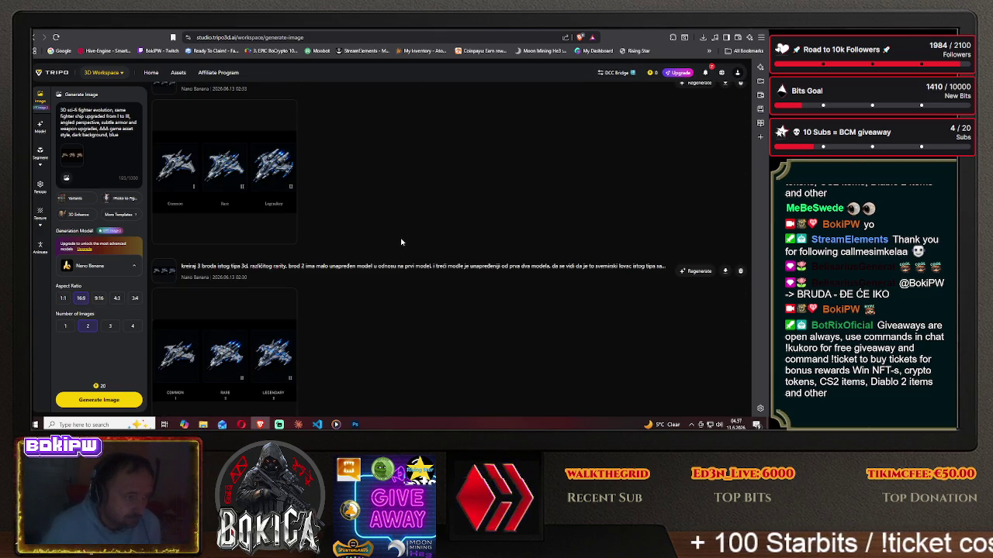
scroll(401, 242, down, 1)
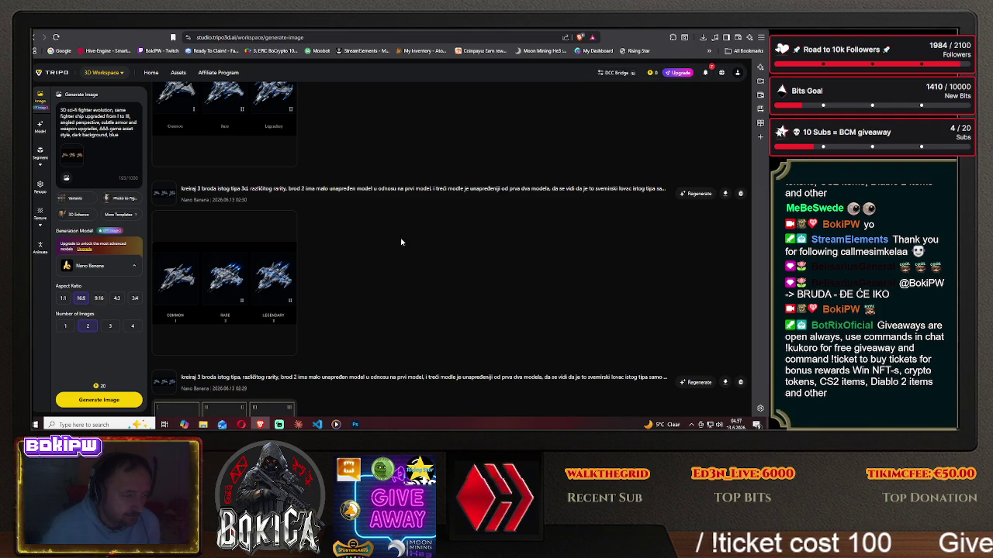
scroll(401, 242, down, 2)
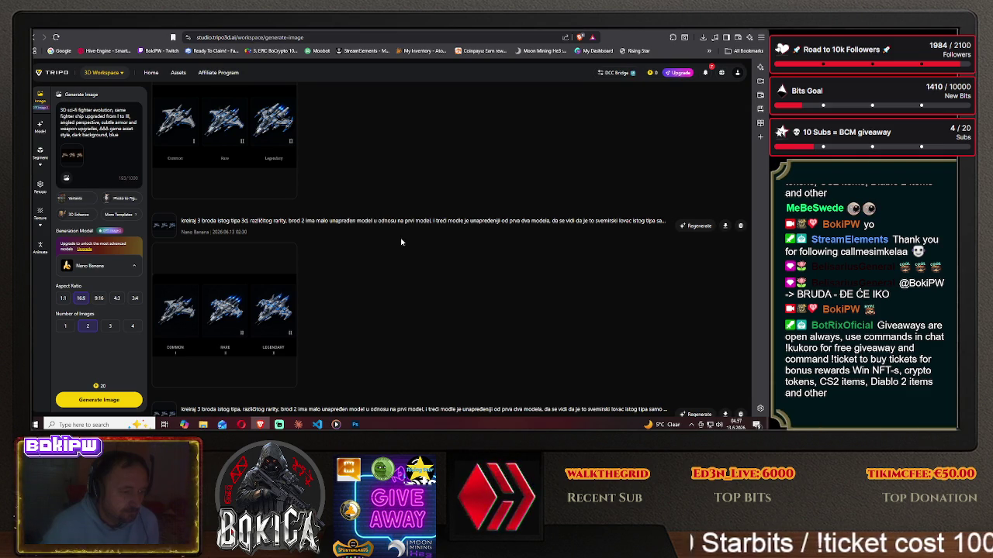
scroll(401, 242, up, 2)
scroll(401, 242, up, 2)
scroll(401, 242, up, 2)
scroll(401, 242, up, 2)
scroll(401, 242, up, 2)
scroll(401, 242, up, 2)
scroll(401, 243, up, 2)
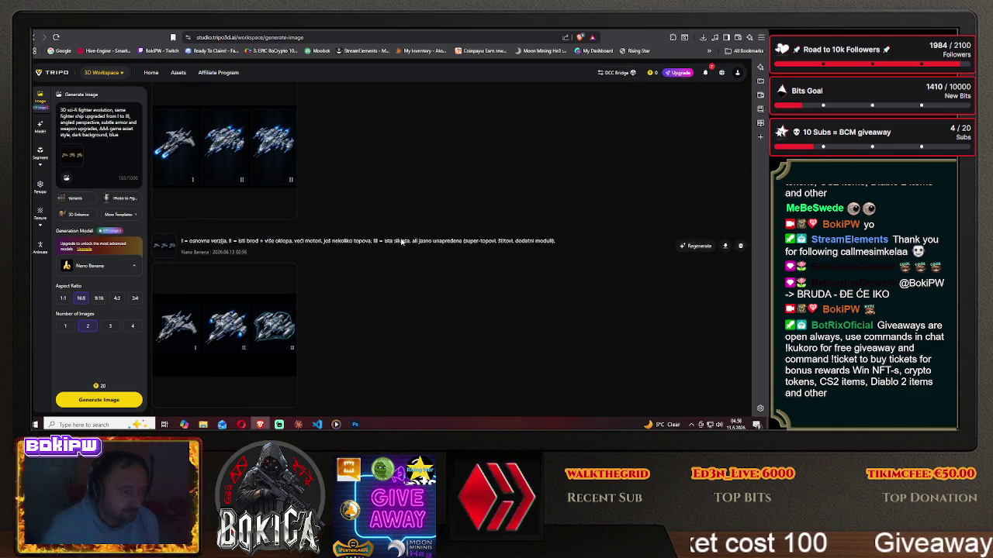
scroll(401, 243, up, 2)
scroll(401, 242, up, 2)
scroll(401, 242, up, 2)
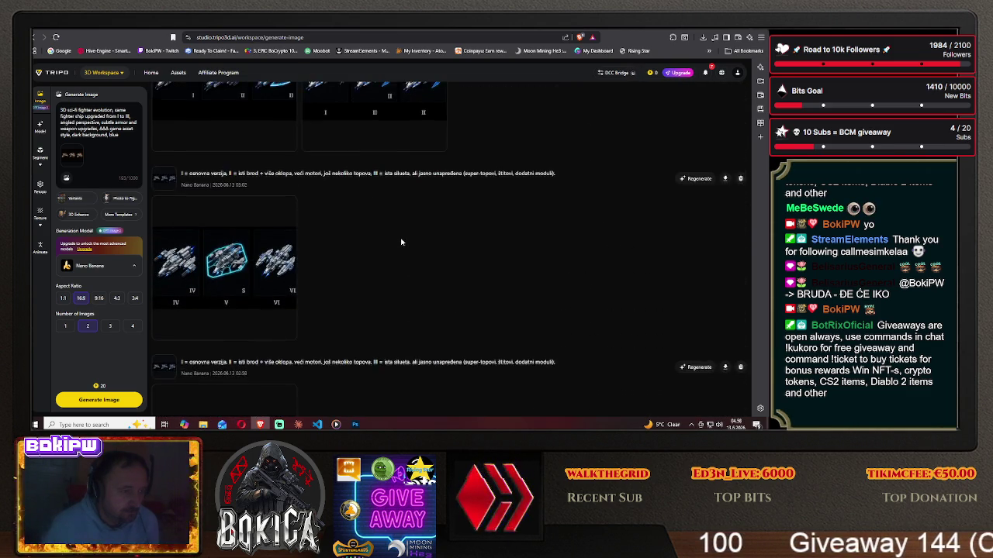
scroll(401, 242, up, 2)
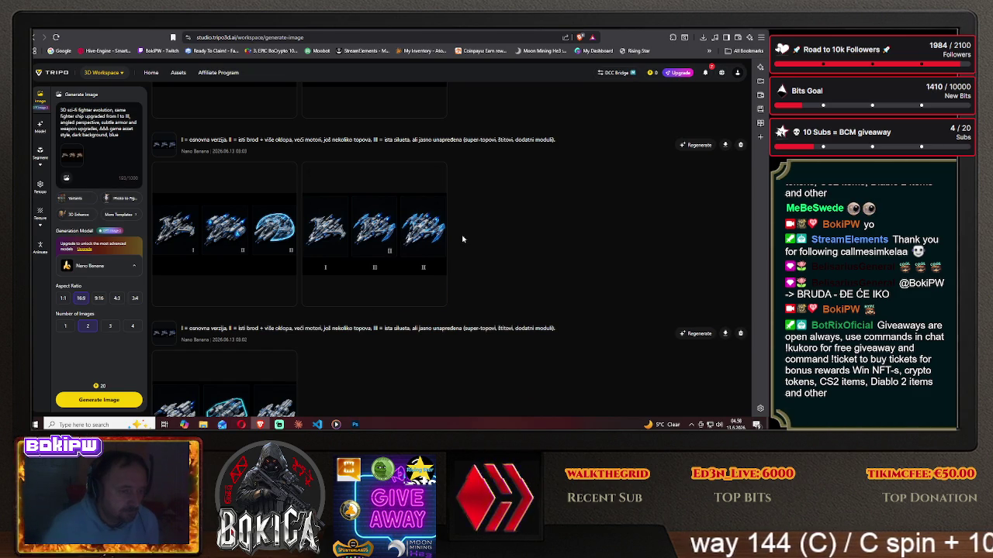
scroll(462, 239, up, 1)
scroll(461, 238, up, 2)
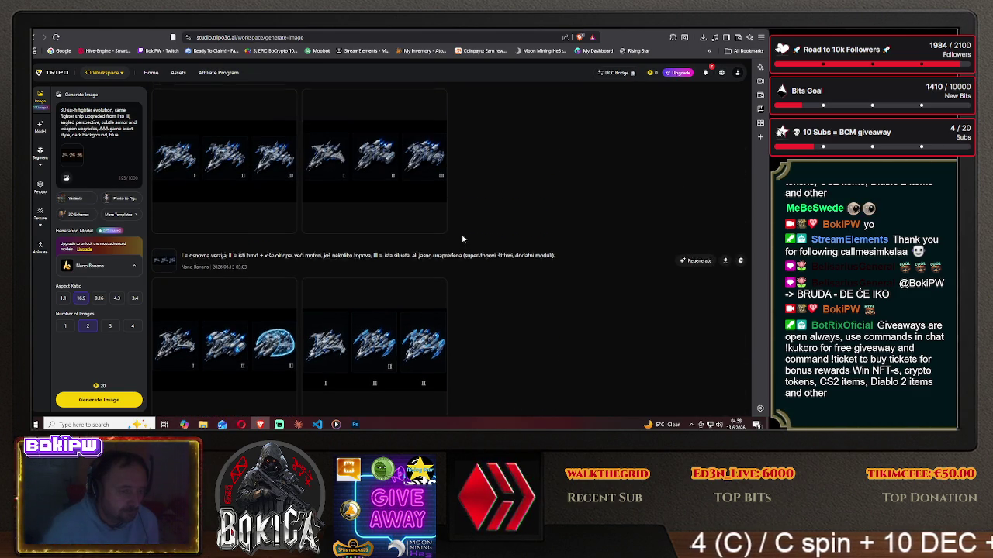
scroll(461, 239, up, 3)
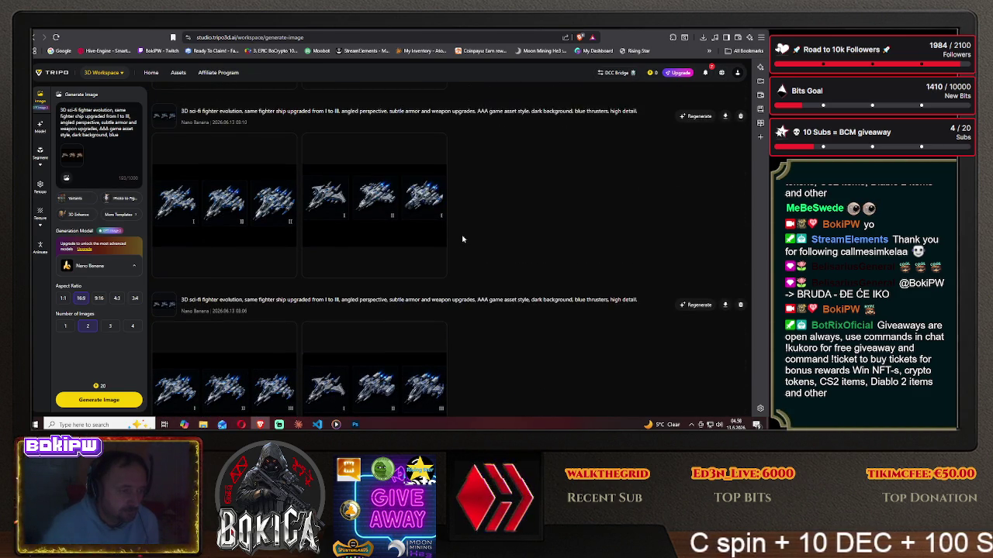
scroll(462, 239, up, 2)
scroll(461, 239, up, 1)
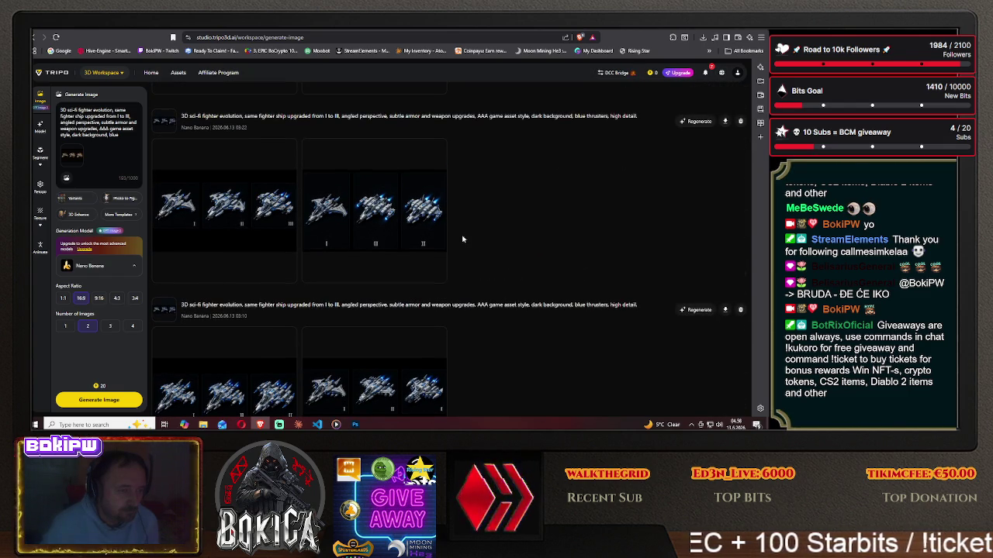
scroll(461, 239, up, 2)
scroll(461, 239, up, 1)
scroll(461, 239, up, 2)
scroll(462, 239, up, 1)
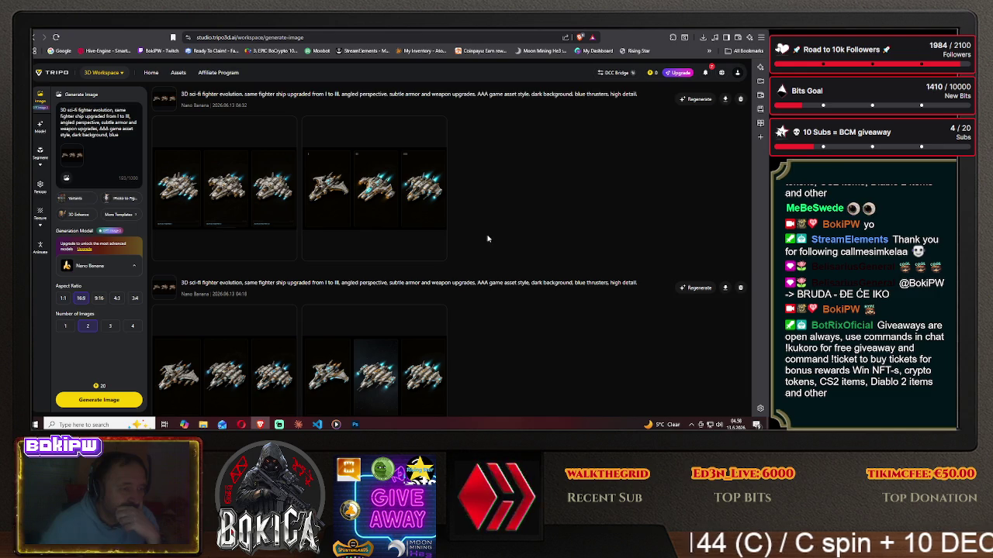
scroll(487, 238, down, 3)
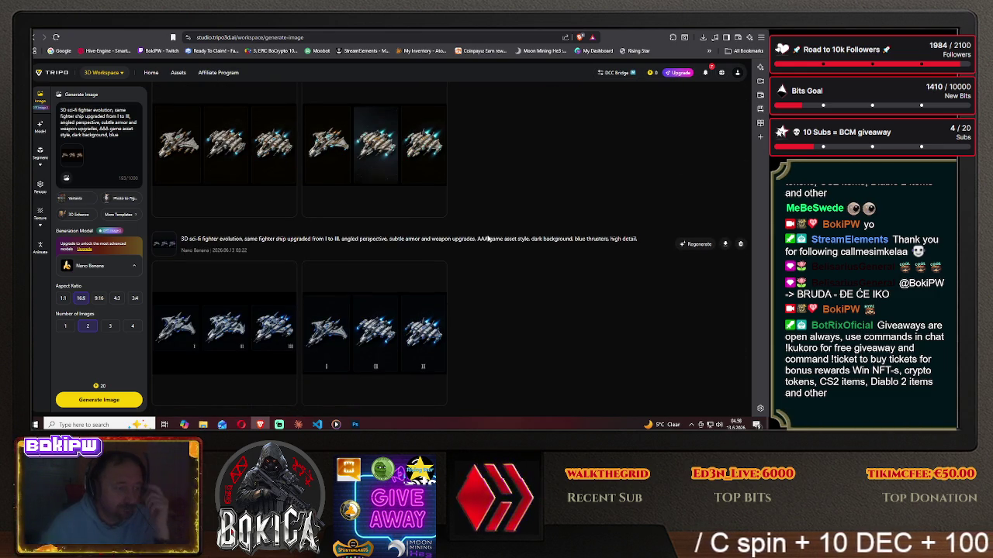
scroll(487, 238, down, 2)
scroll(487, 238, up, 2)
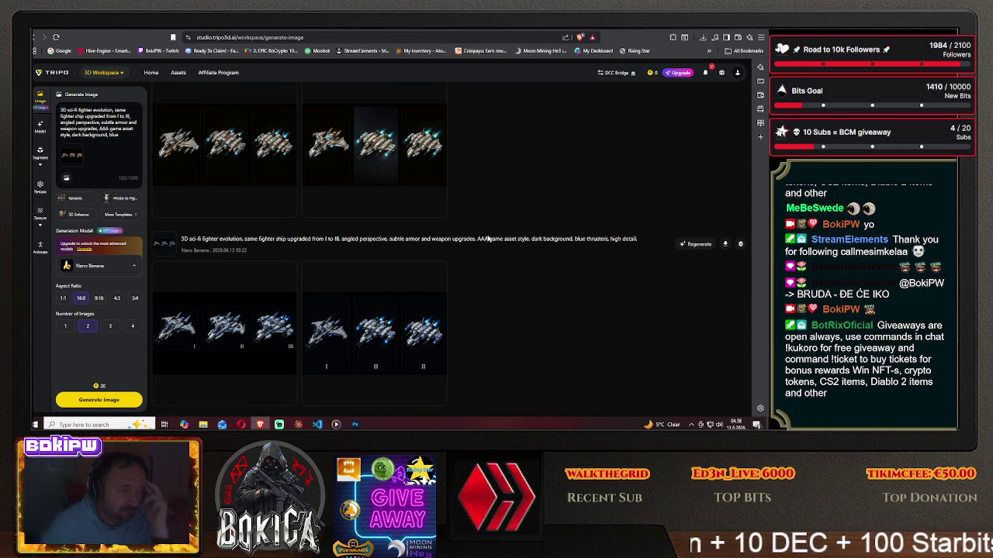
scroll(487, 238, down, 3)
scroll(487, 238, down, 1)
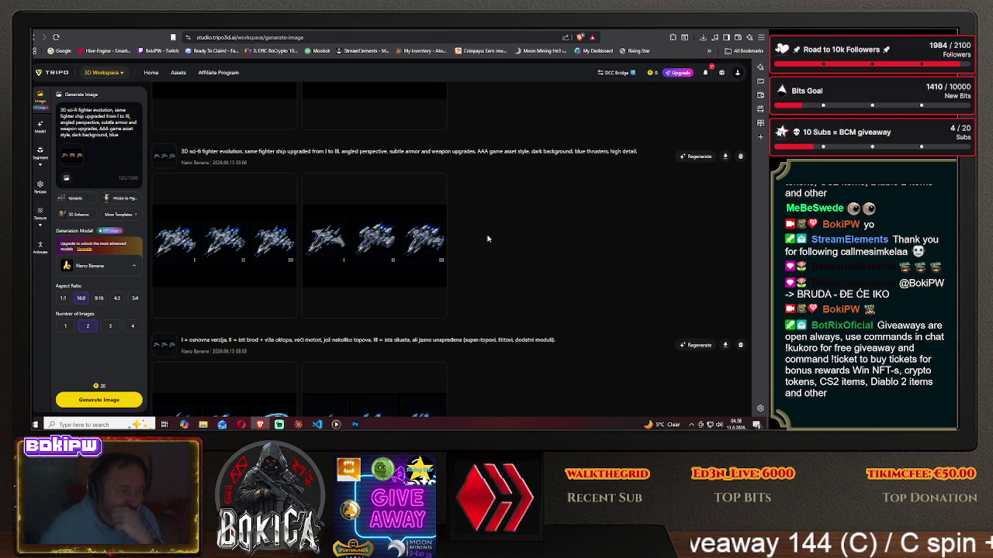
scroll(488, 239, down, 3)
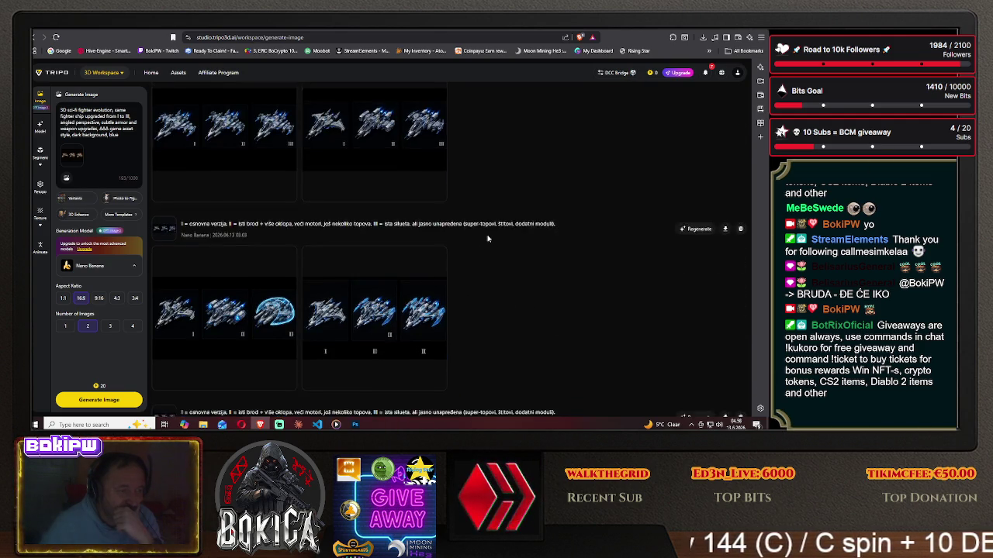
scroll(488, 239, down, 3)
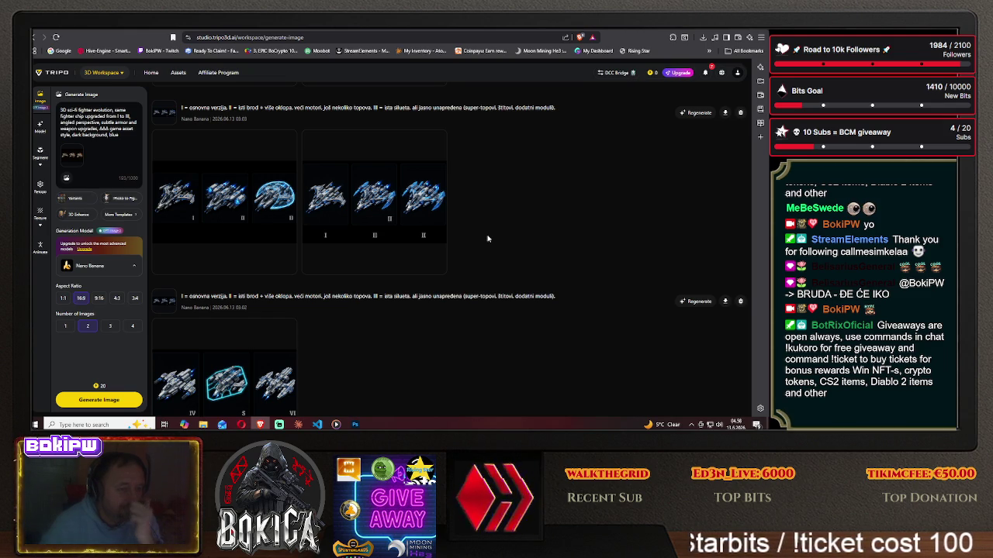
Open the second ship set at full size and abandon saving its middle image.
click(358, 196)
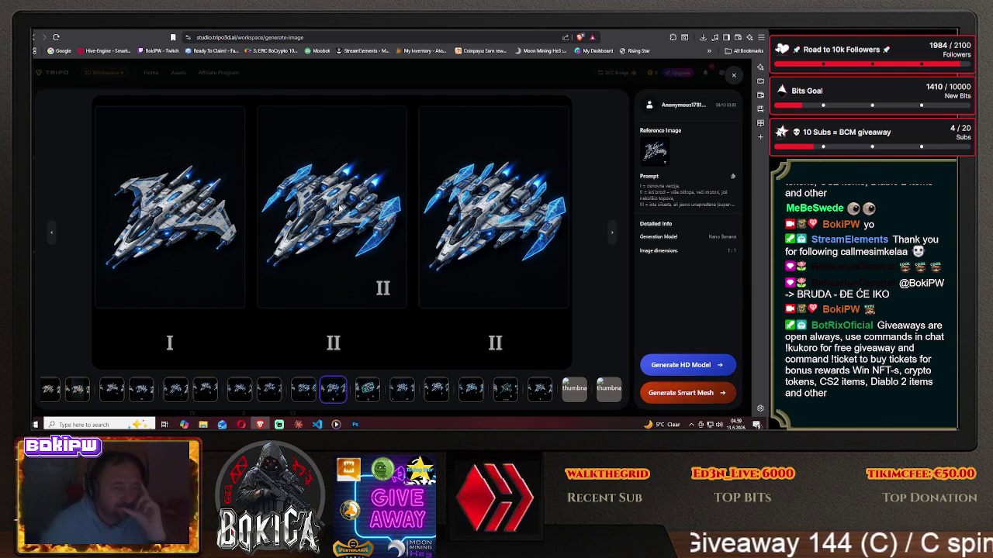
right_click(339, 208)
click(376, 224)
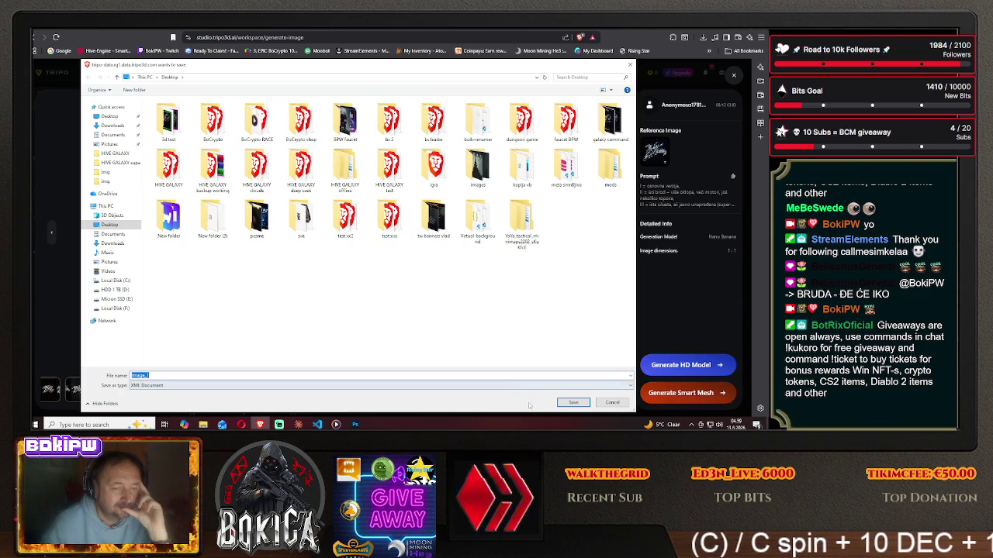
click(573, 403)
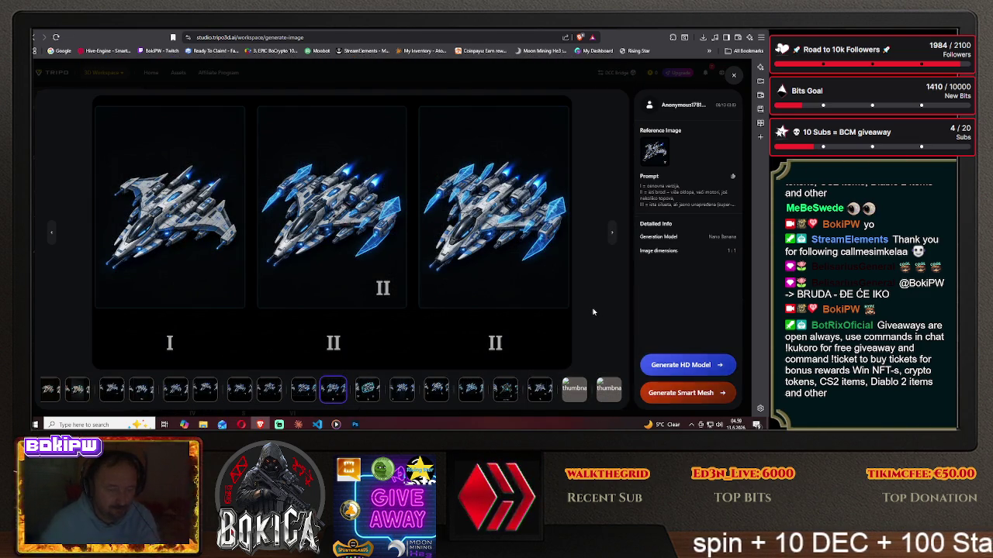
Capture the three ship images as a screenshot and save it to a file.
key(Print)
mouse_move(92, 103)
mouse_down()
mouse_move(509, 318)
mouse_move(572, 312)
mouse_up()
click(555, 320)
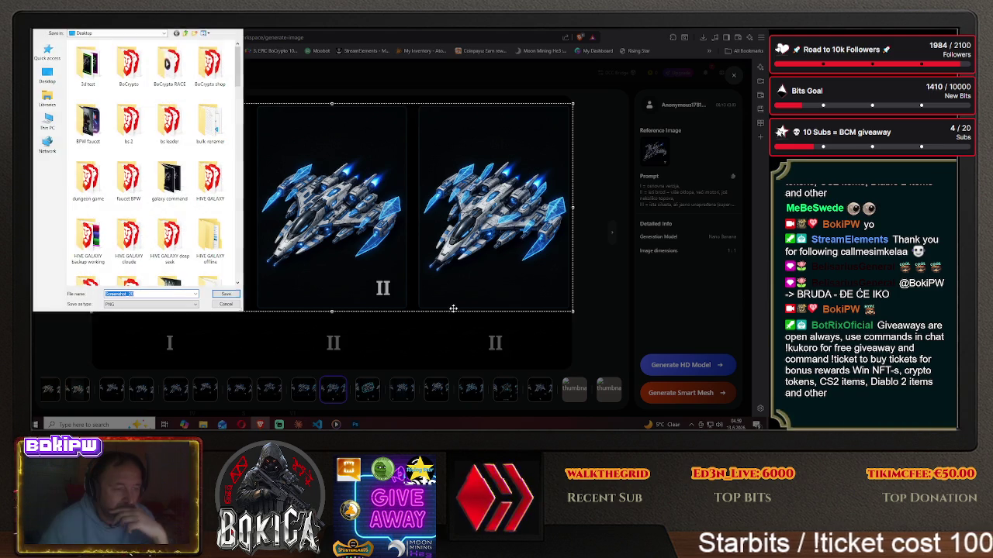
click(221, 295)
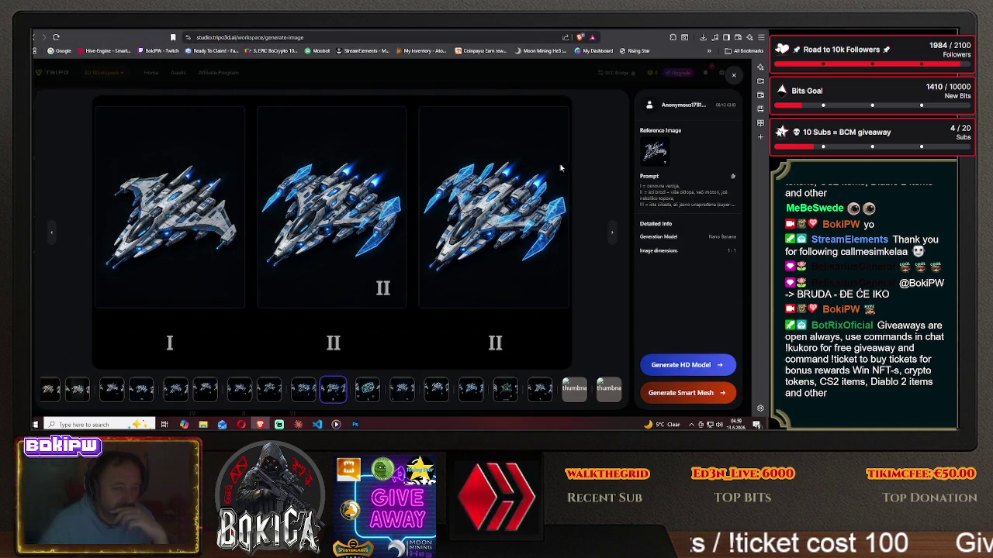
Switch to Photoshop and open Screenshot_20.png from the Desktop.
click(354, 425)
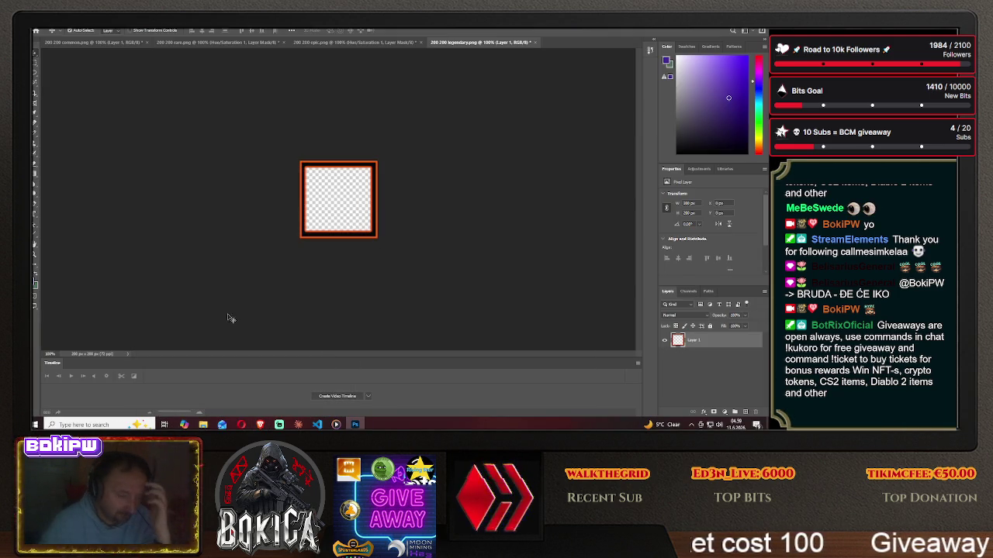
click(38, 23)
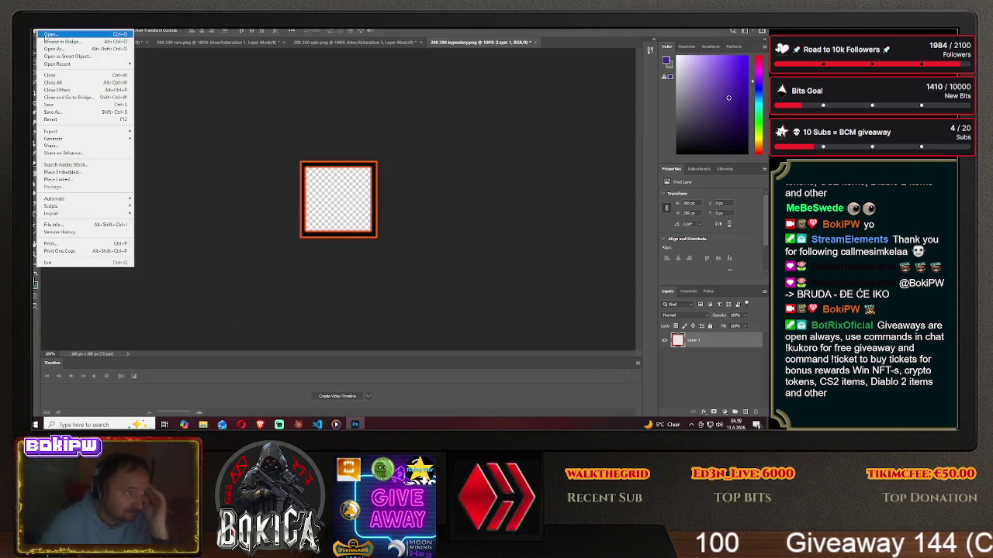
click(48, 37)
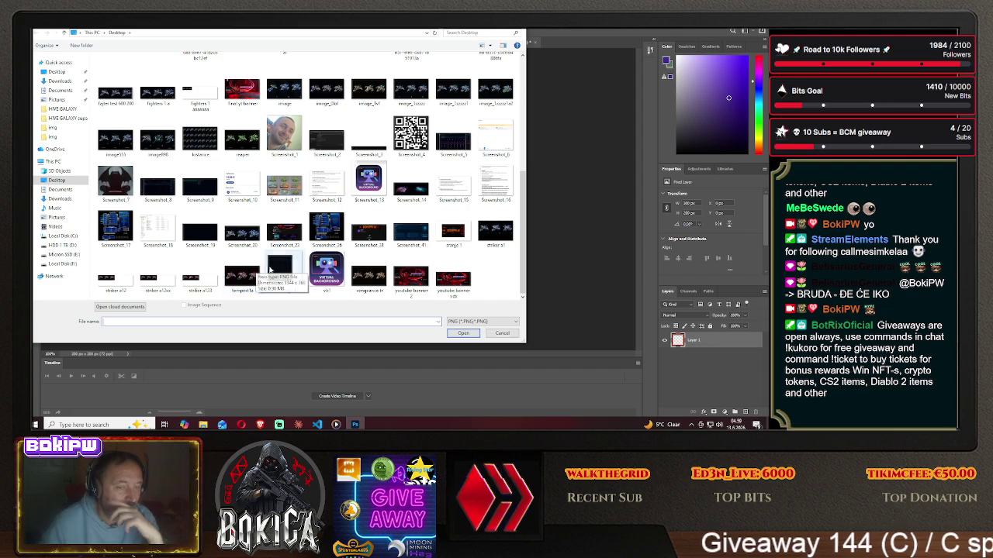
click(242, 233)
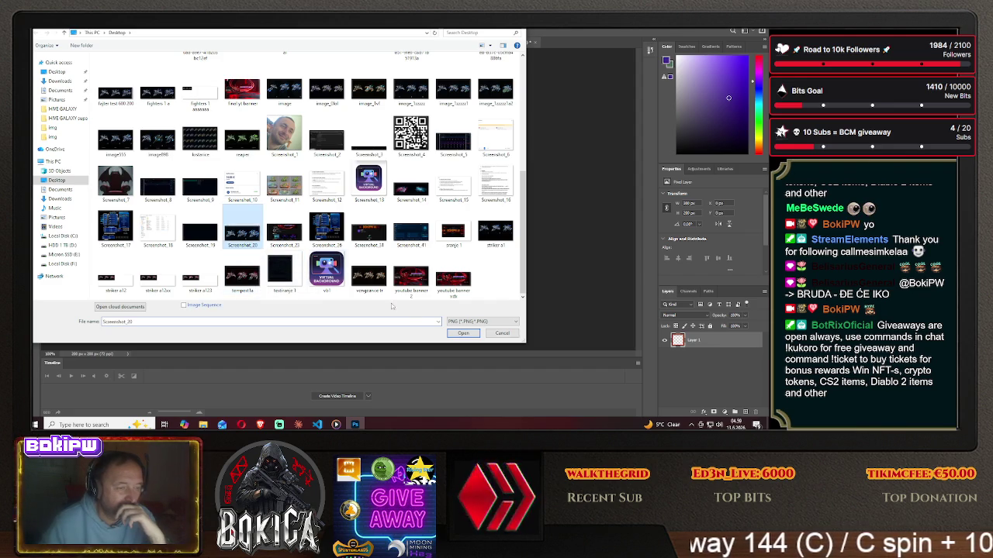
click(463, 332)
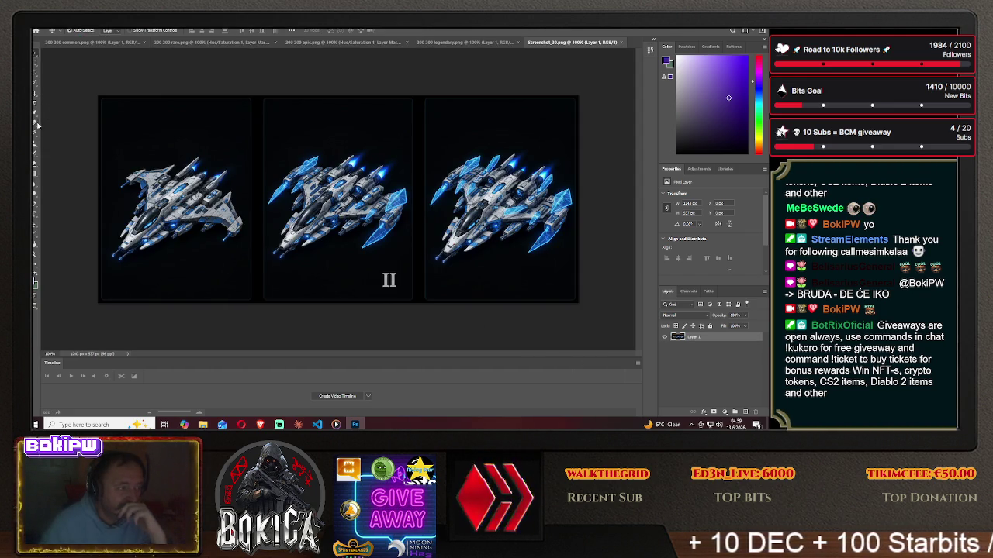
Clone-stamp the II numeral out of the middle ship panel with dark background.
click(34, 147)
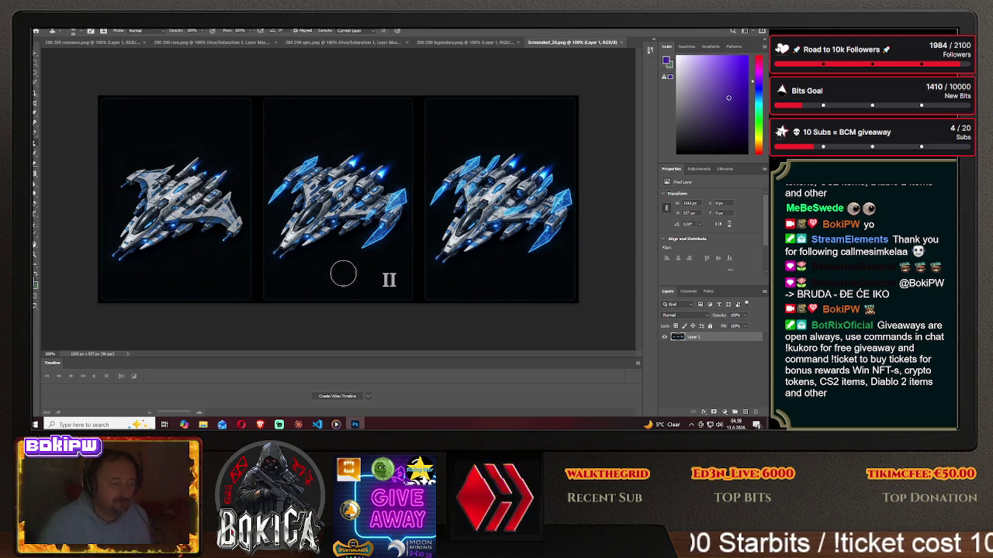
drag(371, 275, 384, 275)
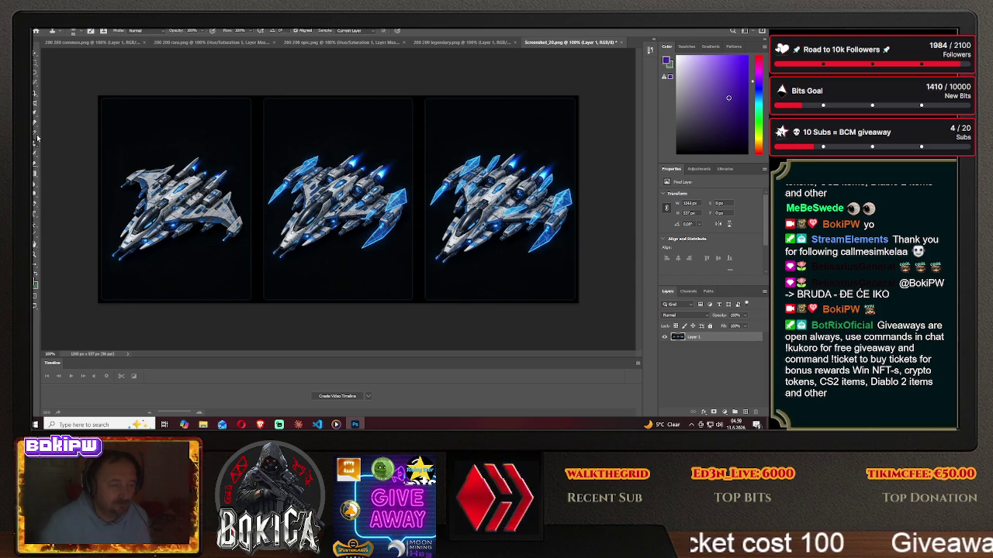
click(38, 30)
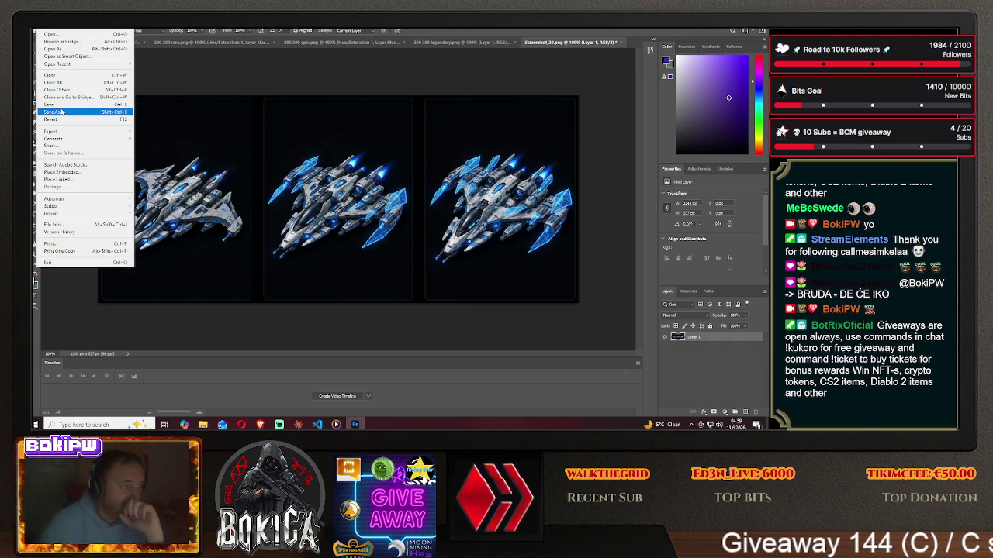
Save the cleaned image to the computer as PNG, replacing Screenshot_20.
click(53, 112)
click(444, 286)
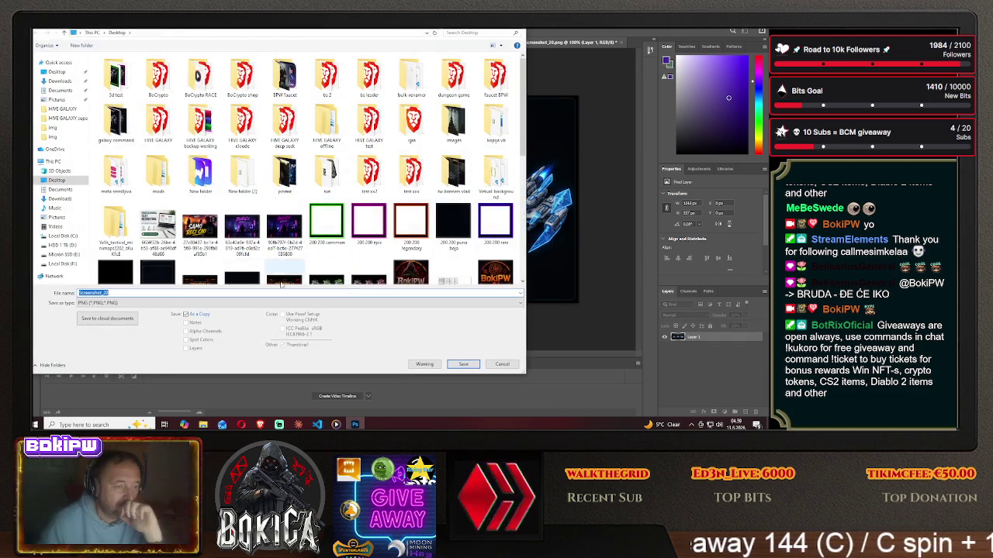
click(137, 304)
click(138, 304)
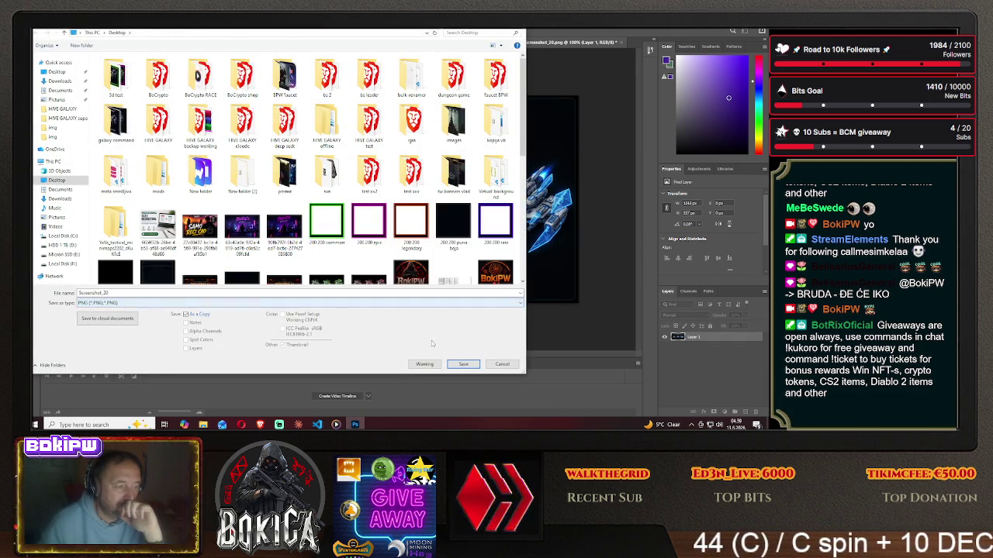
click(464, 365)
click(417, 220)
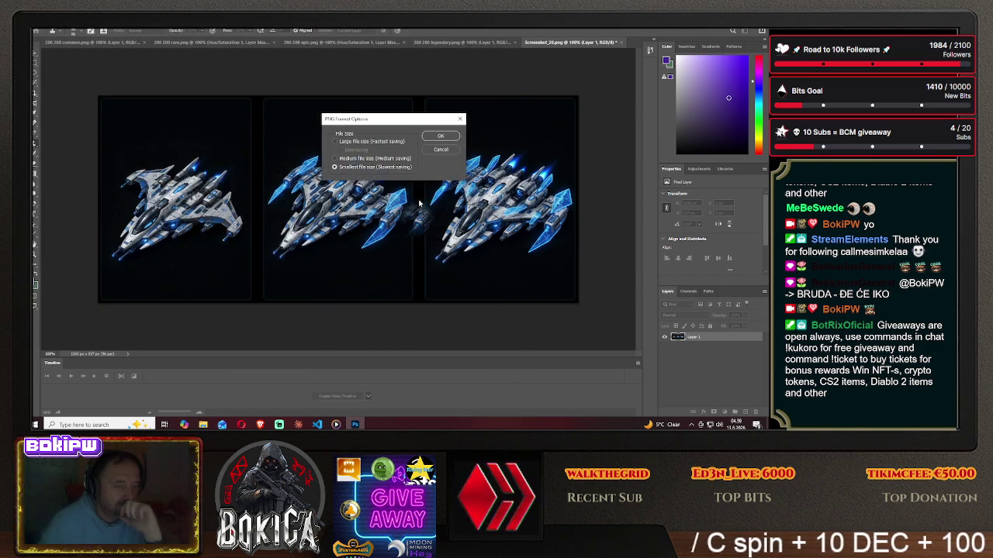
click(439, 137)
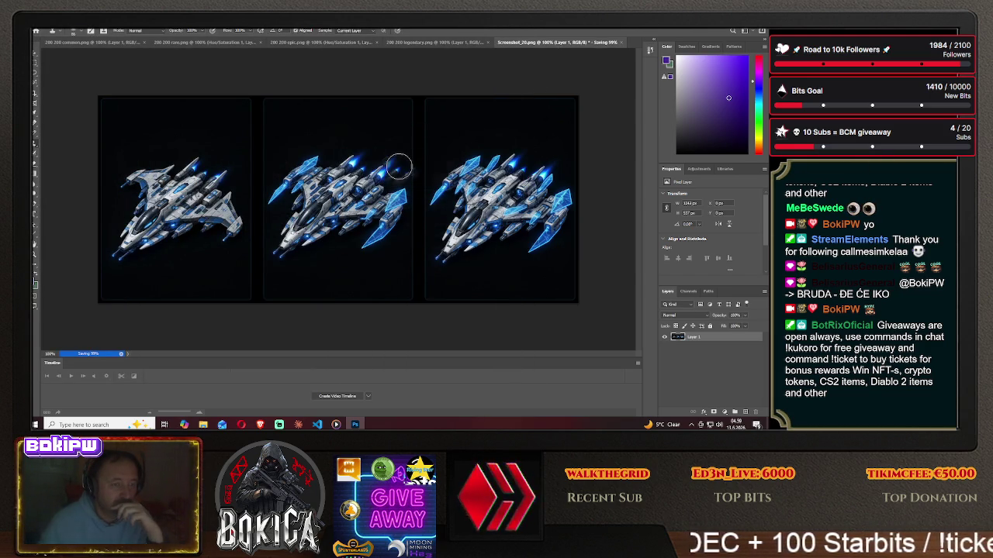
Close and reopen Screenshot_20, unlocking its background into Layer 0.
key(ctrl+w)
click(386, 170)
click(41, 23)
click(53, 37)
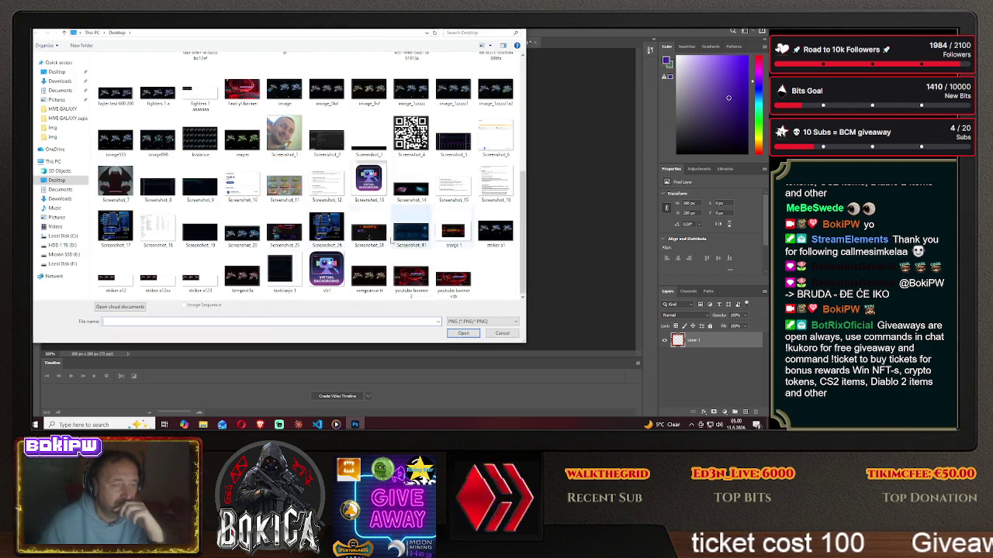
click(240, 234)
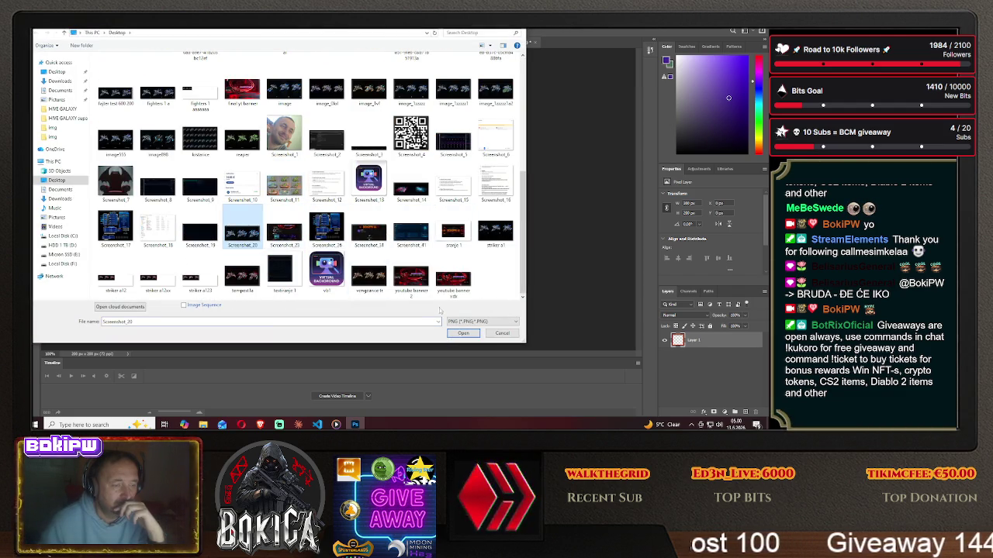
click(463, 333)
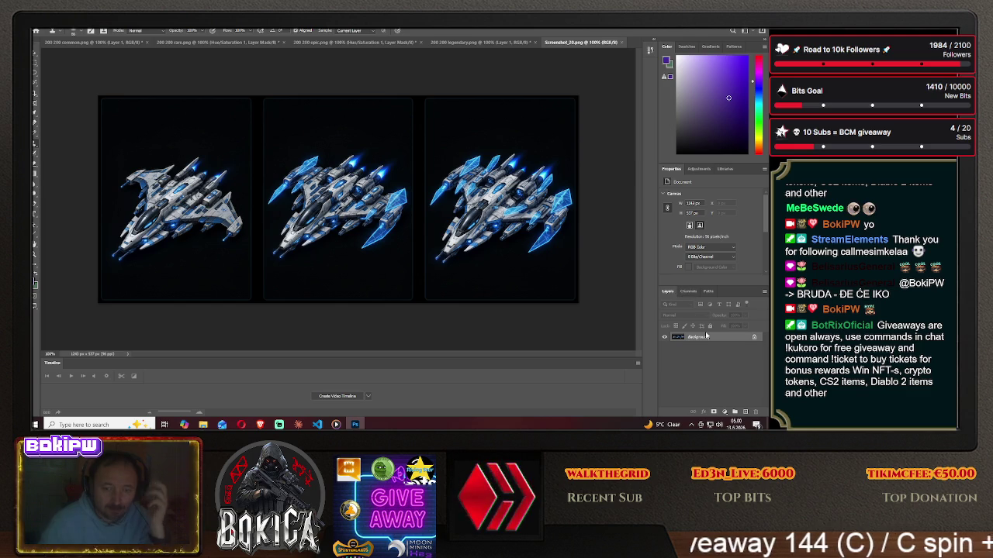
click(754, 339)
click(698, 170)
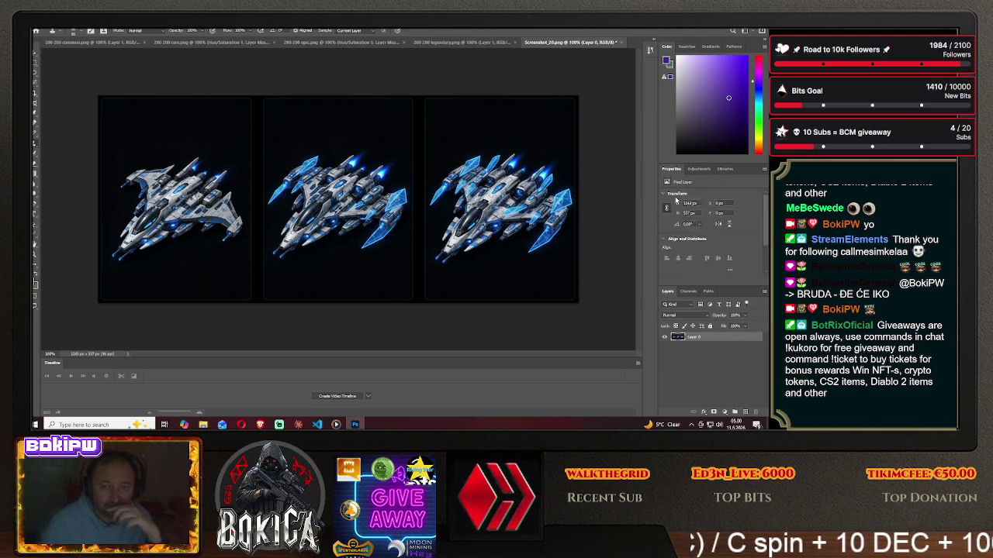
Add a Hue/Saturation adjustment and experiment with hue and saturation on the ship glow.
click(674, 198)
drag(710, 225, 695, 225)
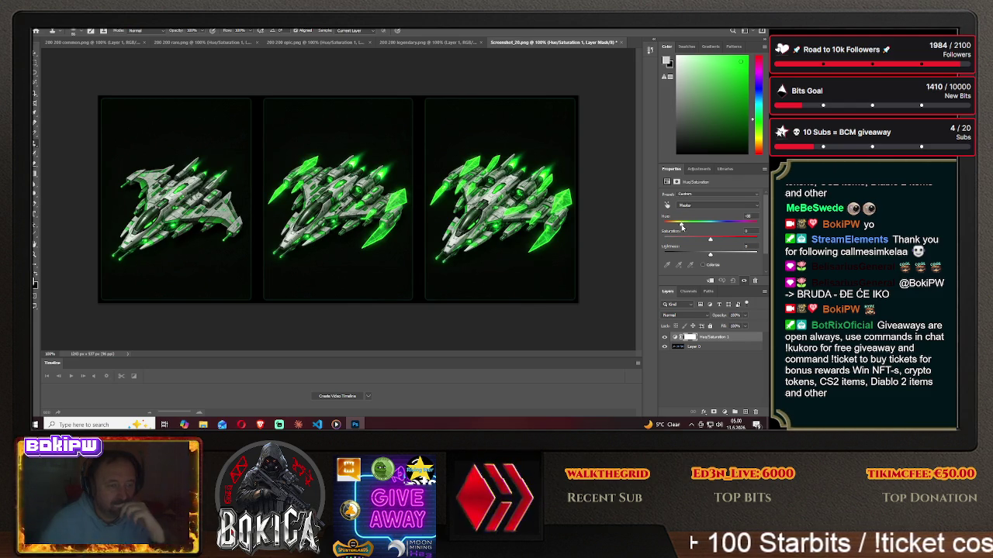
mouse_move(679, 224)
mouse_down()
mouse_move(663, 227)
mouse_move(725, 241)
mouse_move(681, 241)
mouse_up()
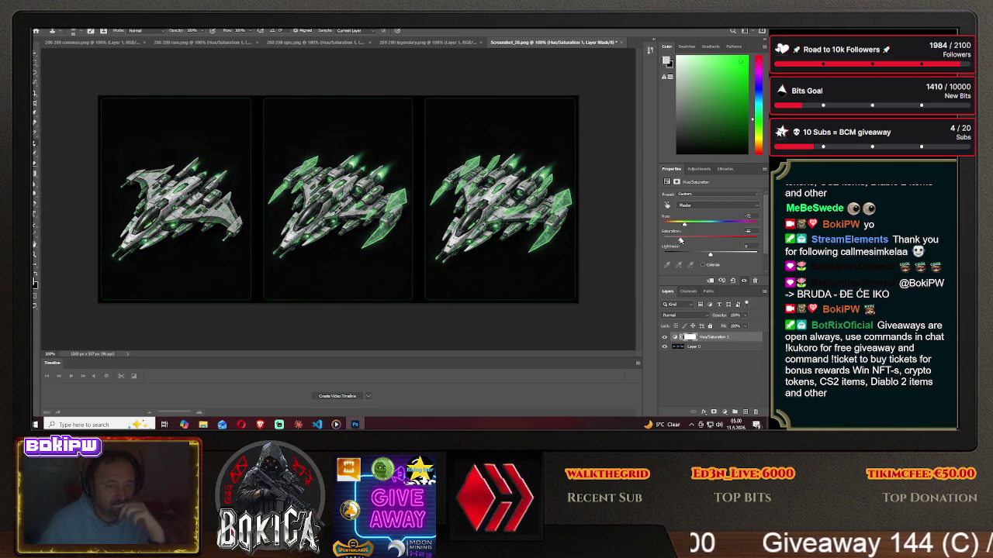
drag(673, 240, 707, 227)
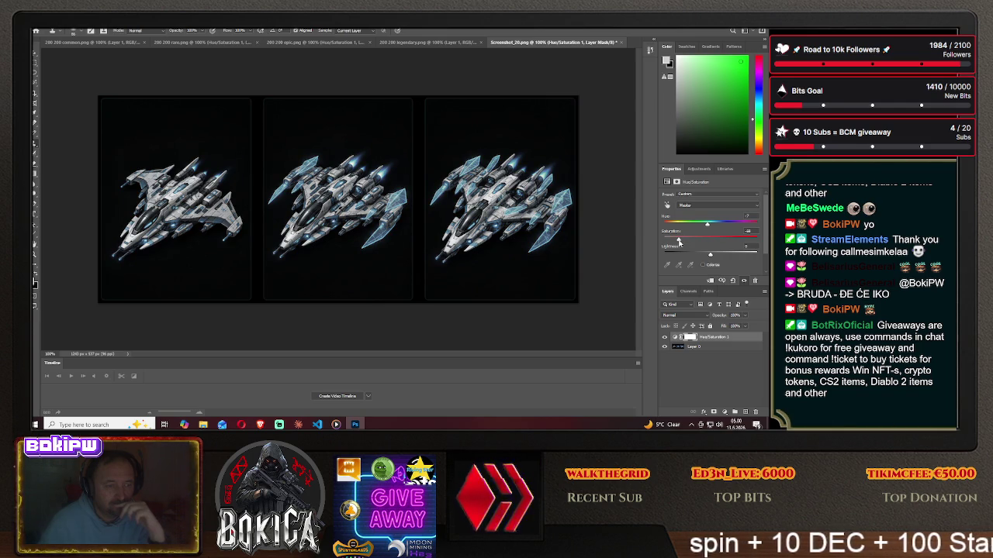
drag(705, 241, 706, 240)
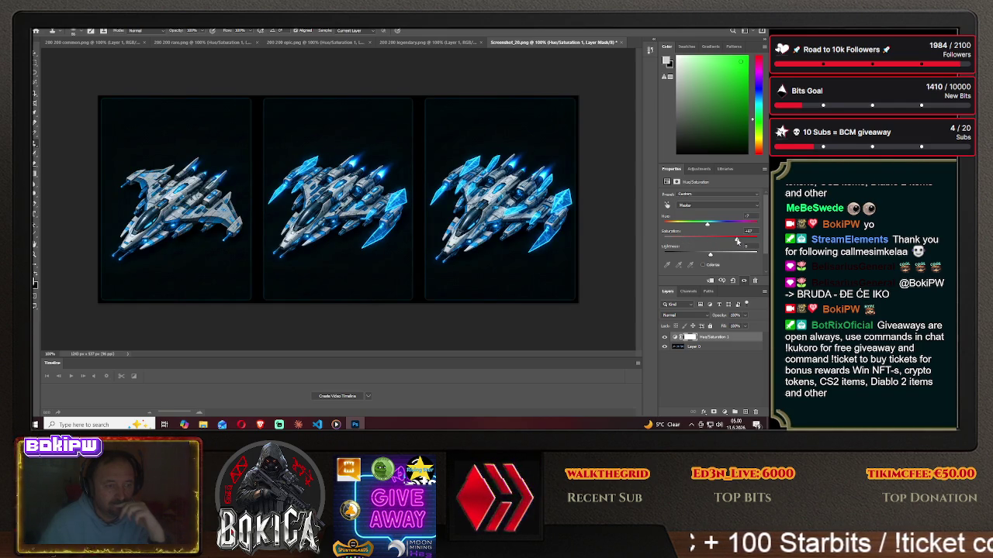
mouse_move(737, 241)
mouse_down()
mouse_move(726, 242)
mouse_move(728, 227)
mouse_up()
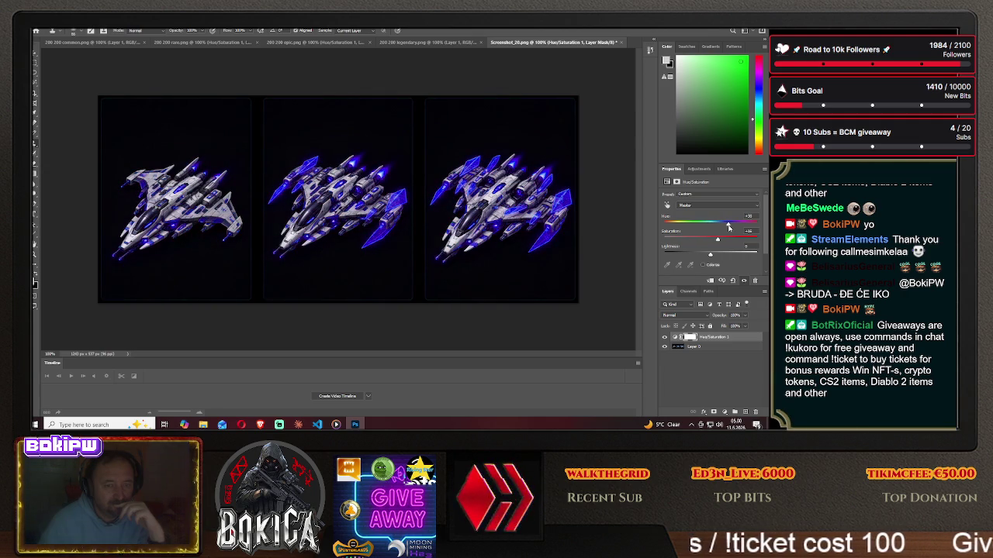
drag(716, 241, 671, 241)
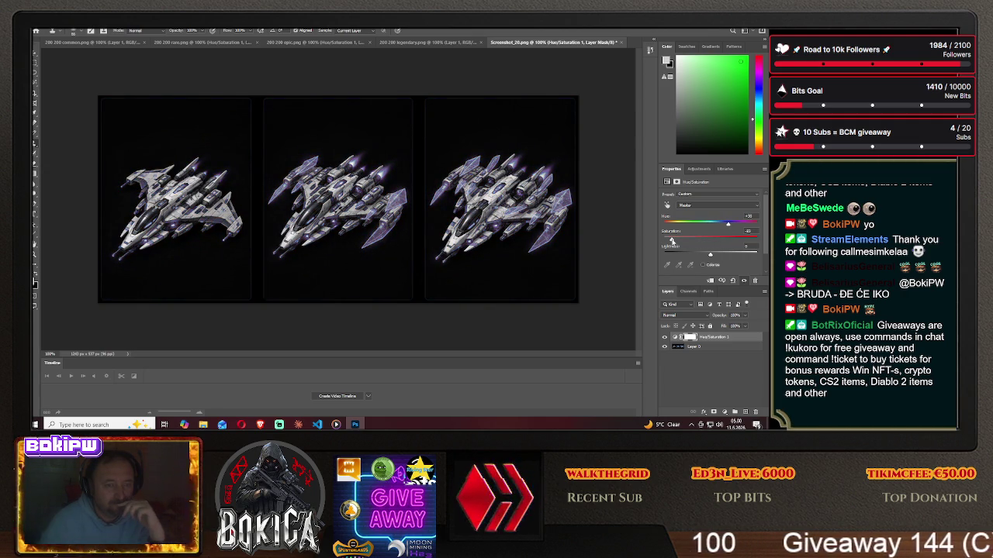
Tune Hue to about +327 with high saturation so the glow turns magenta pink.
drag(672, 241, 718, 241)
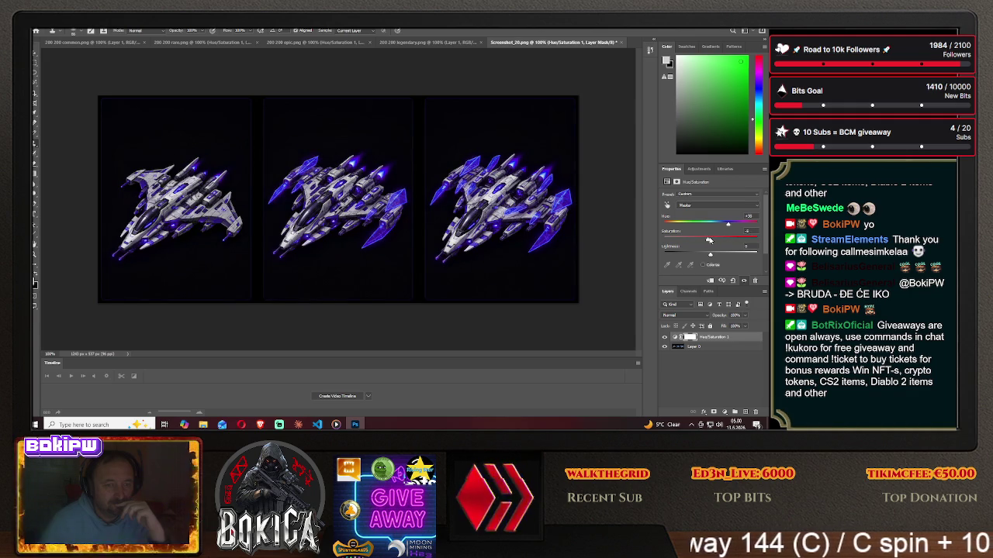
mouse_move(725, 229)
mouse_down()
mouse_move(697, 228)
mouse_move(708, 229)
mouse_up()
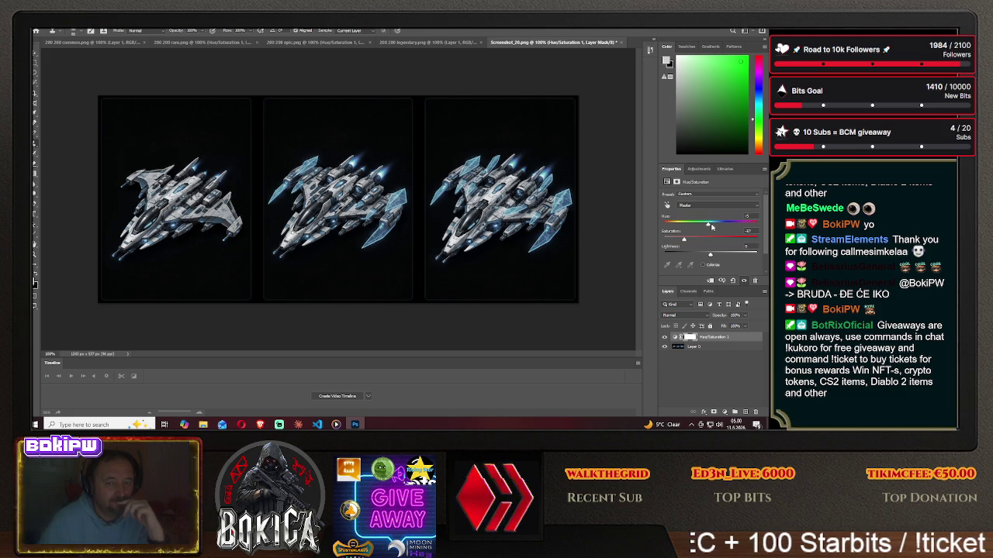
mouse_move(708, 226)
mouse_down()
mouse_move(685, 226)
mouse_move(718, 226)
mouse_up()
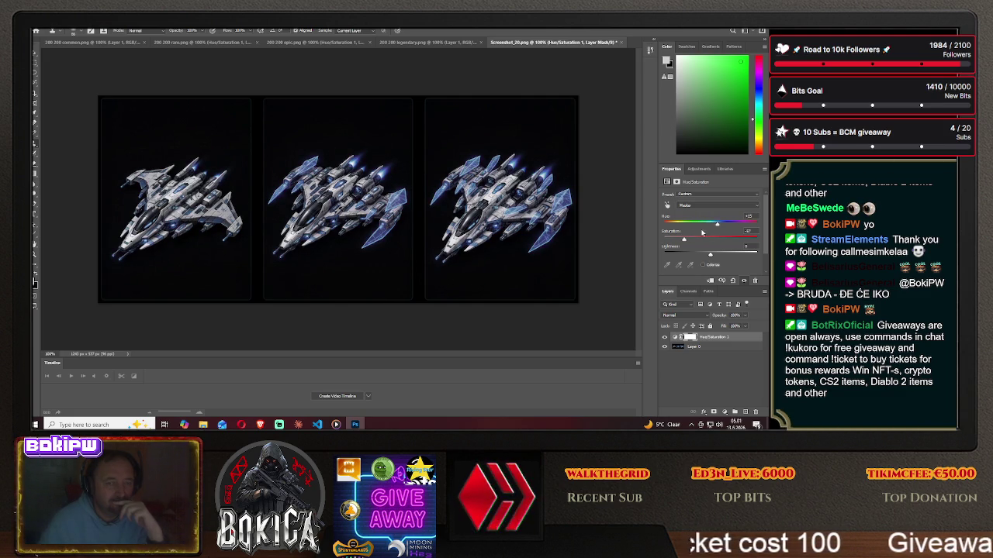
drag(722, 225, 730, 226)
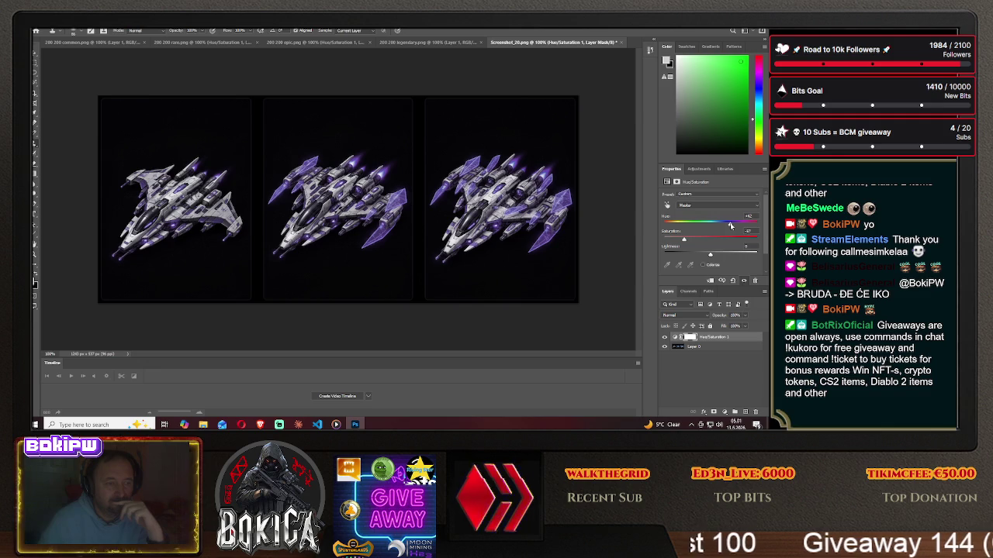
drag(688, 241, 715, 241)
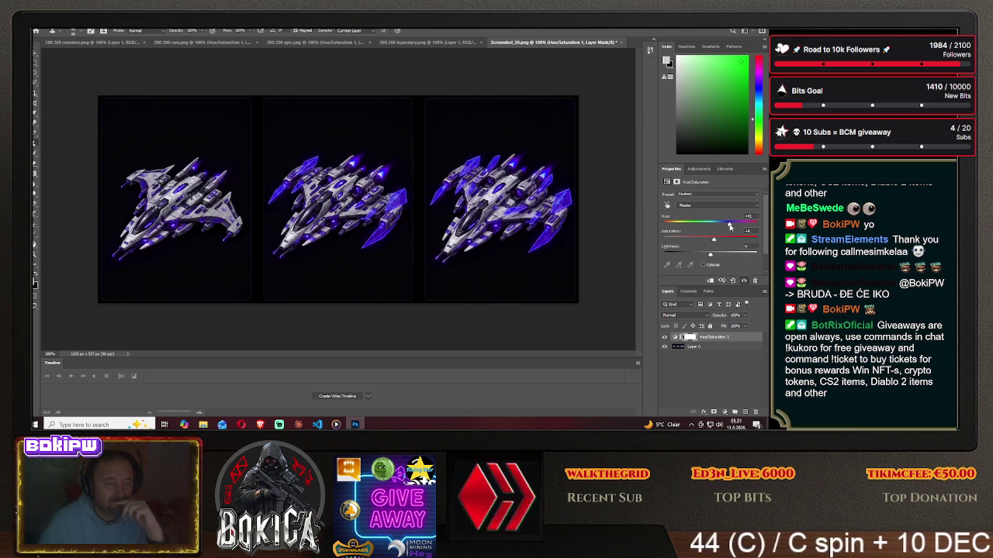
drag(729, 226, 737, 225)
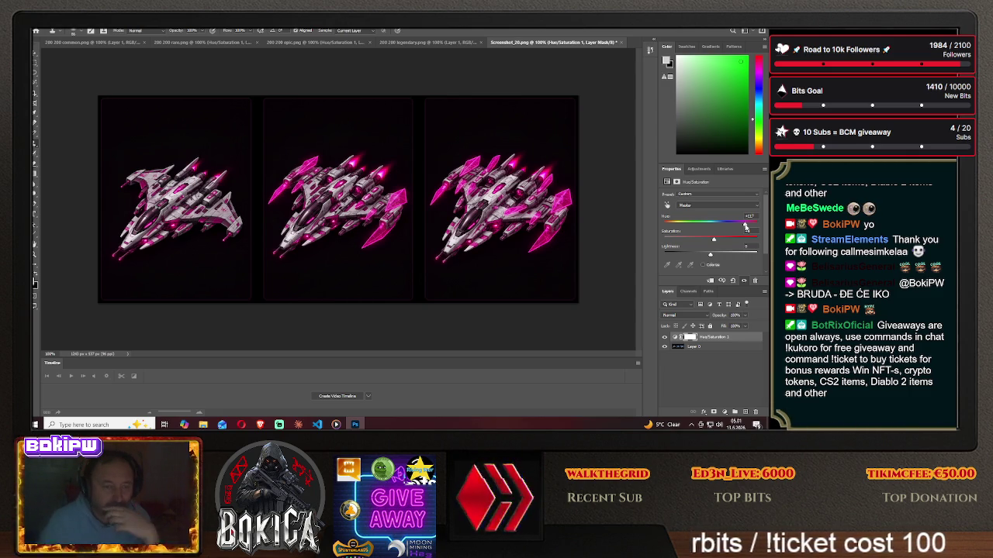
Save the pink strip as PNG over Screenshot_20 on the computer and close it.
click(46, 31)
click(77, 113)
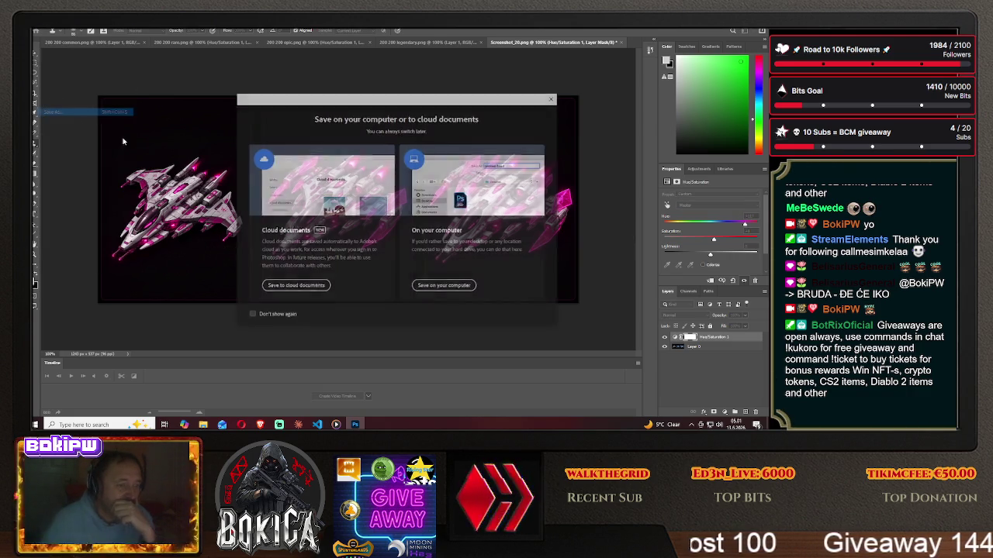
click(445, 285)
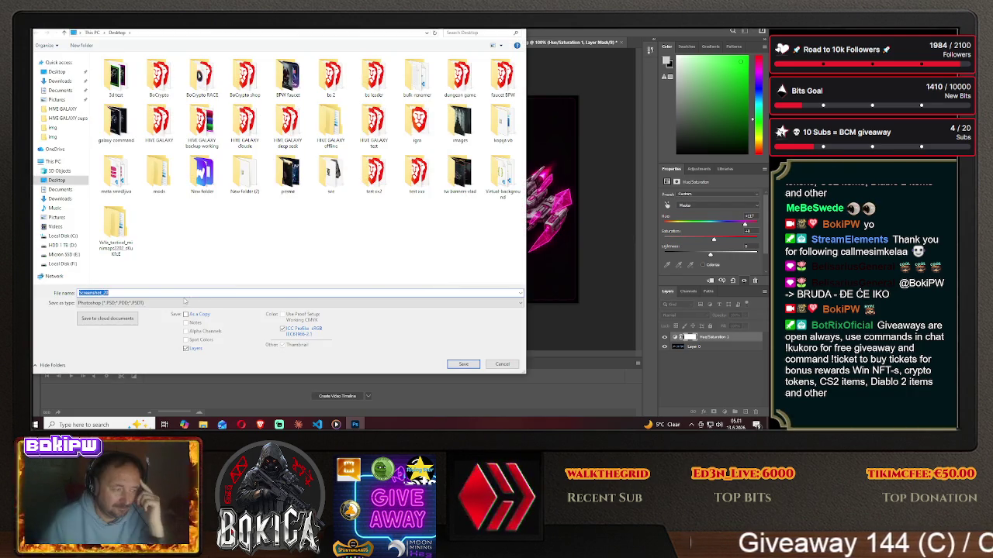
click(186, 303)
click(341, 262)
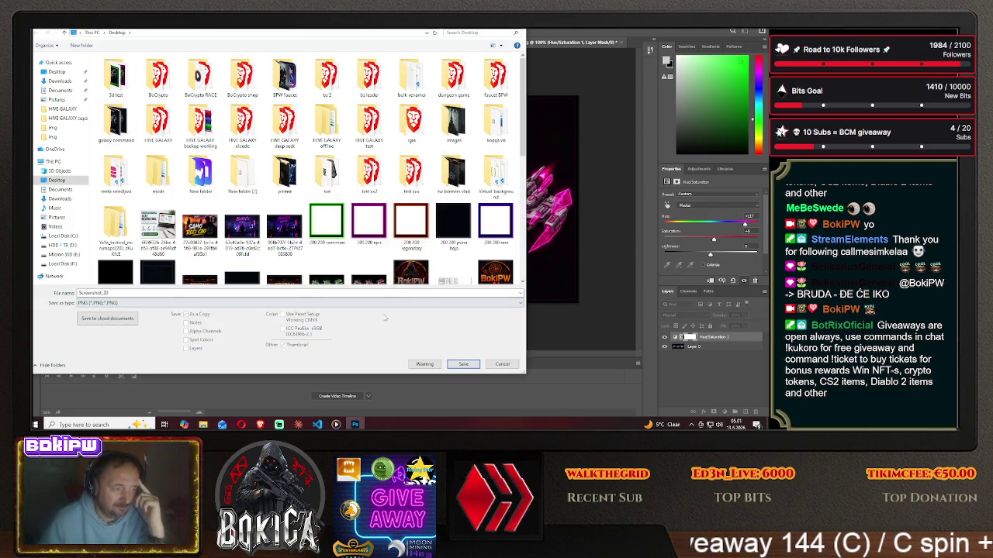
click(463, 362)
click(416, 221)
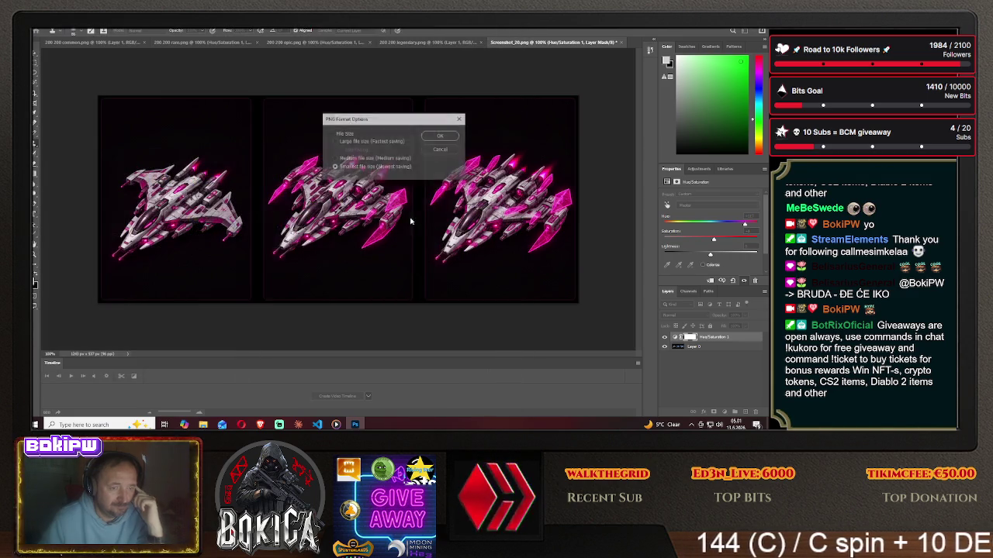
click(440, 136)
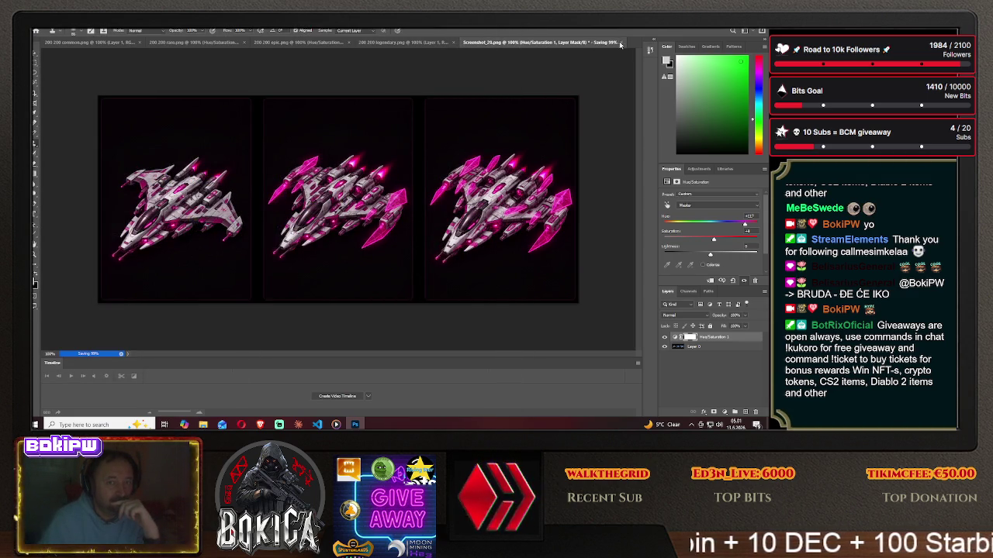
click(390, 168)
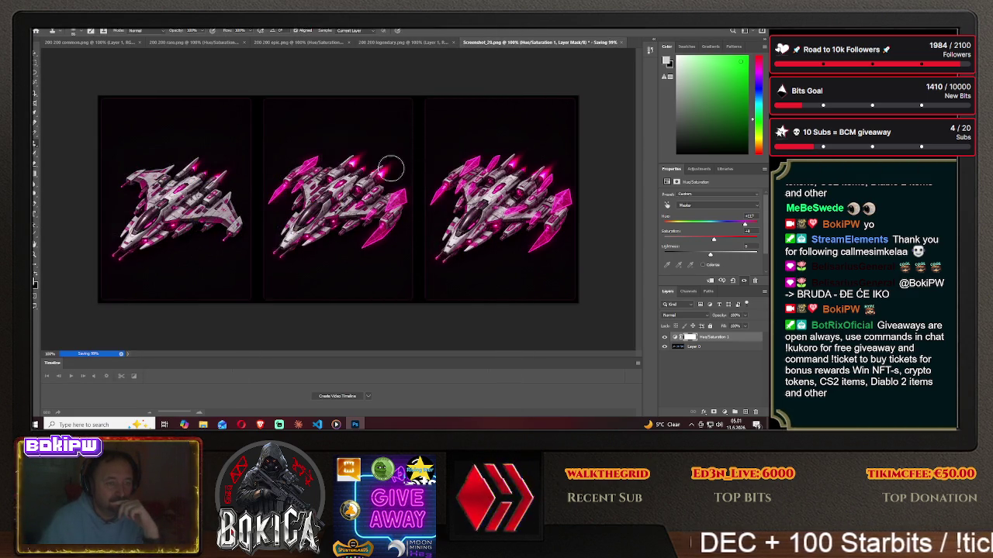
click(390, 169)
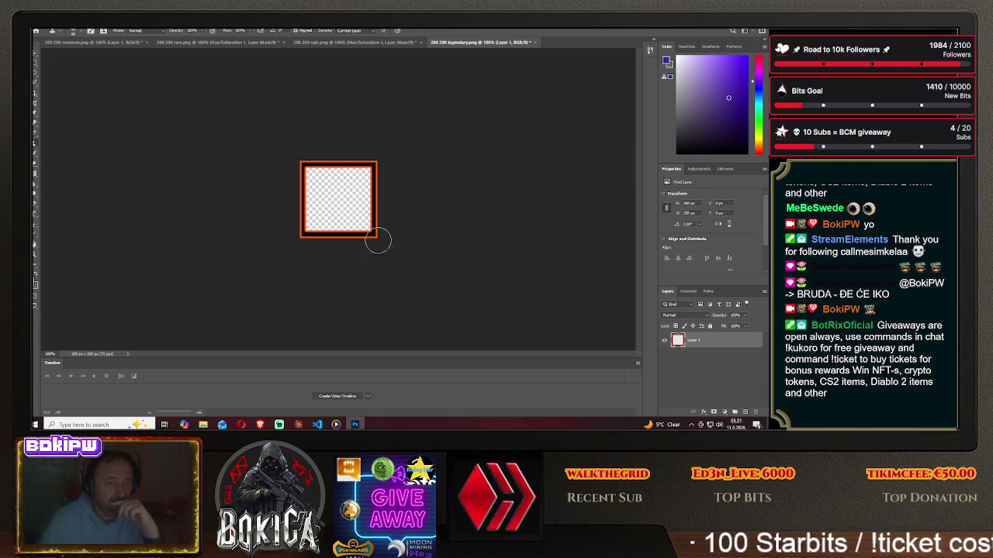
key(alt+Tab)
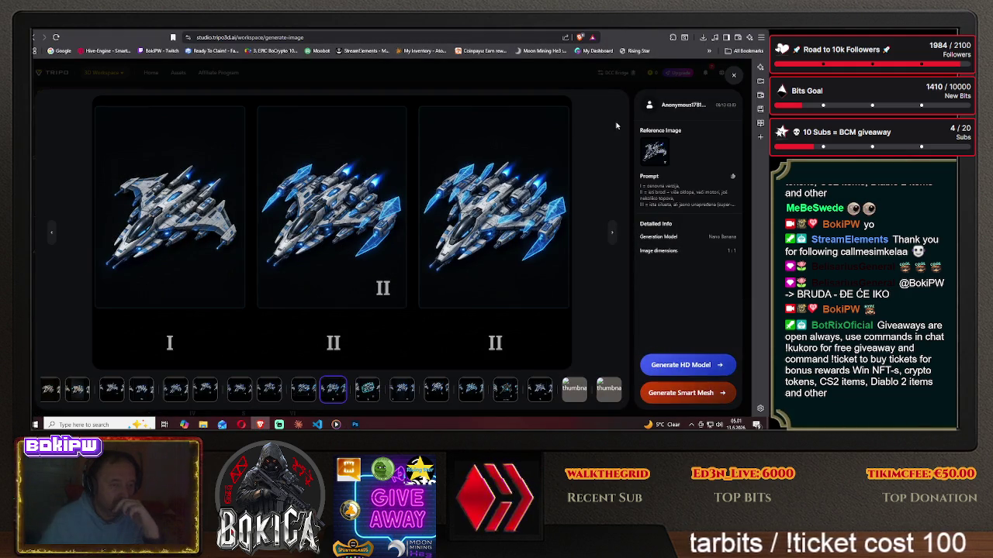
key(ctrl+Tab)
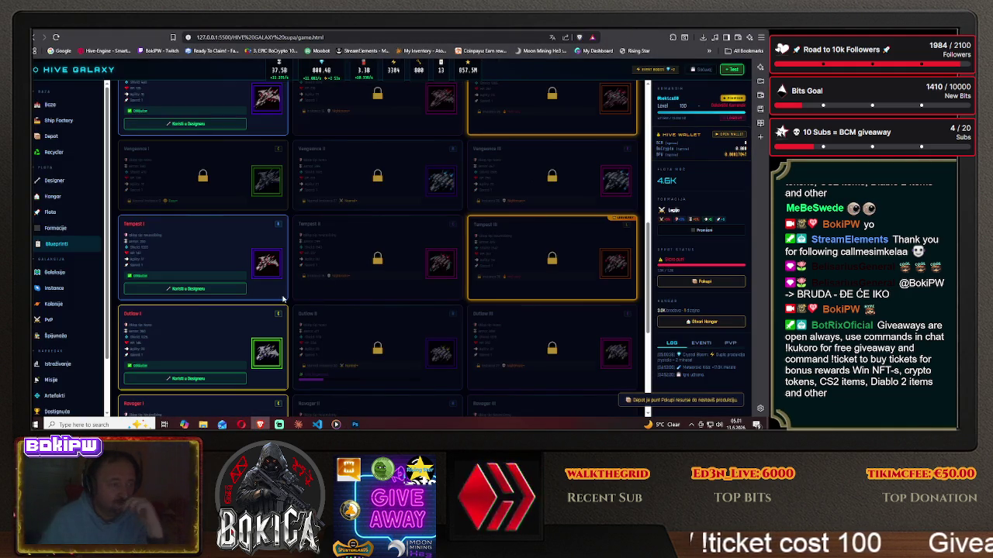
scroll(295, 301, down, 2)
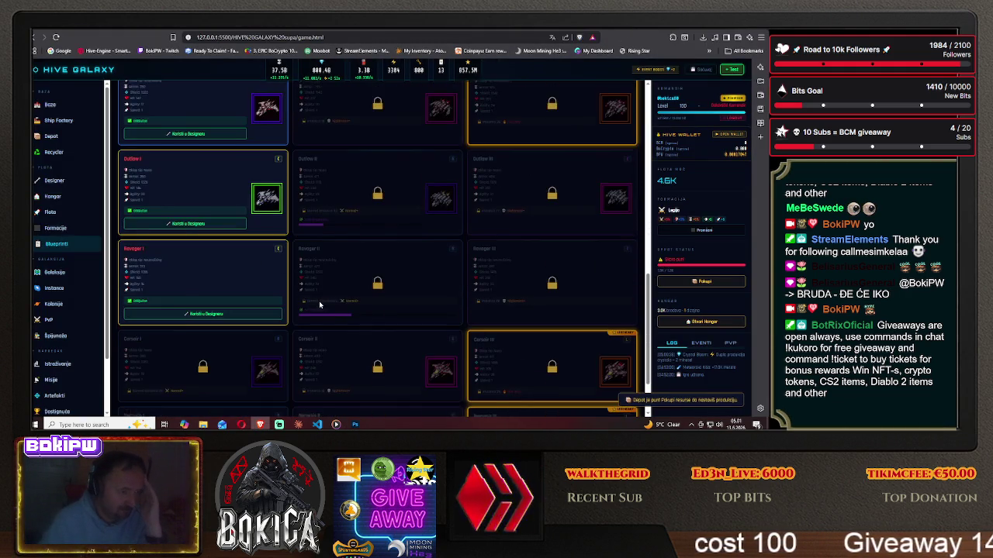
scroll(314, 304, down, 1)
scroll(319, 305, down, 1)
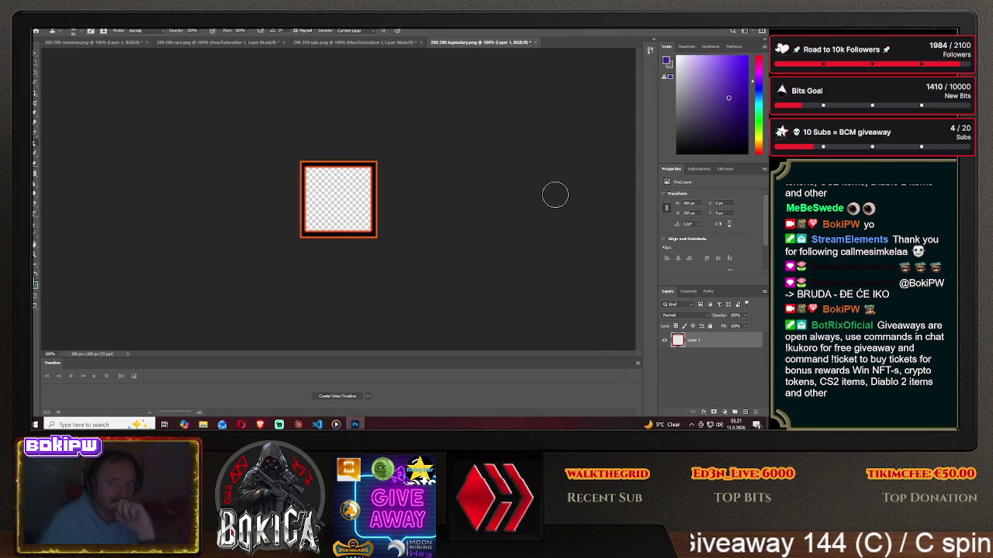
key(alt+Tab)
click(260, 424)
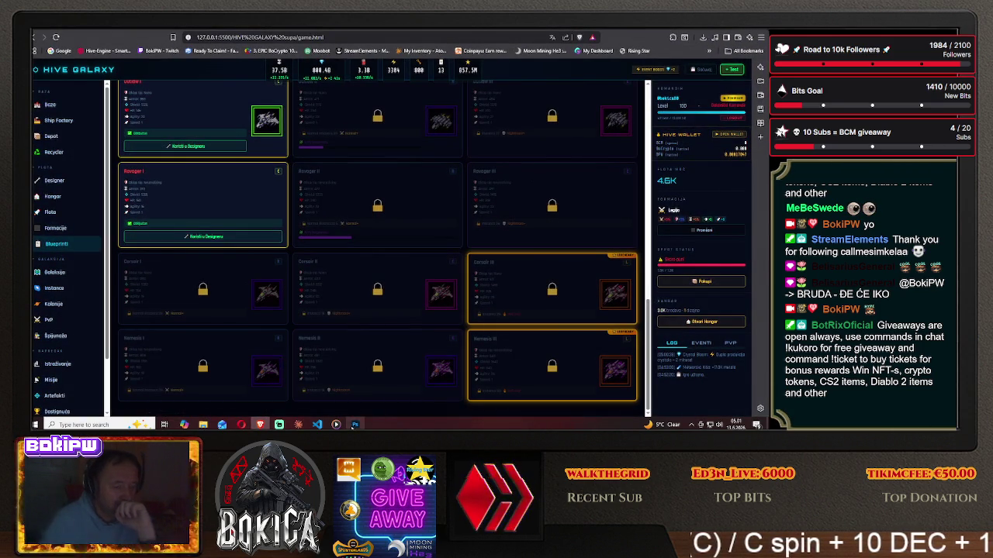
key(alt+Tab)
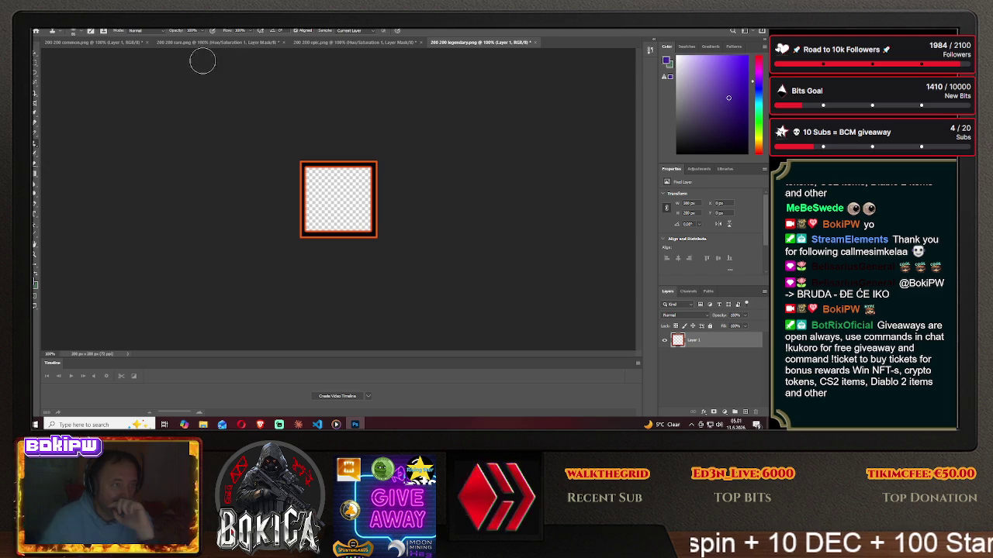
Open Screenshot_20.png from the Desktop as a new document.
click(47, 28)
click(59, 54)
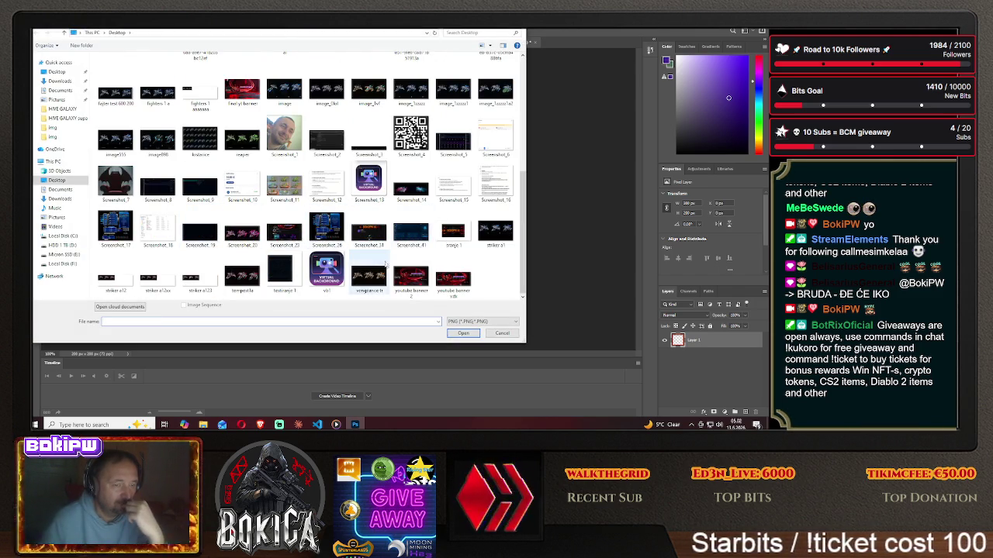
click(242, 233)
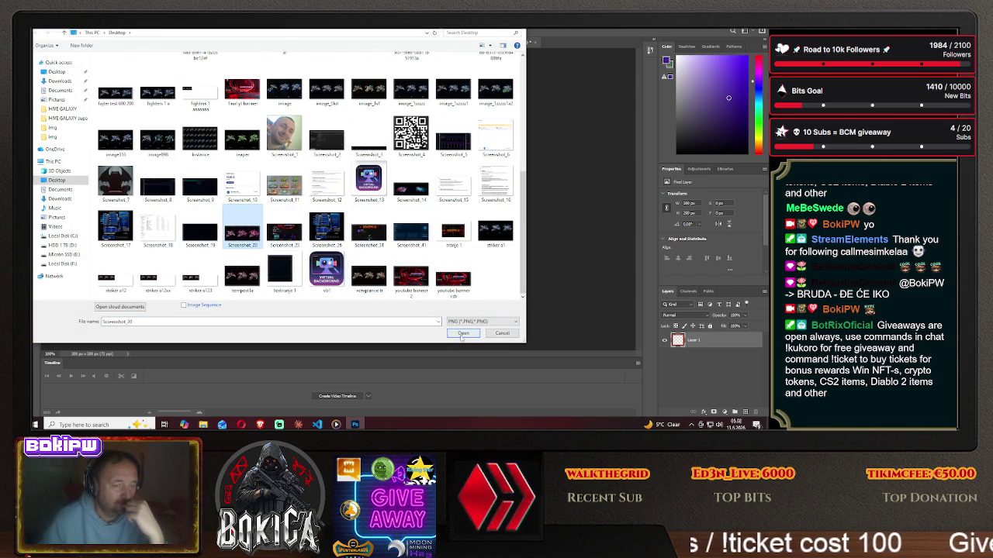
click(463, 333)
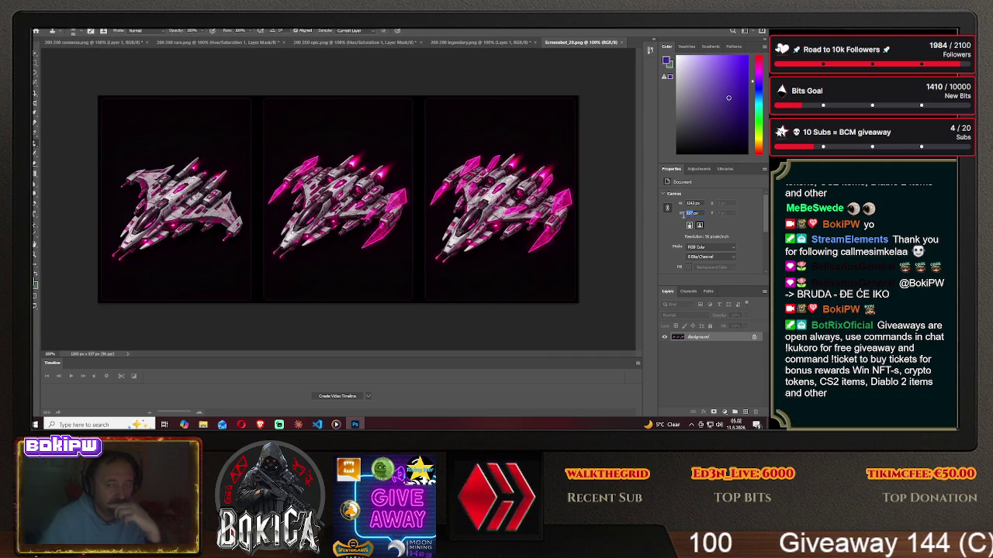
Cancel the cropping canvas resize and scale the ship strip layer to 200 px tall, about 462 px wide.
text(380)
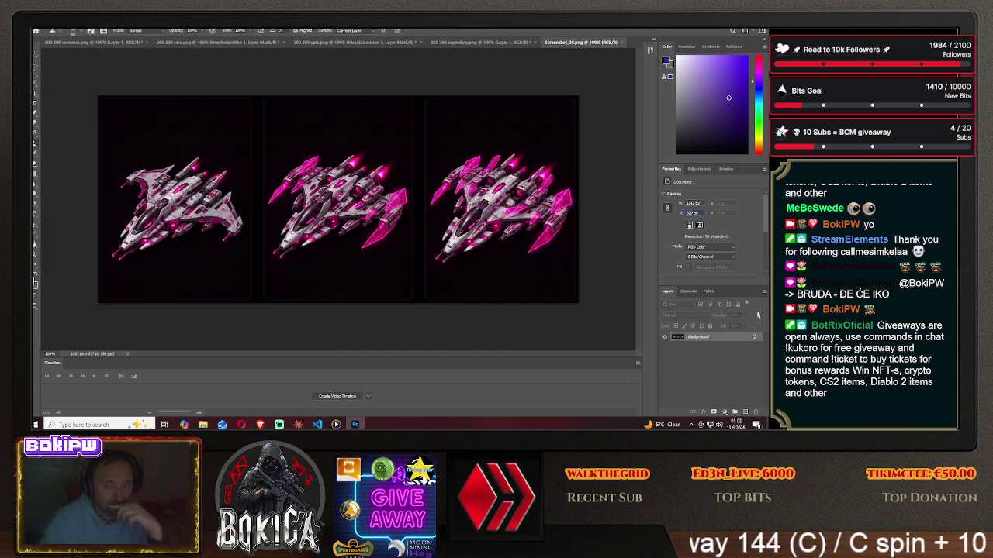
click(753, 338)
click(406, 166)
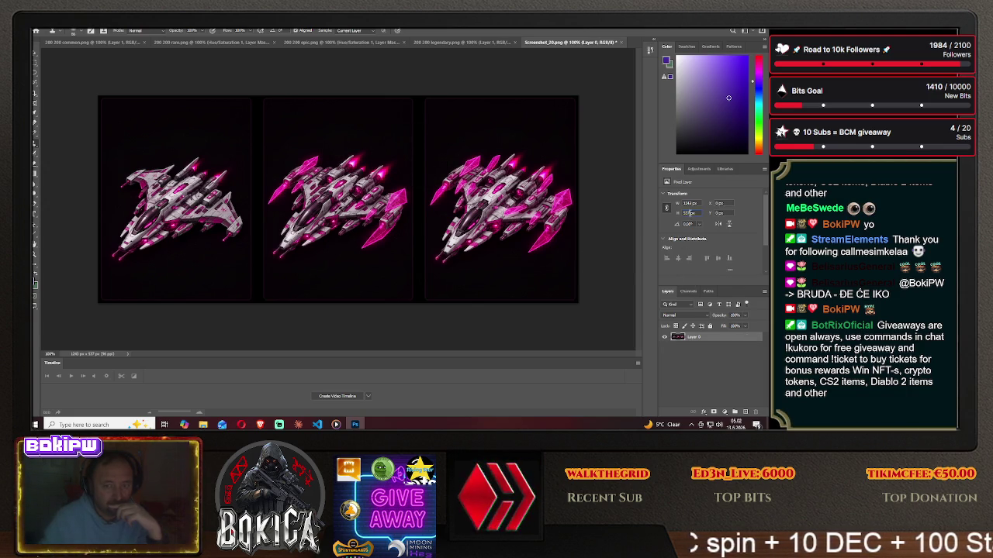
text(3)
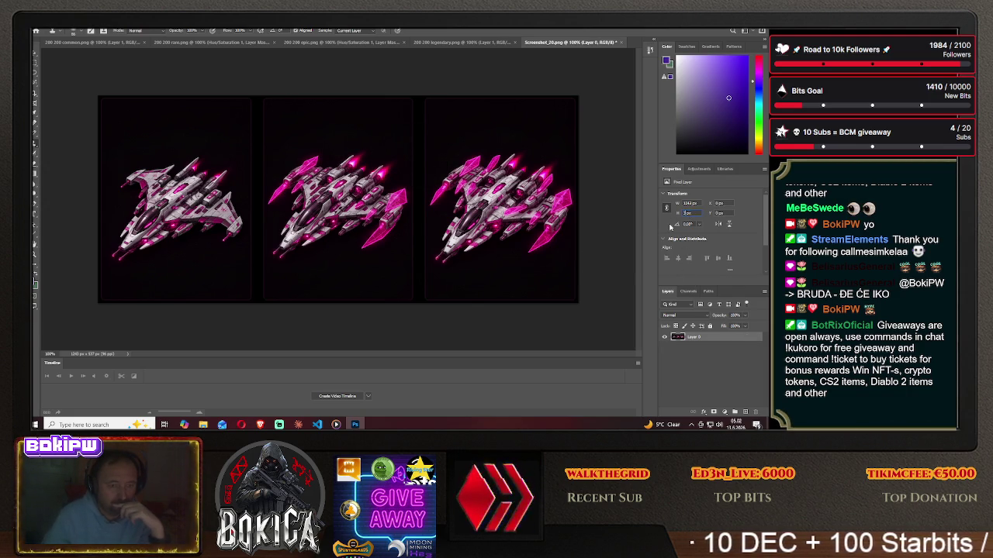
key(Return)
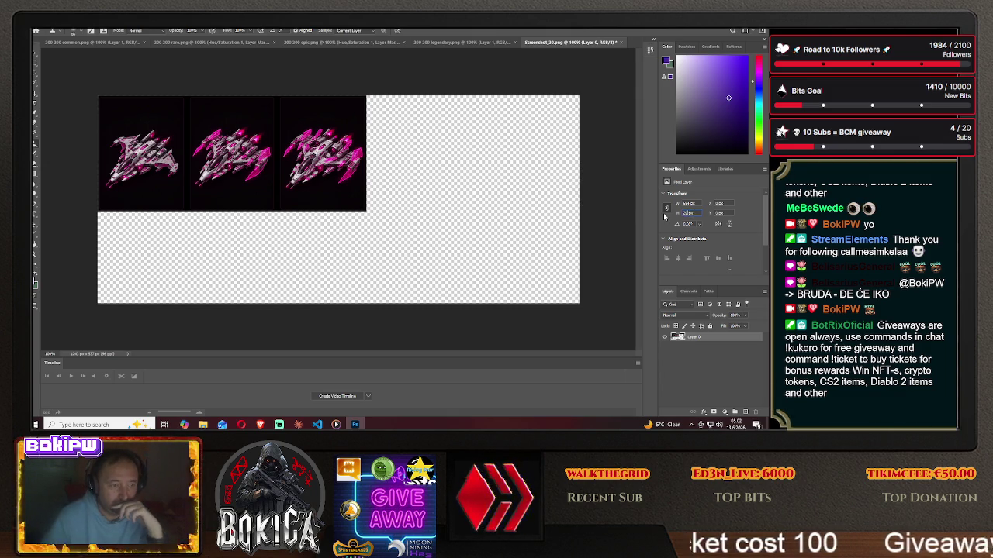
text(200)
key(Return)
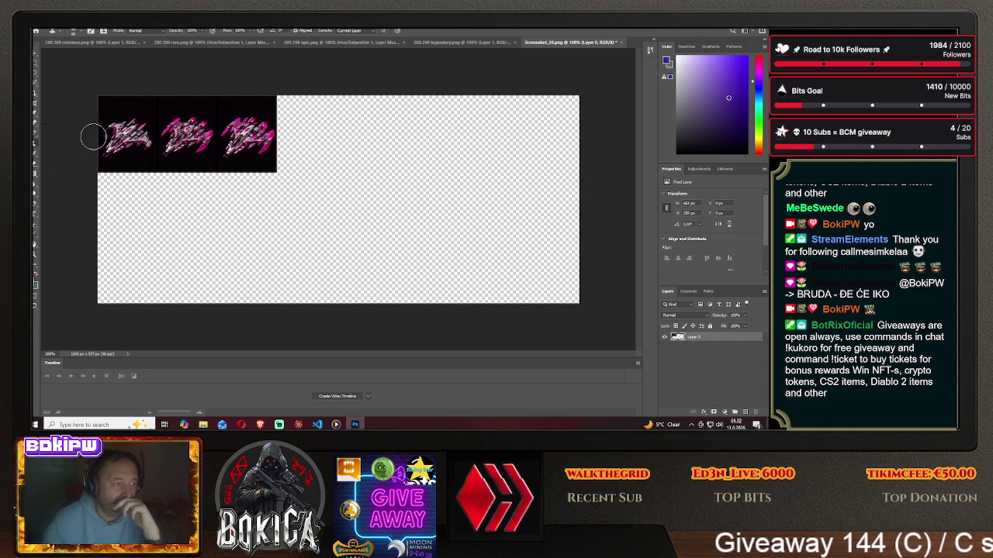
Drag the ship strip into the 200 200 common frame, then undo it.
key(v)
mouse_move(162, 124)
mouse_down()
mouse_move(273, 115)
mouse_move(187, 49)
mouse_up()
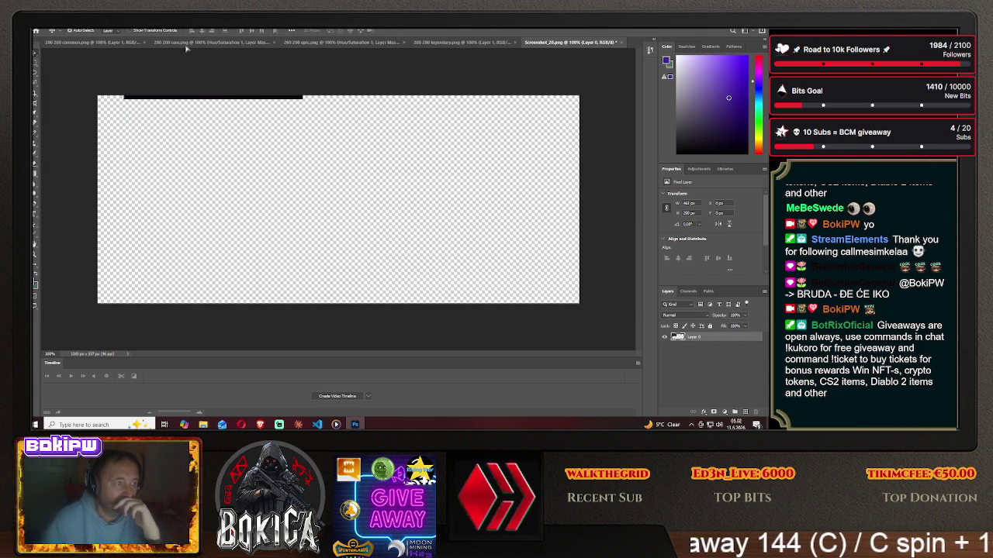
drag(110, 45, 351, 208)
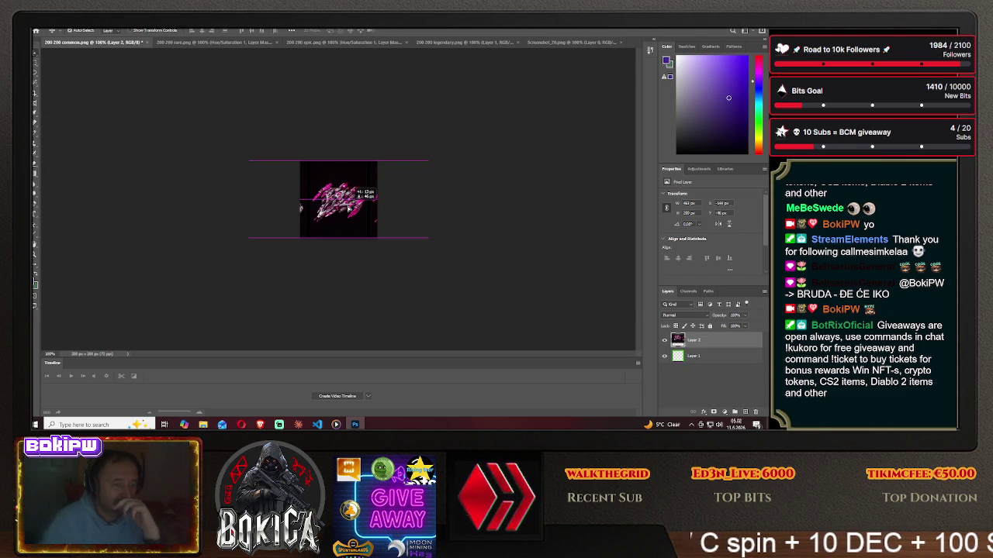
key(alt+e)
key(ctrl+z)
key(alt+e)
key(ctrl+z)
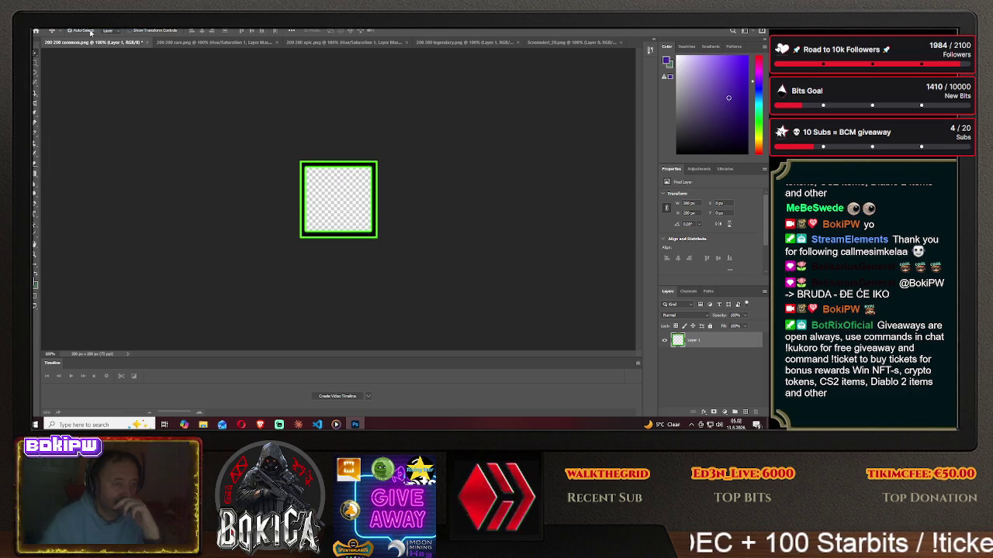
click(546, 42)
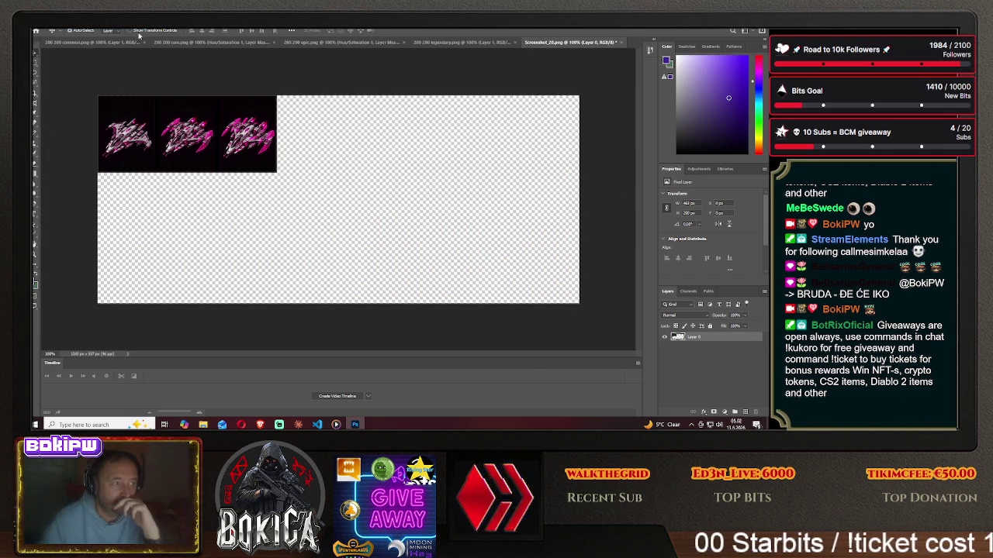
Undo the strip's resize, retry dragging it into the common frame, and undo that too.
key(alt+e)
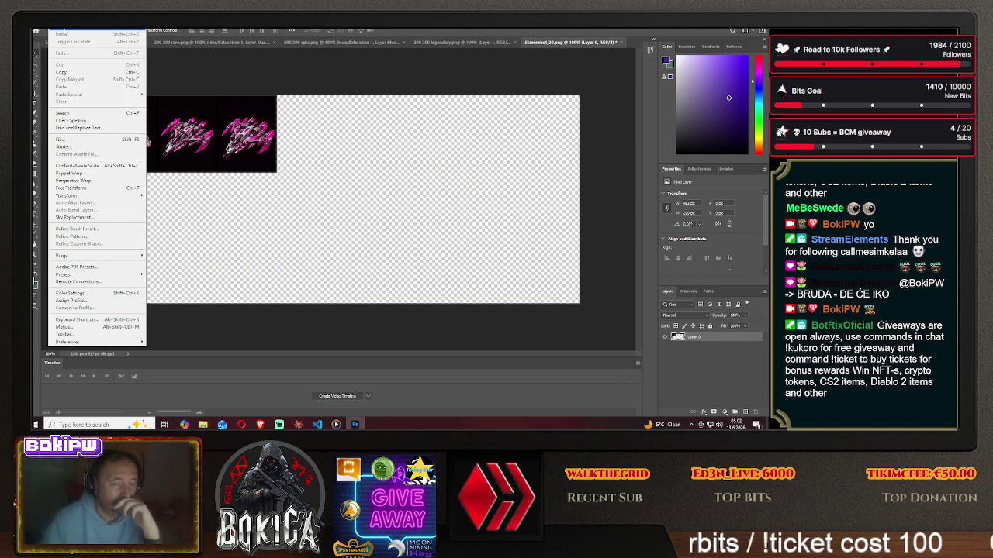
click(65, 34)
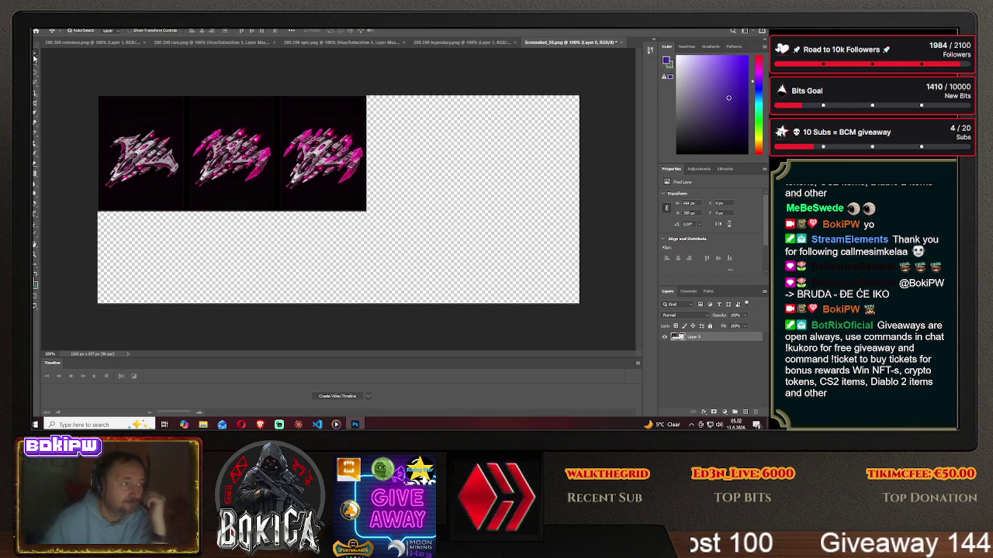
key(ctrl+a)
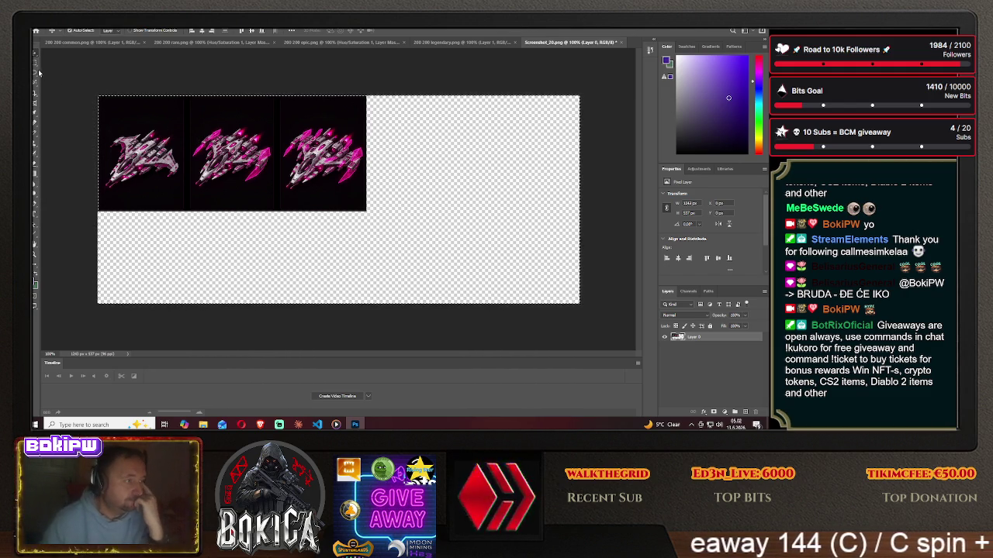
mouse_move(75, 85)
mouse_down()
mouse_move(113, 49)
mouse_move(326, 198)
mouse_move(372, 182)
mouse_up()
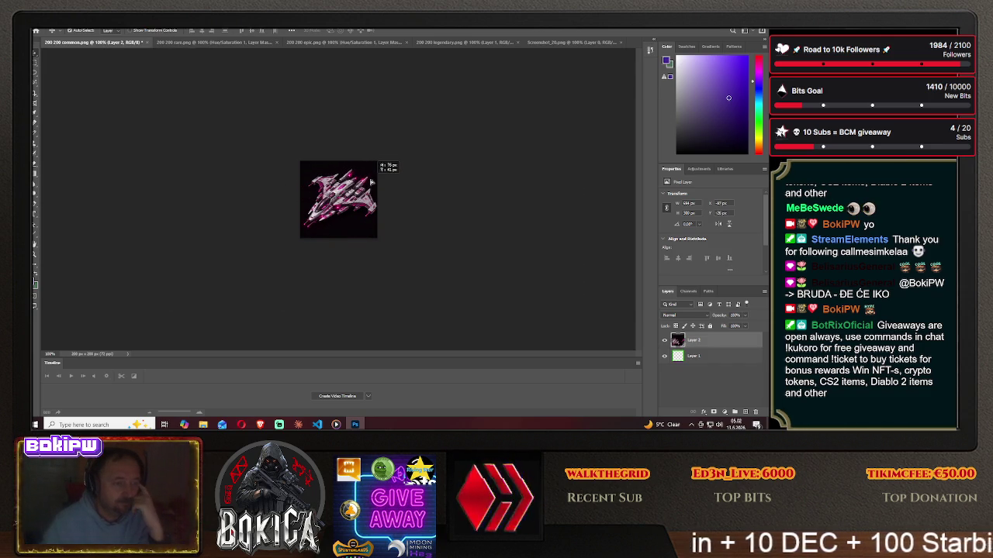
click(58, 24)
click(69, 35)
click(58, 23)
click(69, 35)
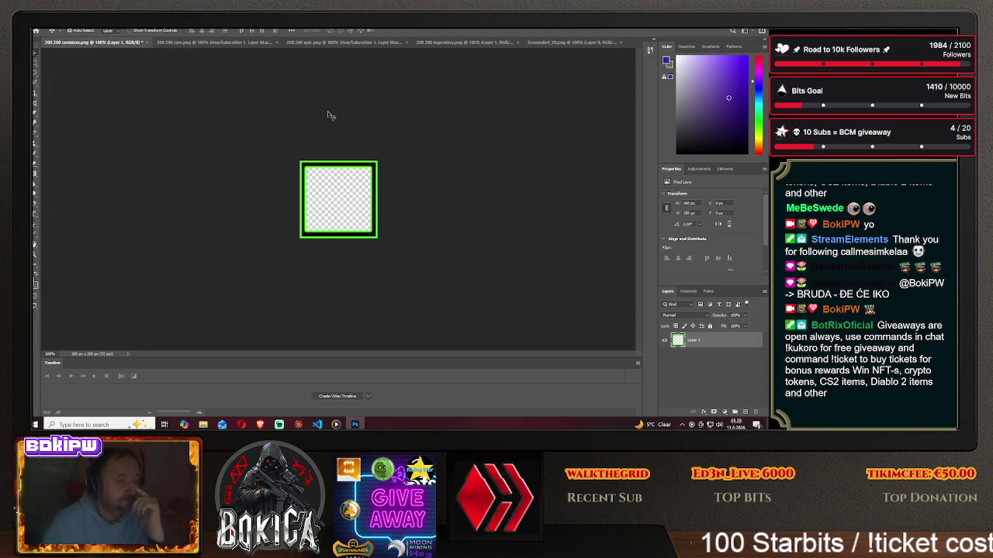
click(552, 42)
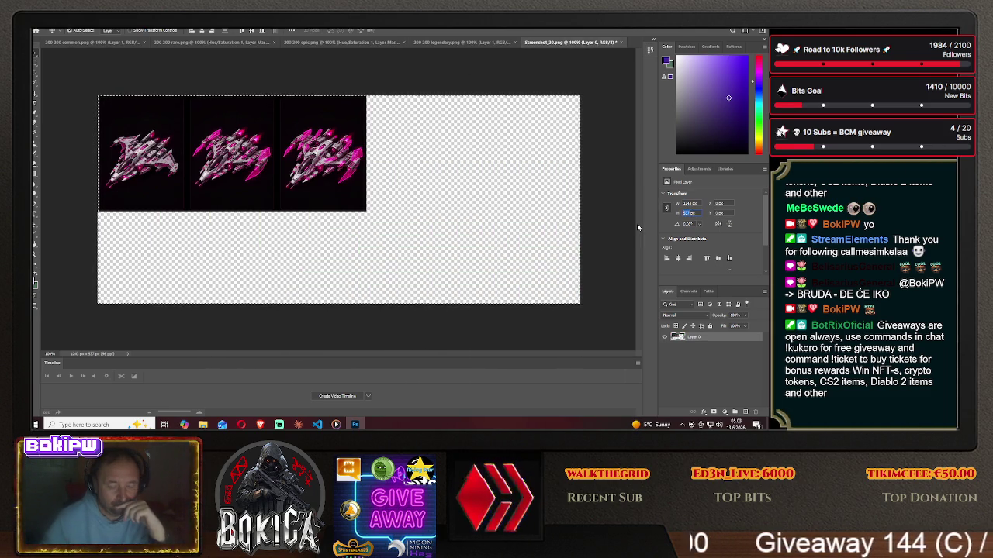
Apply a 200 px strip height, test-drag it into the common frame, then undo it there.
key(Return)
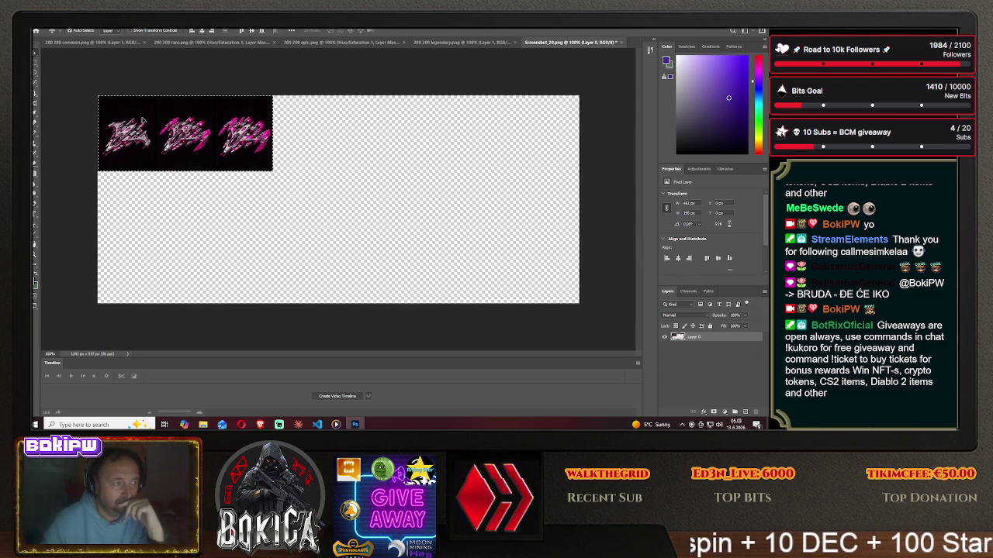
drag(105, 47, 359, 197)
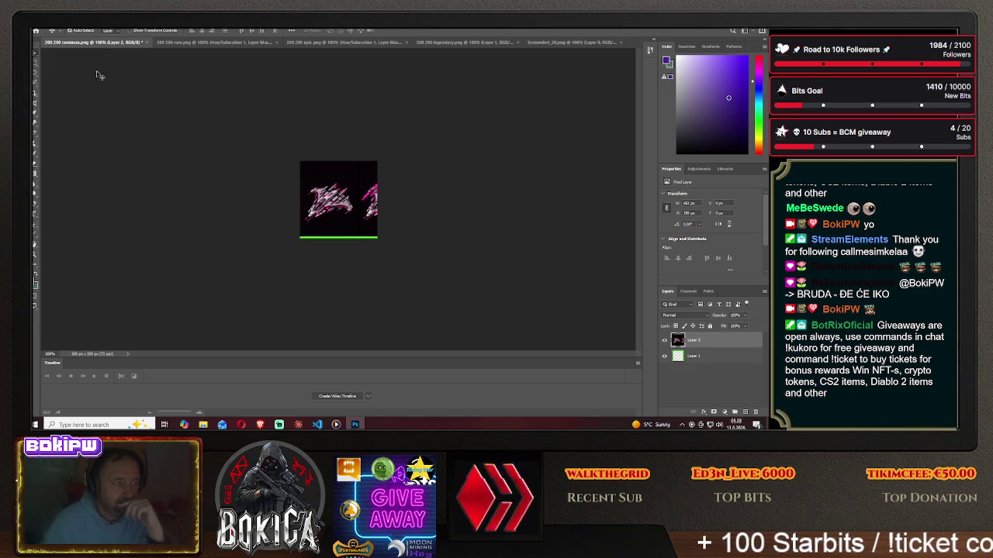
click(57, 28)
click(70, 34)
click(57, 28)
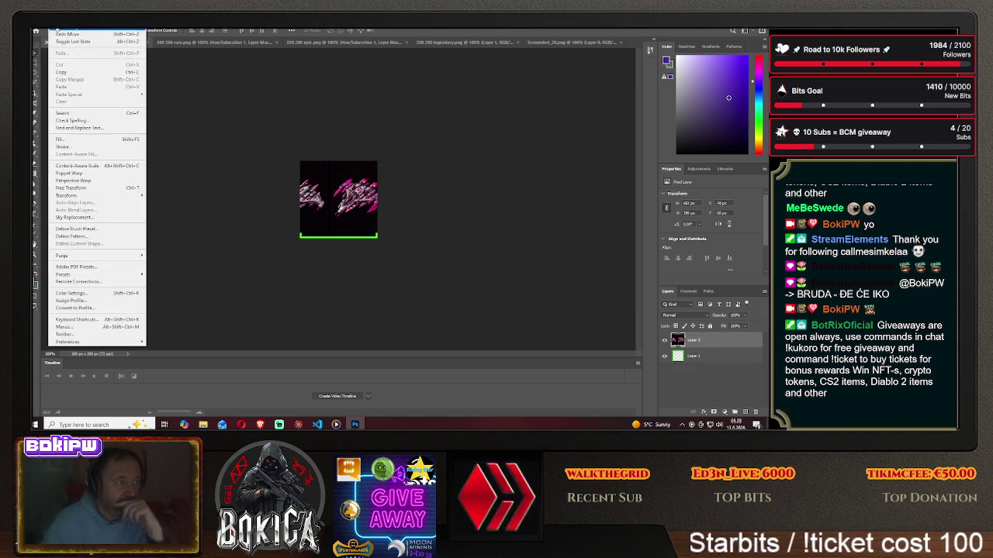
click(70, 34)
Undo the resize in Screenshot_20.png and retry the strip at 220 px tall.
click(552, 42)
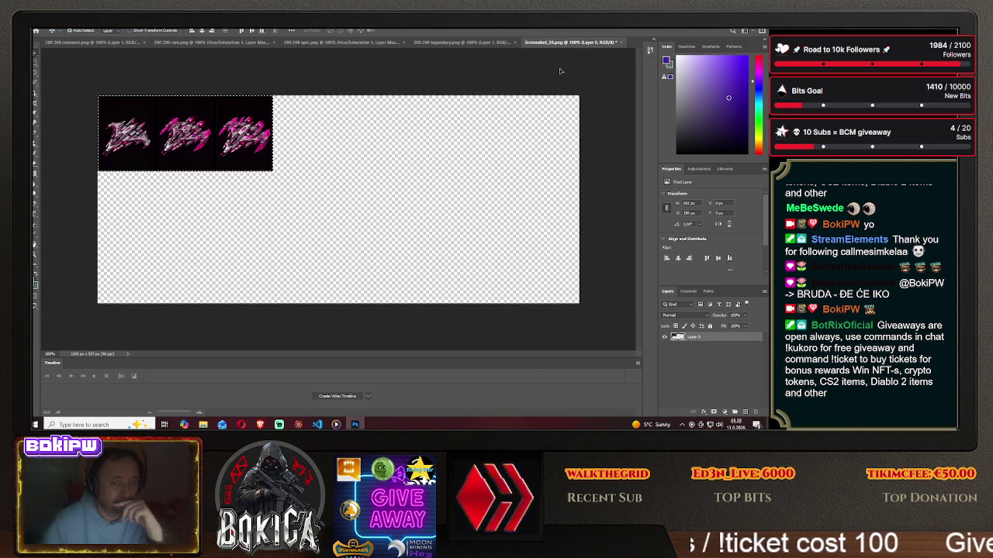
click(58, 29)
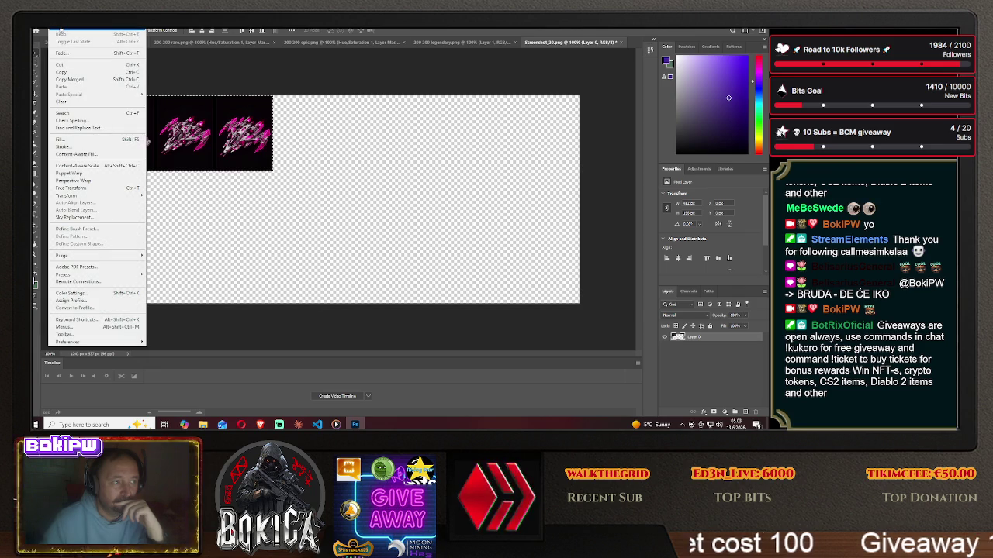
click(62, 33)
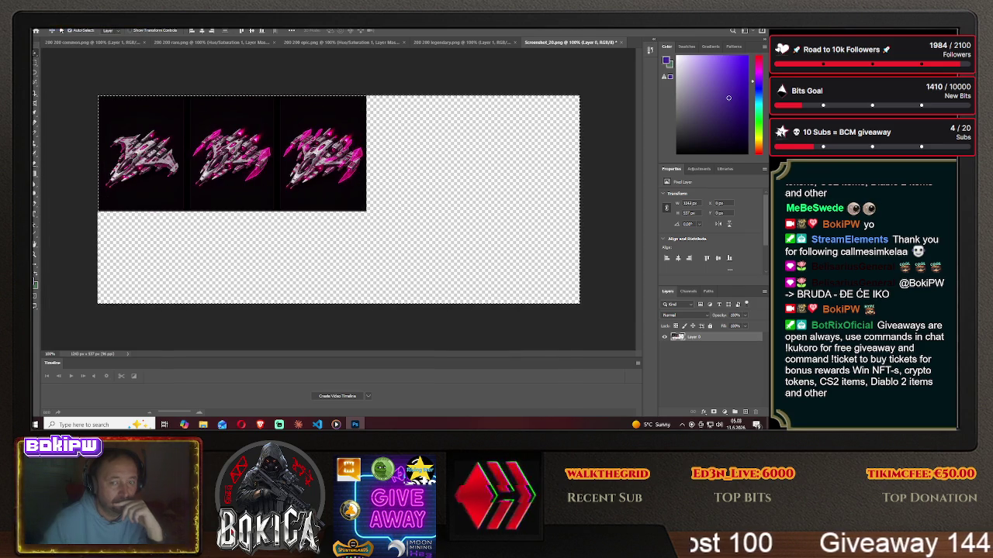
click(690, 212)
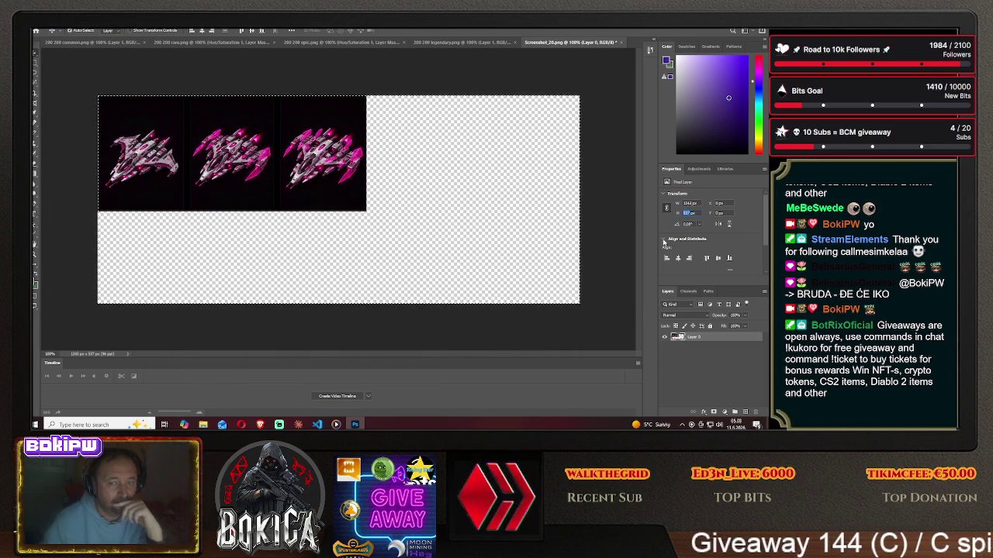
text(220)
key(Return)
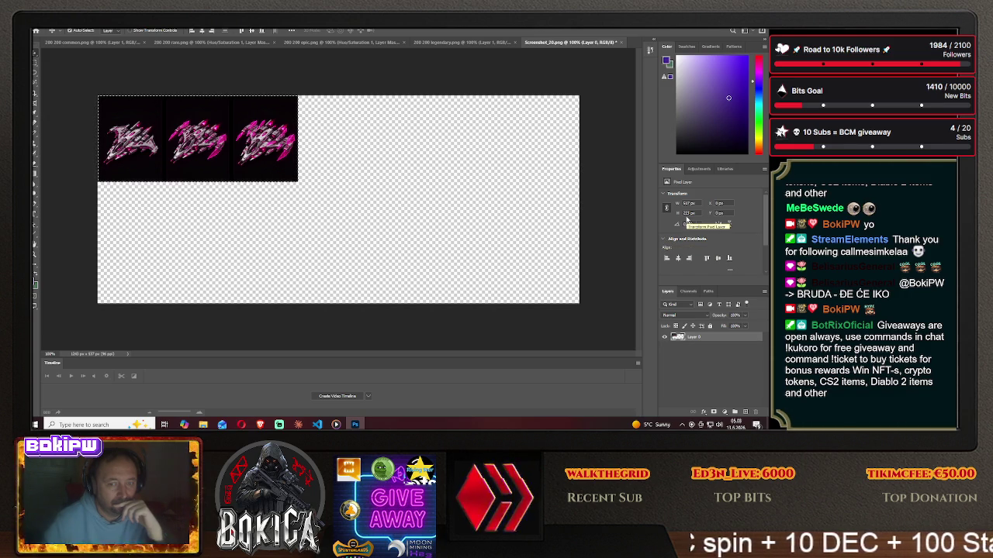
Undo the 220 px height, apply 280 px instead, then undo once more.
click(51, 24)
click(74, 35)
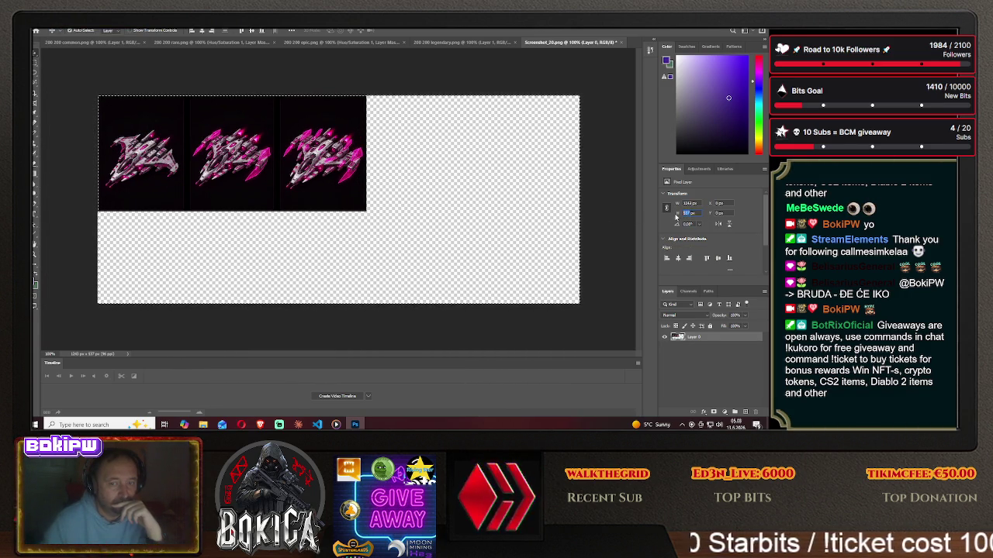
text(280)
key(Return)
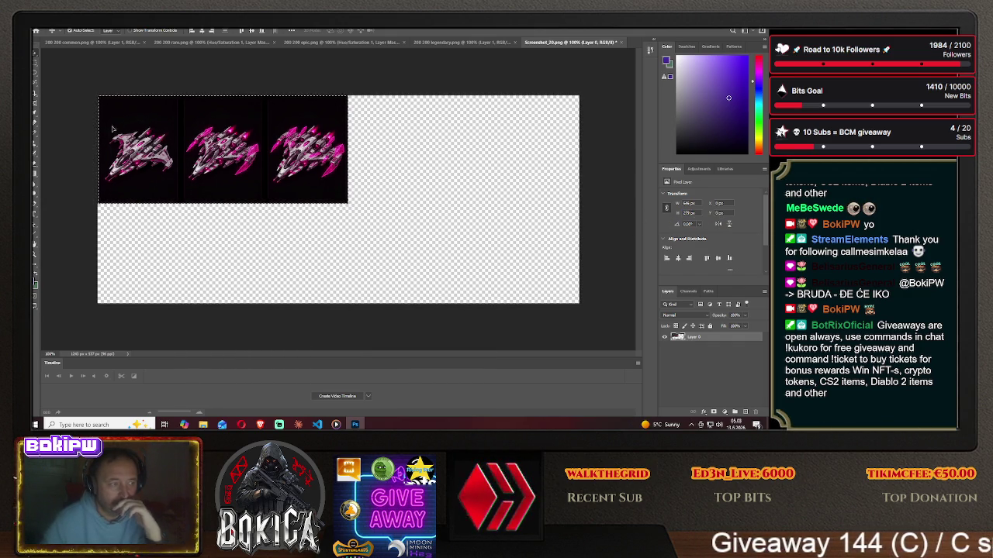
key(ctrl+z)
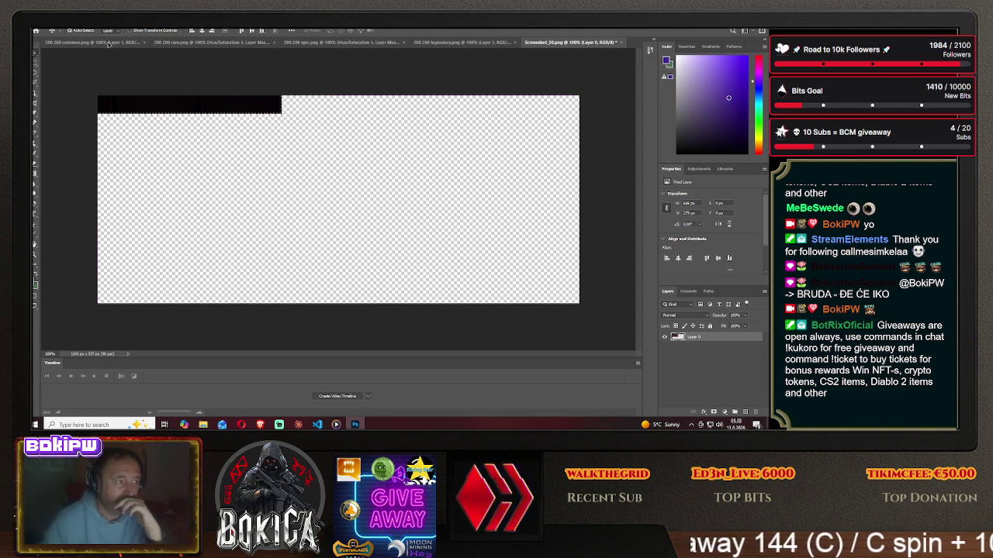
Drag the strip into the 200 200 common frame and slide it until one ship fills the square.
mouse_move(108, 44)
mouse_down()
mouse_move(378, 194)
mouse_move(293, 190)
mouse_up()
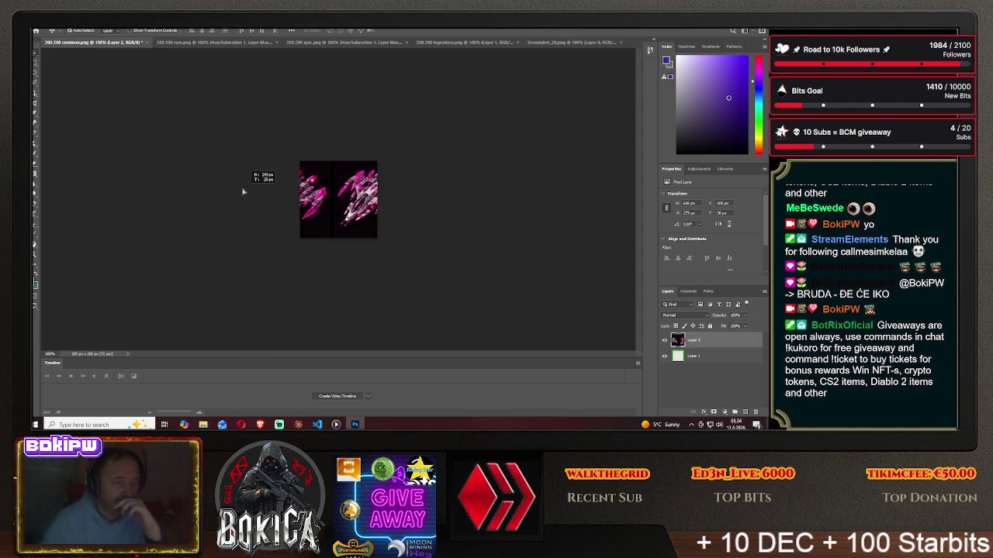
drag(293, 190, 208, 193)
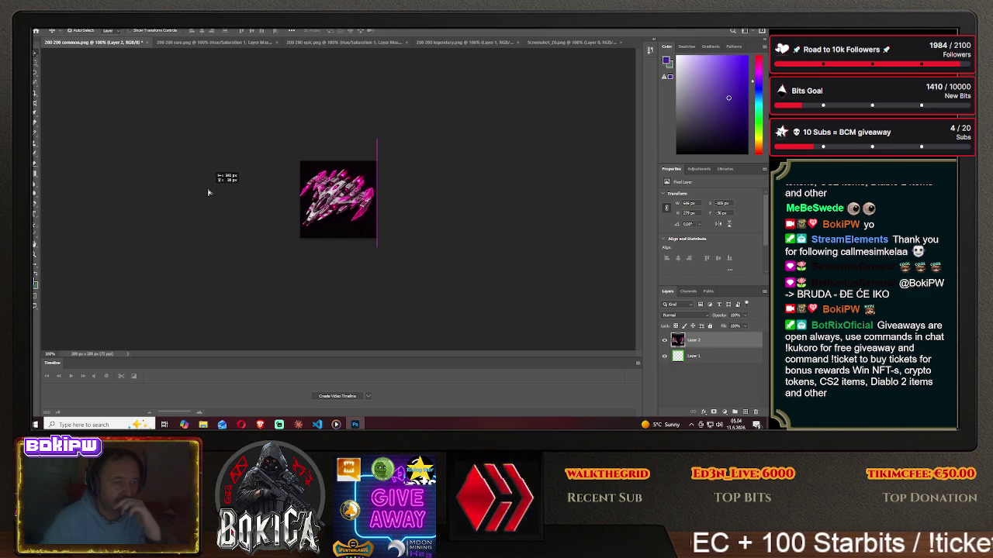
drag(208, 192, 379, 192)
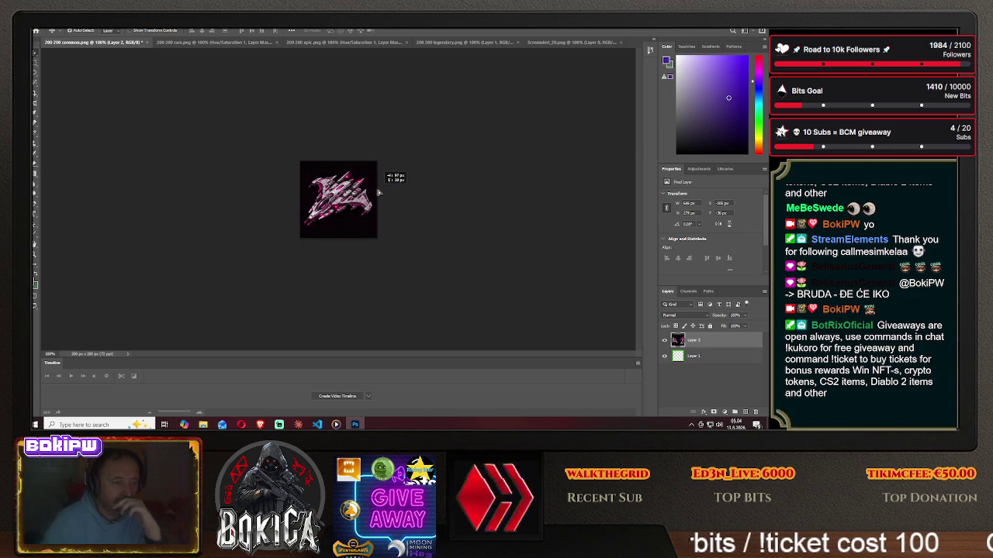